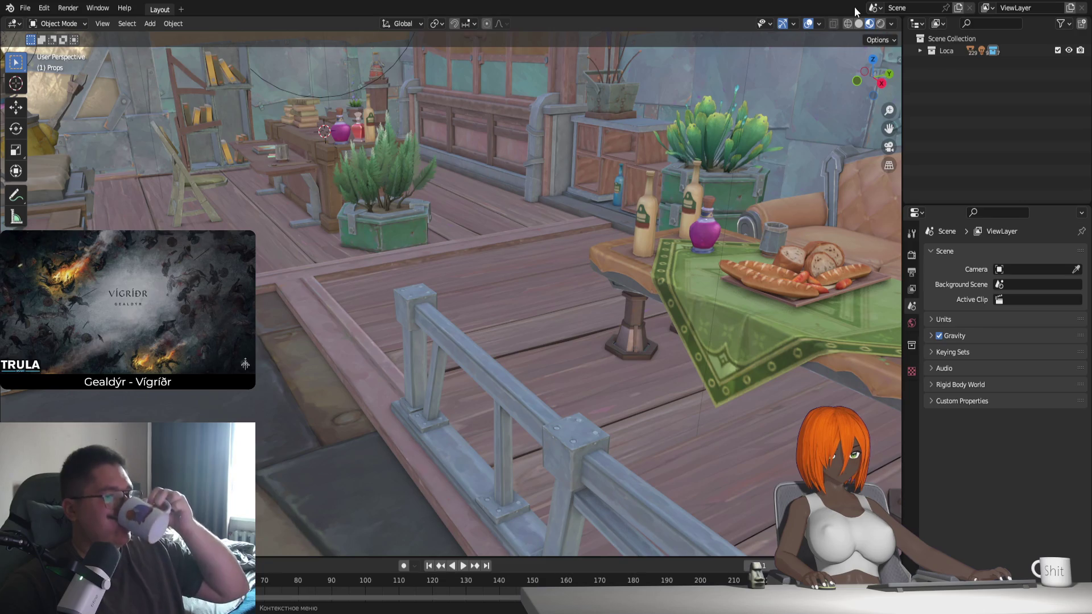
Tick Bloom in the tavern scene's Eevee render properties and look over the render settings
left_click(908, 256)
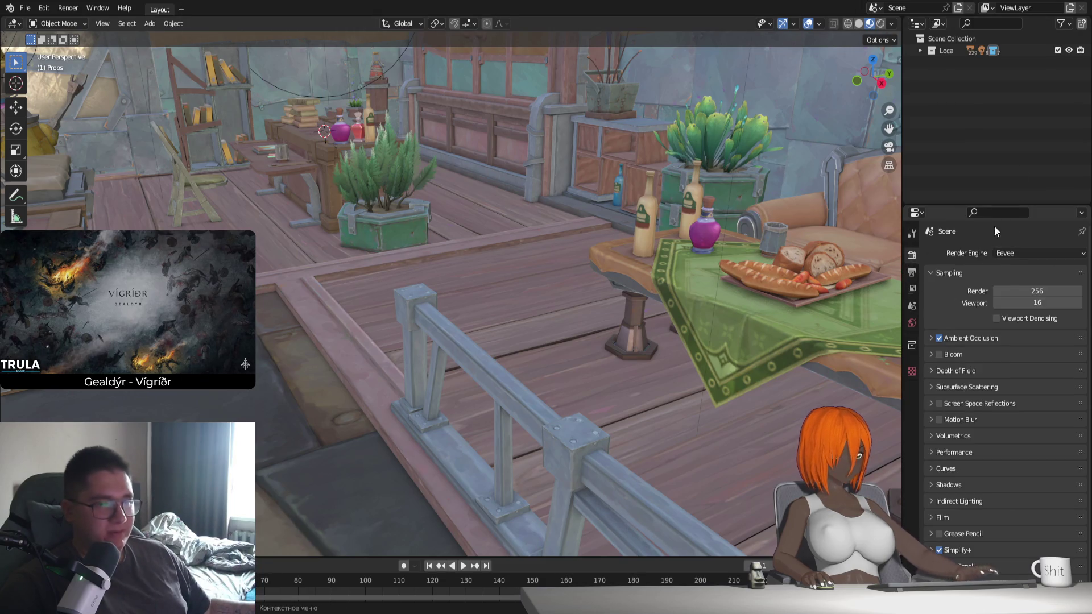
left_click(940, 354)
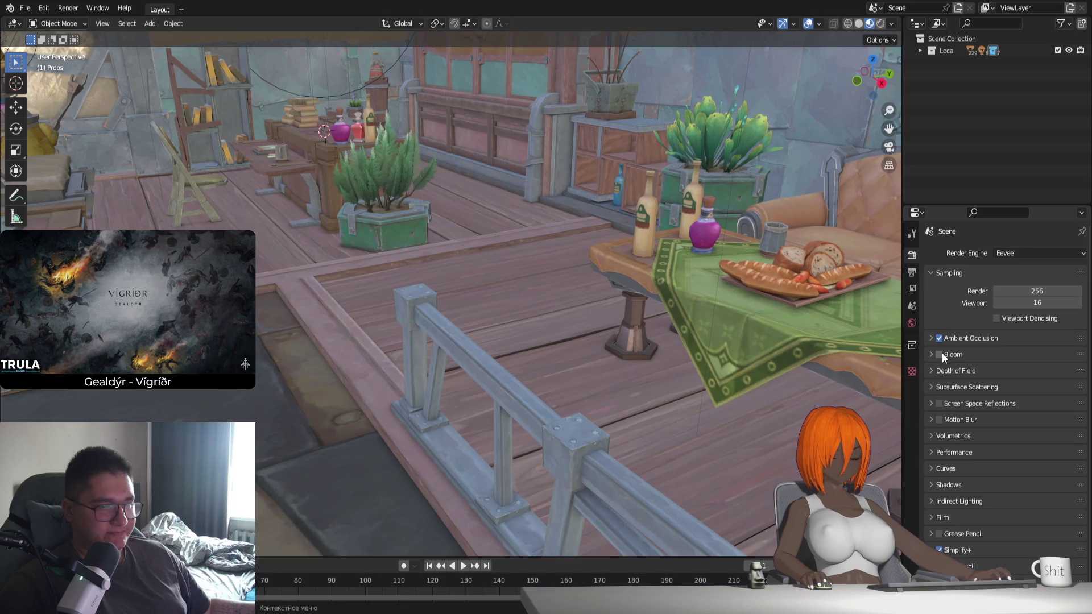
scroll(950, 449, "down", 1)
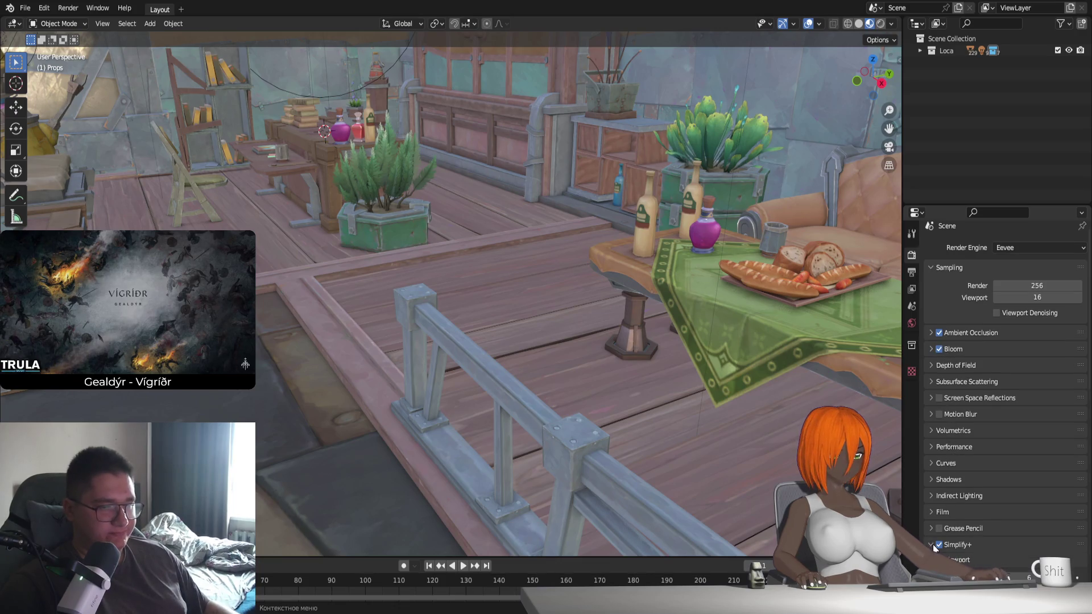
scroll(941, 523, "down", 5)
scroll(927, 445, "up", 5)
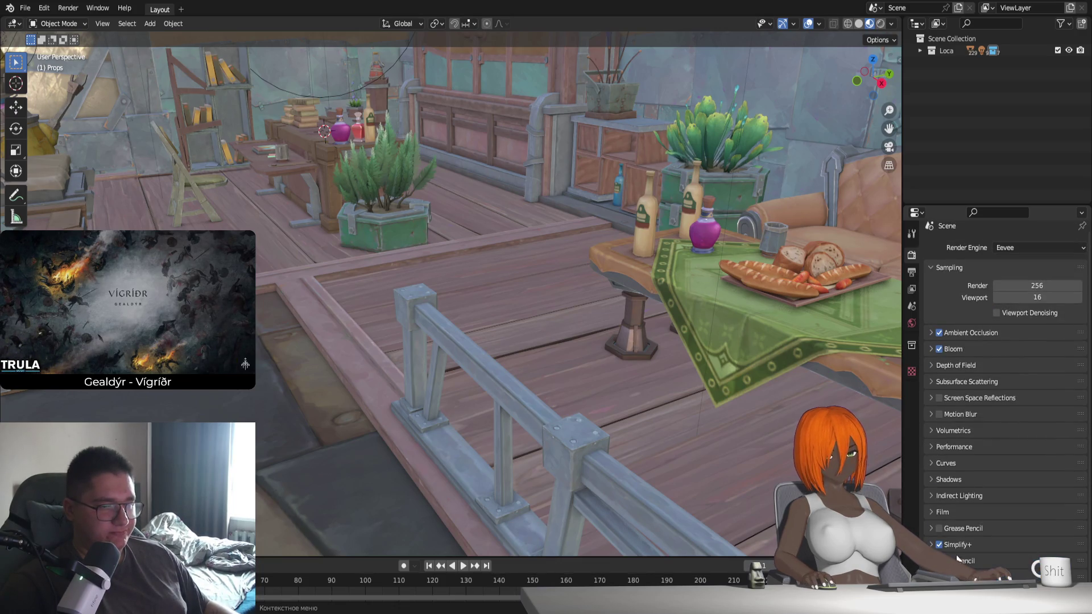
scroll(972, 535, "down", 5)
scroll(940, 498, "up", 5)
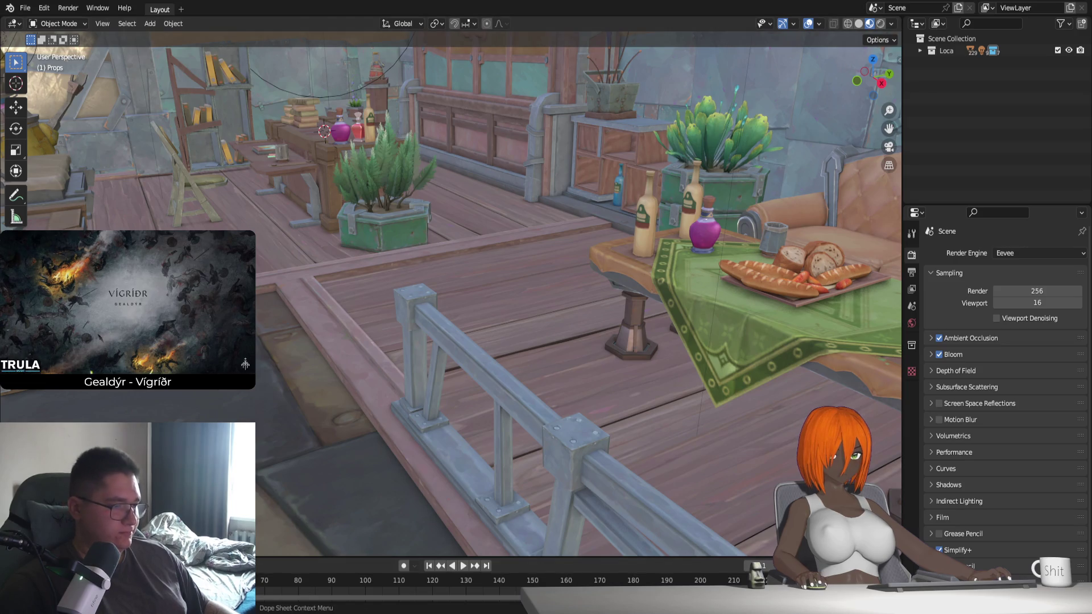
left_click(24, 9)
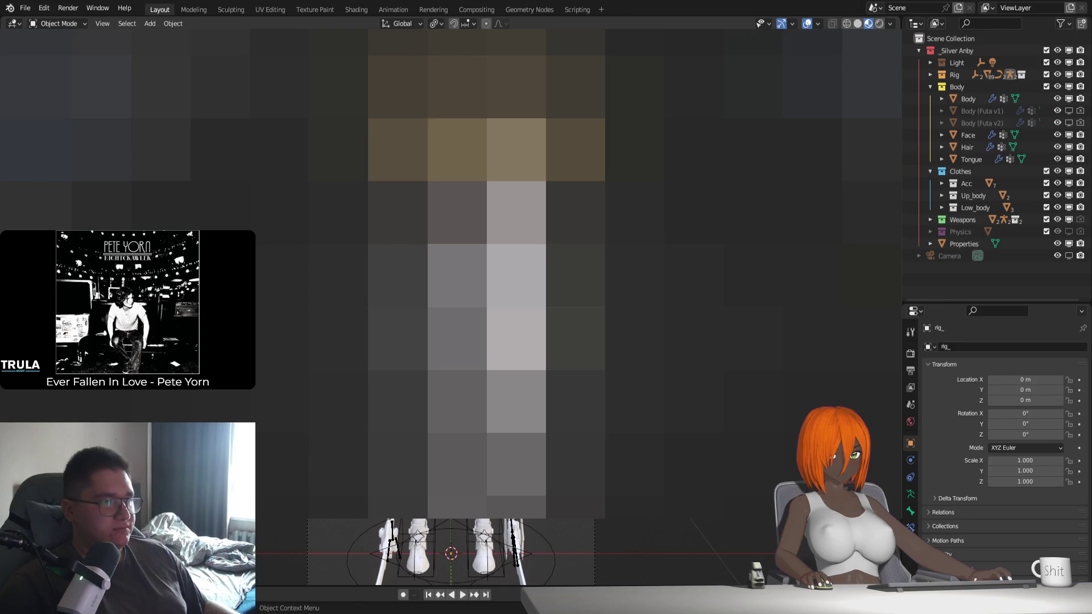
Zoom in on the outfit's waist, tassel and belt buckle, then select the Dress mesh
middle_click_drag(569, 284, 626, 295)
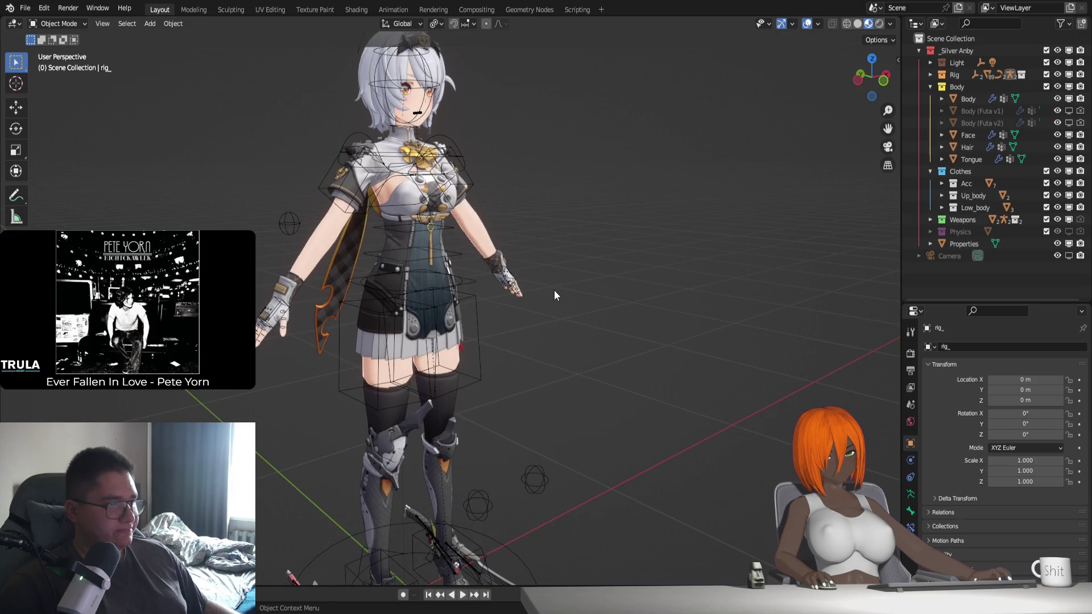
middle_click_drag(554, 290, 479, 262)
scroll(554, 324, "up", 10)
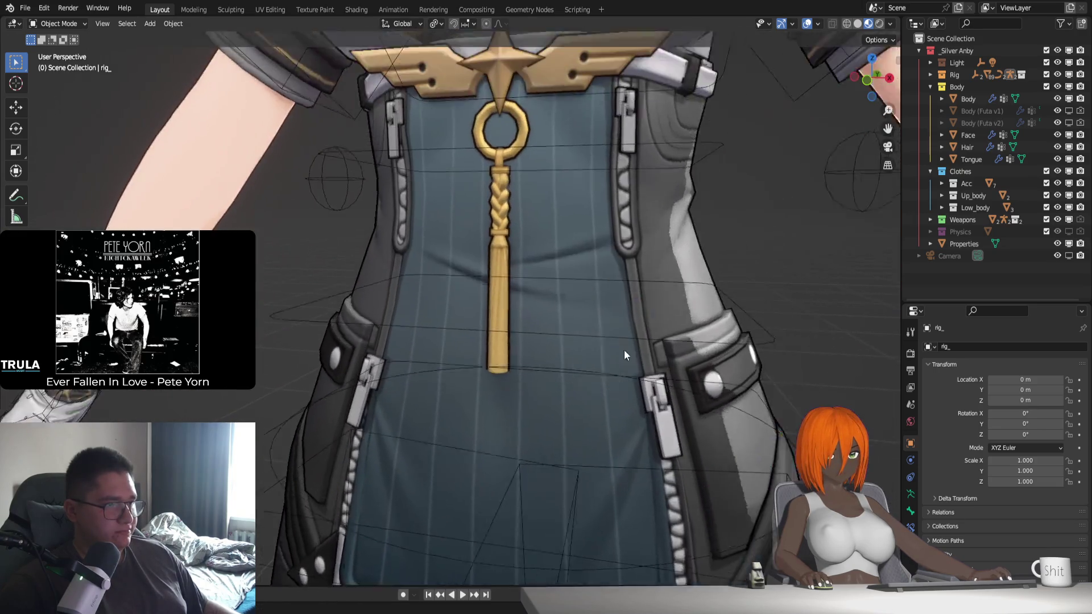
mouse_move(624, 355)
middle_mouse_down()
mouse_move(627, 383)
mouse_move(649, 351)
mouse_move(520, 370)
middle_mouse_up()
scroll(628, 385, "up", 3)
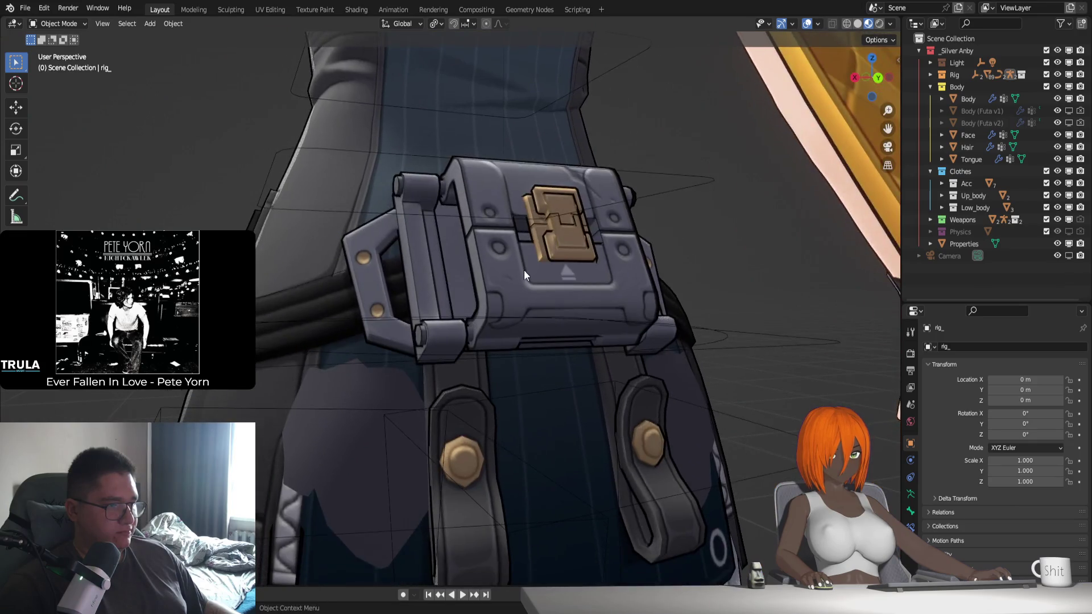
scroll(520, 369, "up", 2)
scroll(504, 348, "up", 1)
scroll(504, 349, "down", 1)
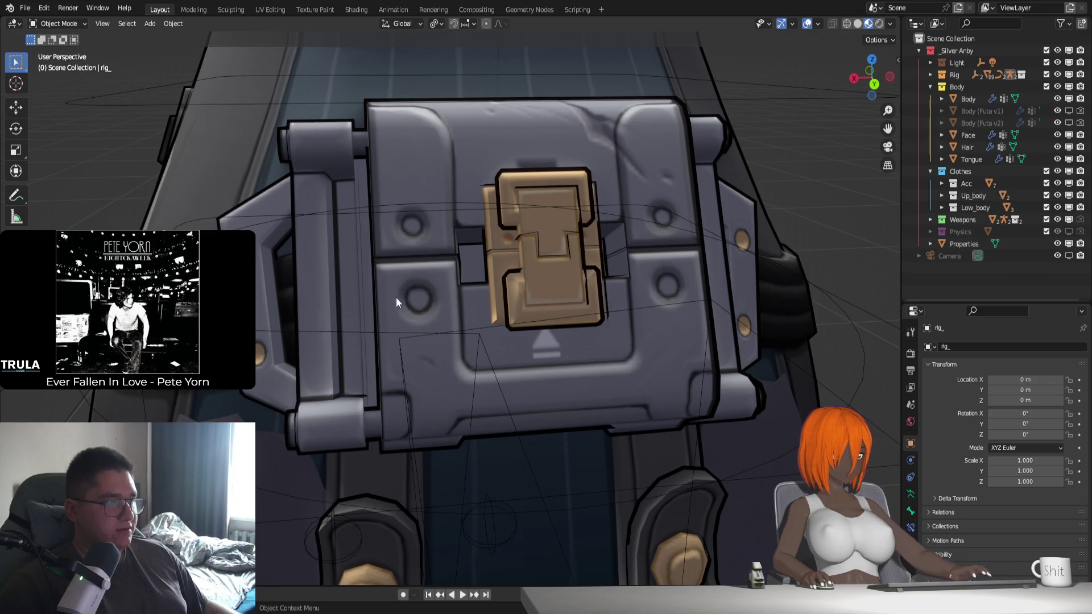
scroll(407, 312, "down", 8)
scroll(408, 362, "up", 3)
mouse_move(408, 357)
middle_mouse_down()
mouse_move(534, 287)
mouse_move(510, 356)
mouse_move(581, 308)
mouse_move(556, 269)
mouse_move(513, 296)
mouse_move(524, 309)
mouse_move(455, 339)
middle_mouse_up()
left_click(455, 340)
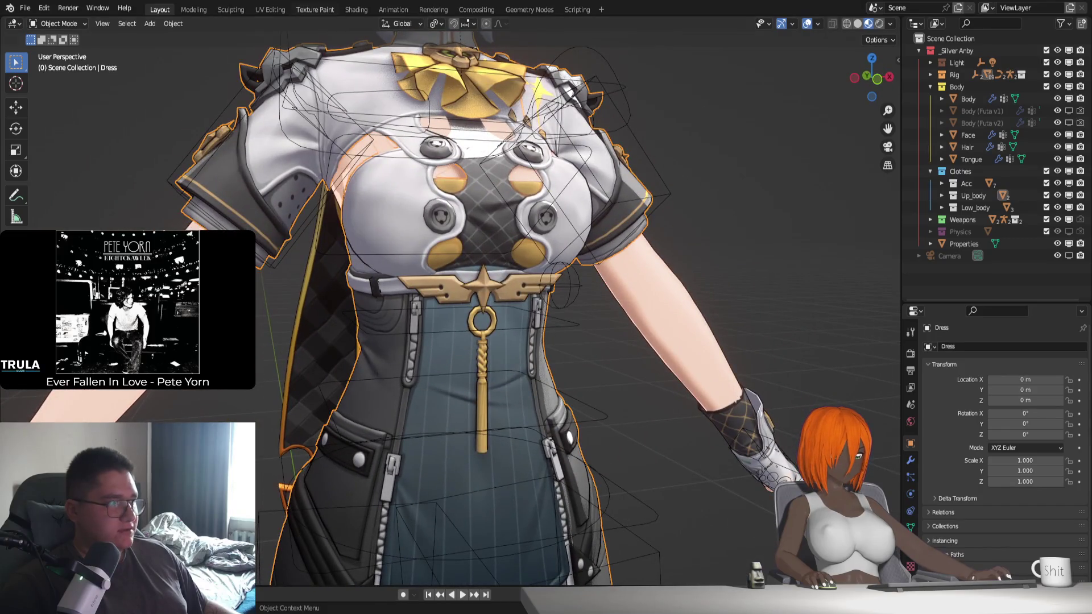
Switch to the Shading workspace and frame the Dress preview from upper body to skirt
left_click(356, 9)
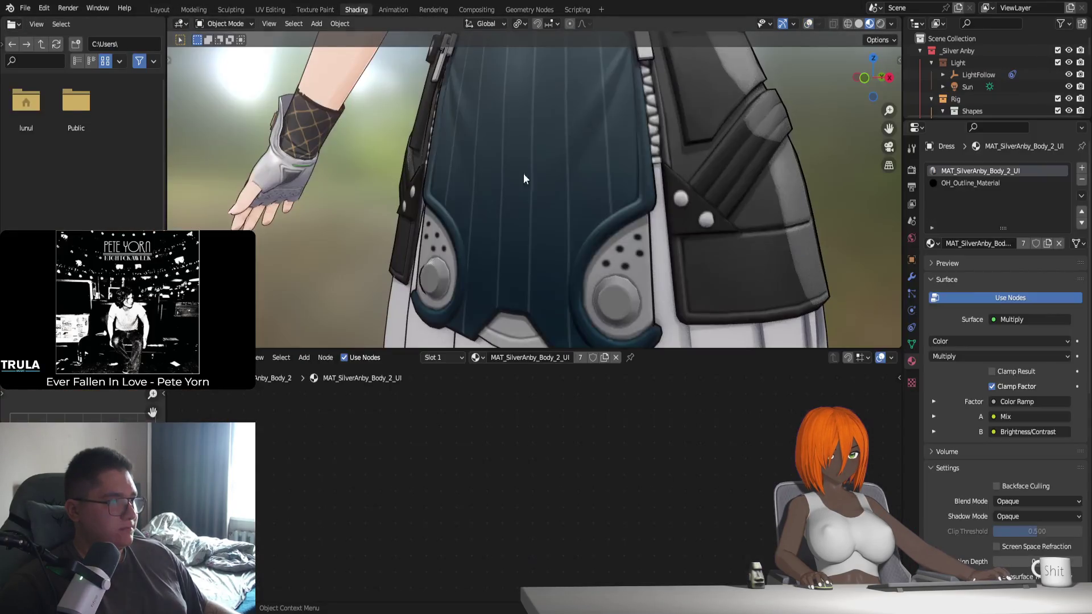
mouse_move(567, 199)
middle_mouse_down()
mouse_move(462, 258)
mouse_move(582, 202)
middle_mouse_up()
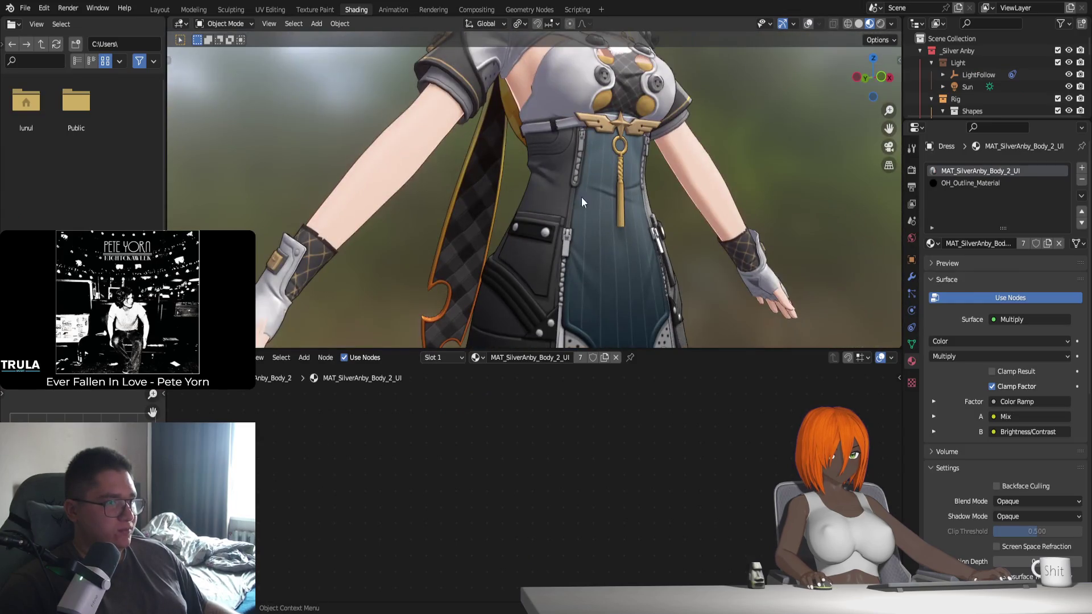
scroll(636, 261, "down", 2)
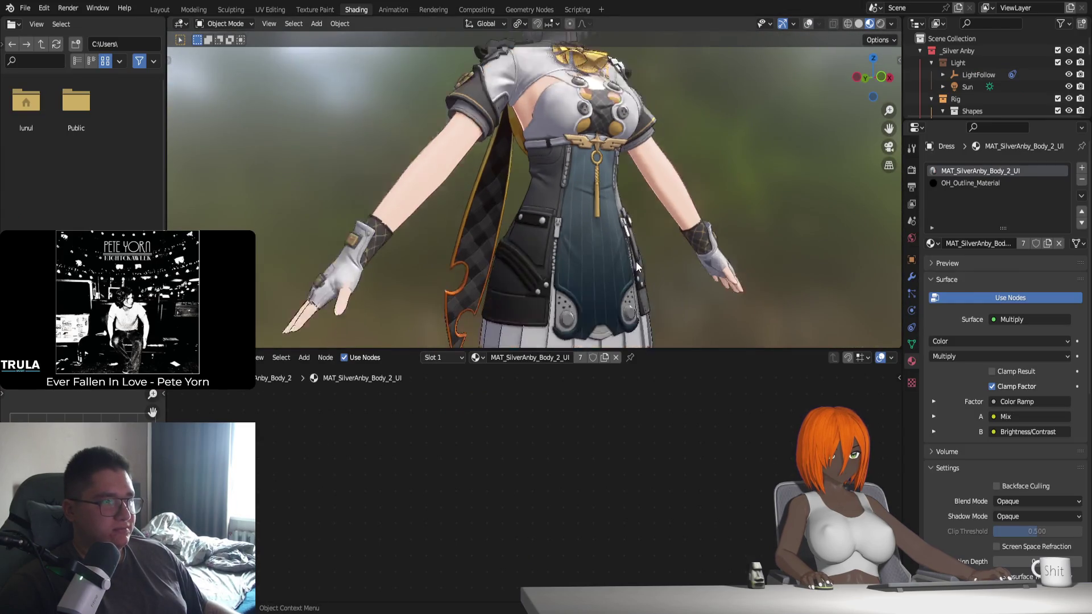
scroll(572, 257, "down", 2)
scroll(557, 265, "down", 2)
middle_click_drag(557, 265, 573, 284)
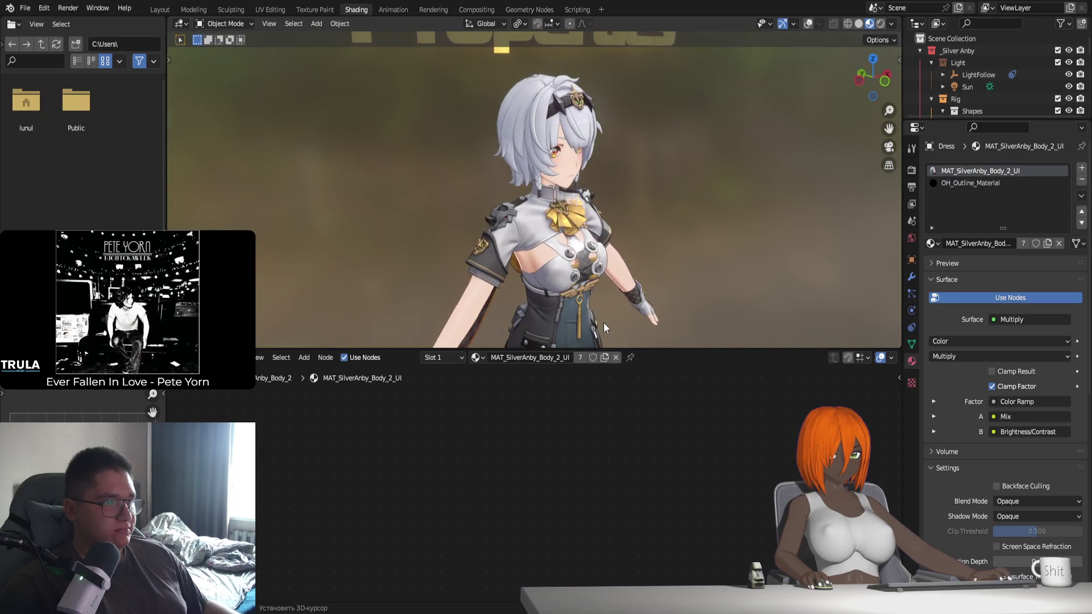
scroll(603, 322, "up", 2)
middle_click_drag(603, 323, 571, 234, "shift")
scroll(523, 531, "up", 3)
scroll(517, 531, "up", 2)
scroll(432, 514, "up", 2)
scroll(385, 503, "up", 2)
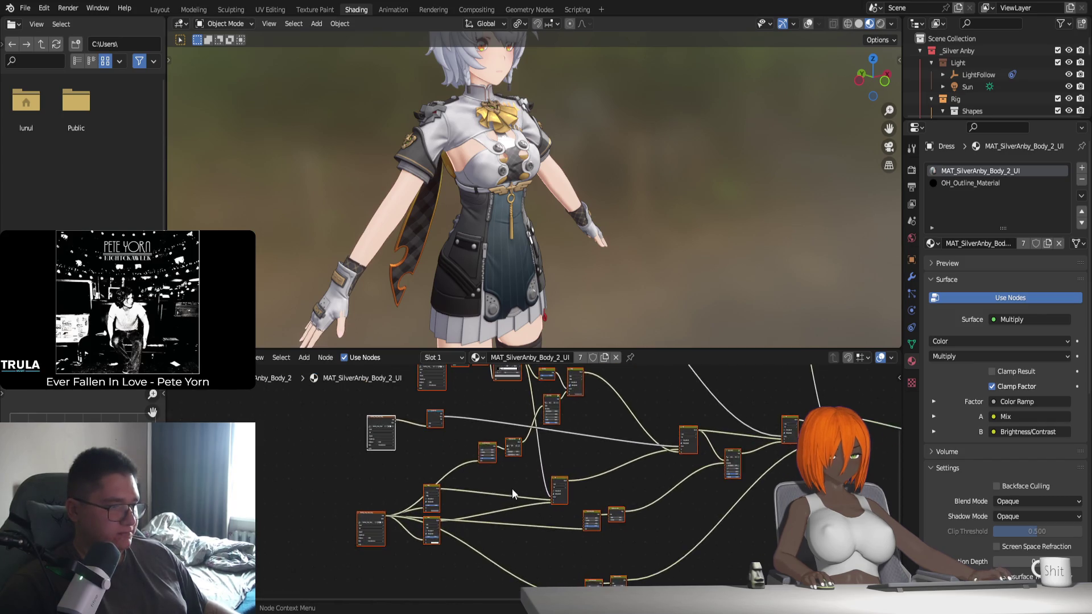
scroll(385, 503, "up", 2)
scroll(83, 407, "down", 3)
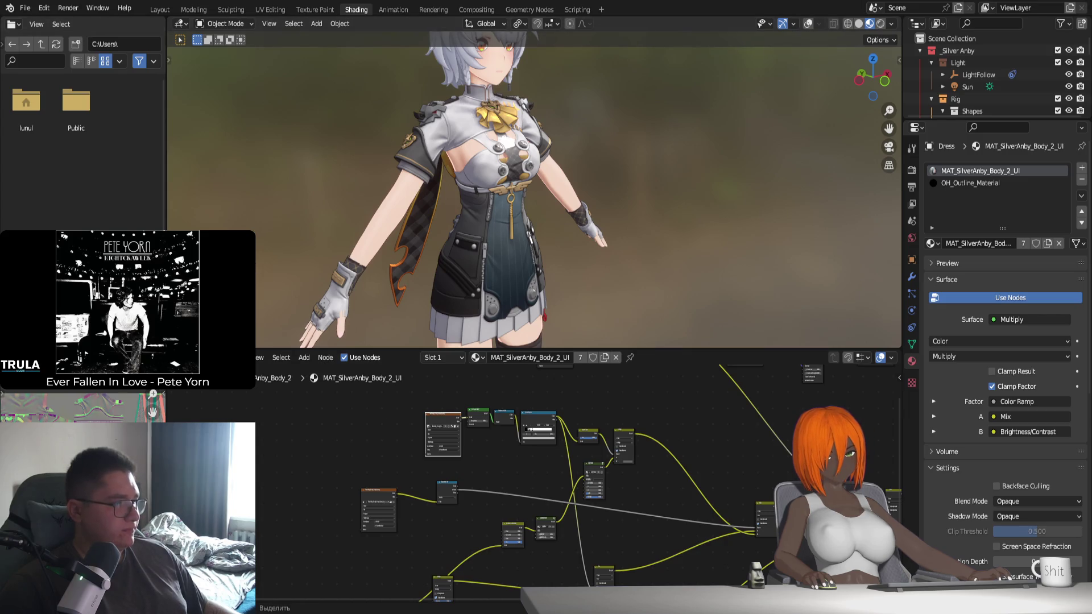
Enlarge the Shader Editor and inspect the MAT_SilverAnby_Body_2_UI nodes, selecting the Image Texture node
mouse_move(245, 348)
left_mouse_down()
mouse_move(244, 266)
mouse_move(244, 357)
left_mouse_up()
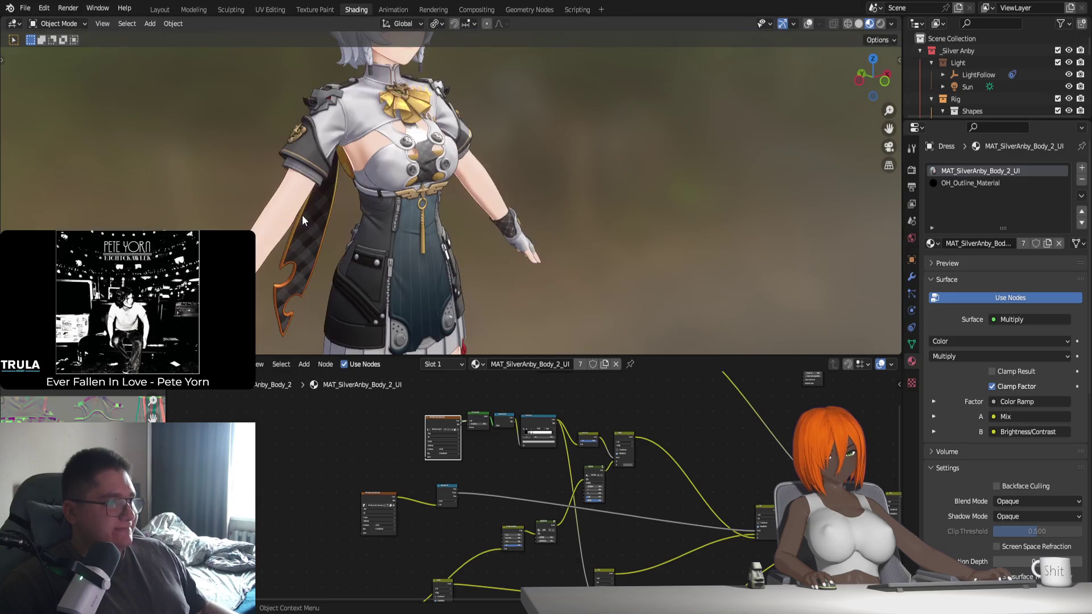
middle_click_drag(421, 228, 513, 287)
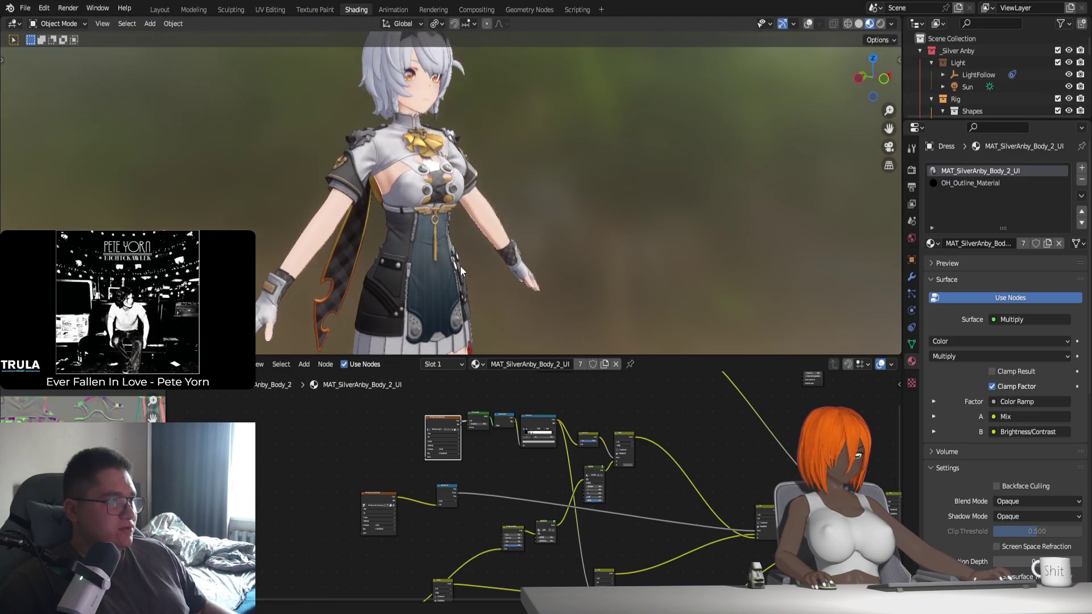
scroll(416, 466, "down", 1)
scroll(416, 464, "up", 1)
scroll(420, 468, "up", 1)
scroll(398, 478, "up", 1)
scroll(358, 489, "up", 1)
left_click(358, 489)
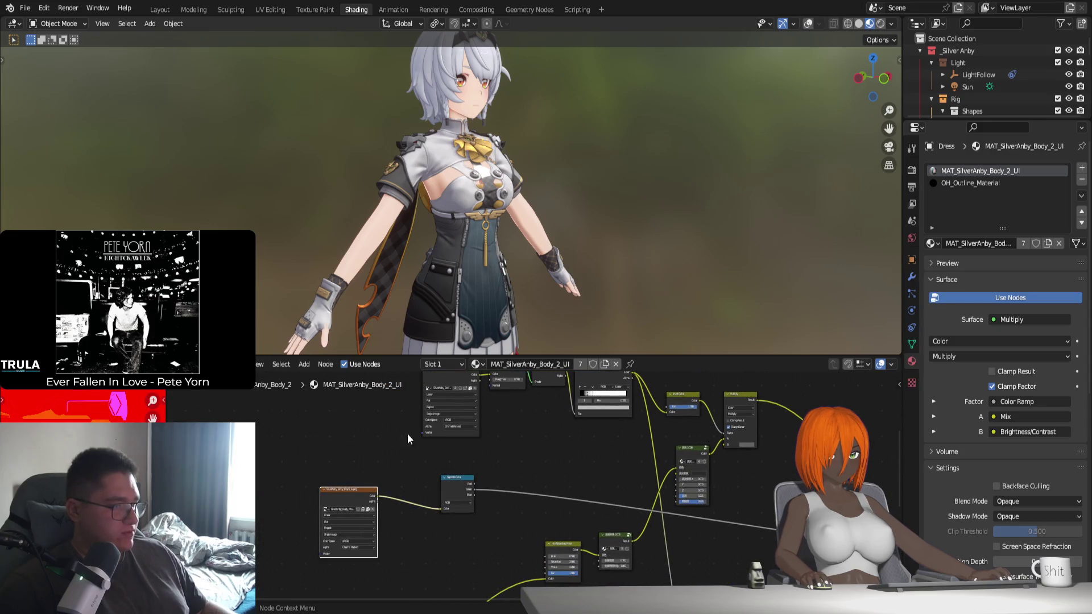
Switch to Rendered shading and return to the Layout workspace in rendered view
left_click(880, 23)
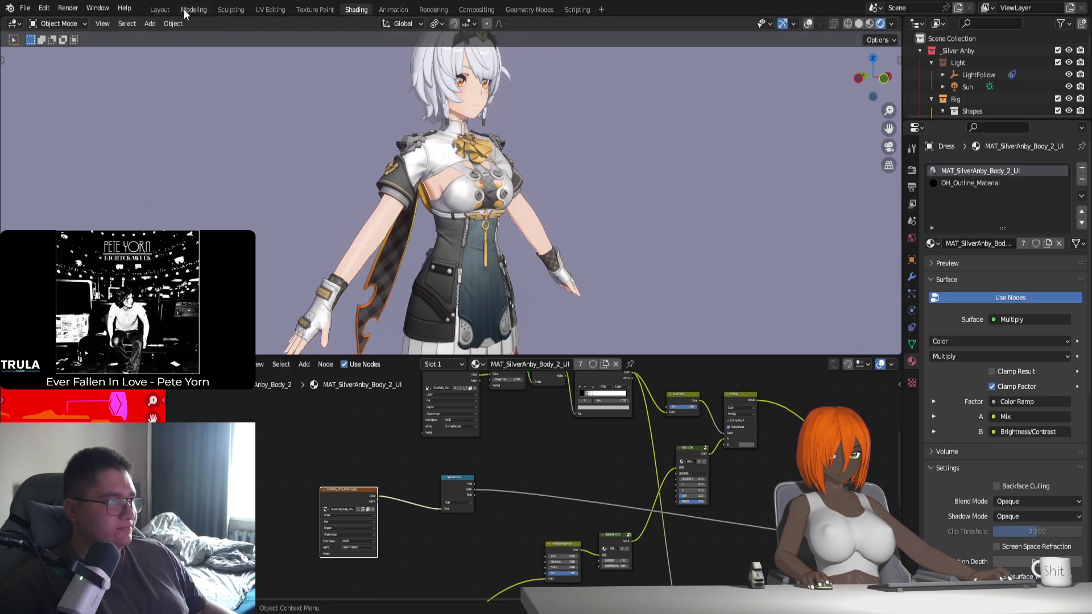
left_click(164, 10)
left_click(881, 24)
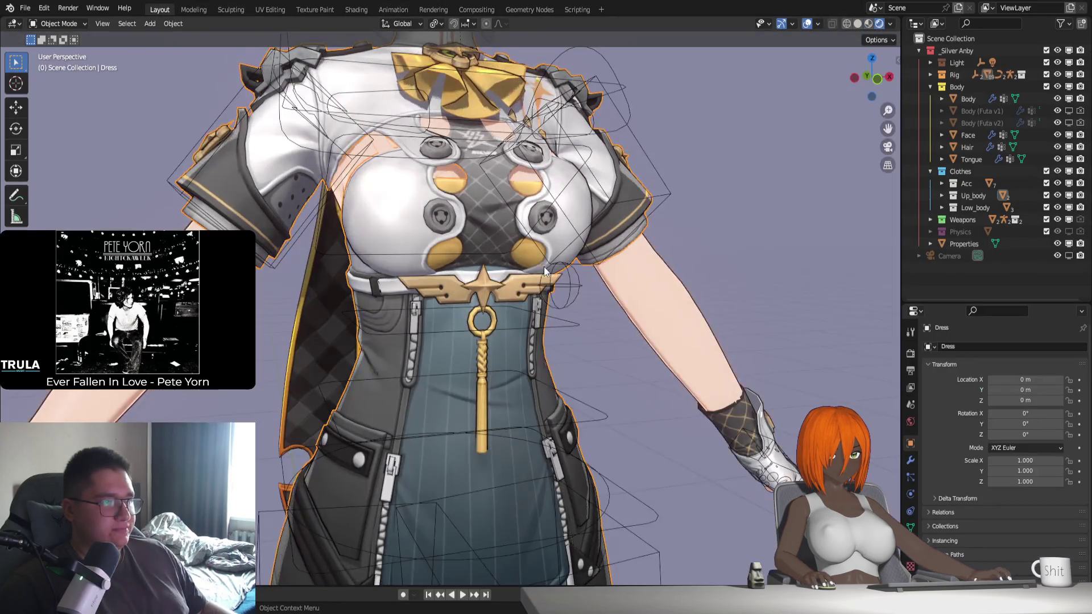
Orbit and zoom around the rendered Dress from the chest down to the skirt and legs
scroll(579, 323, "down", 2)
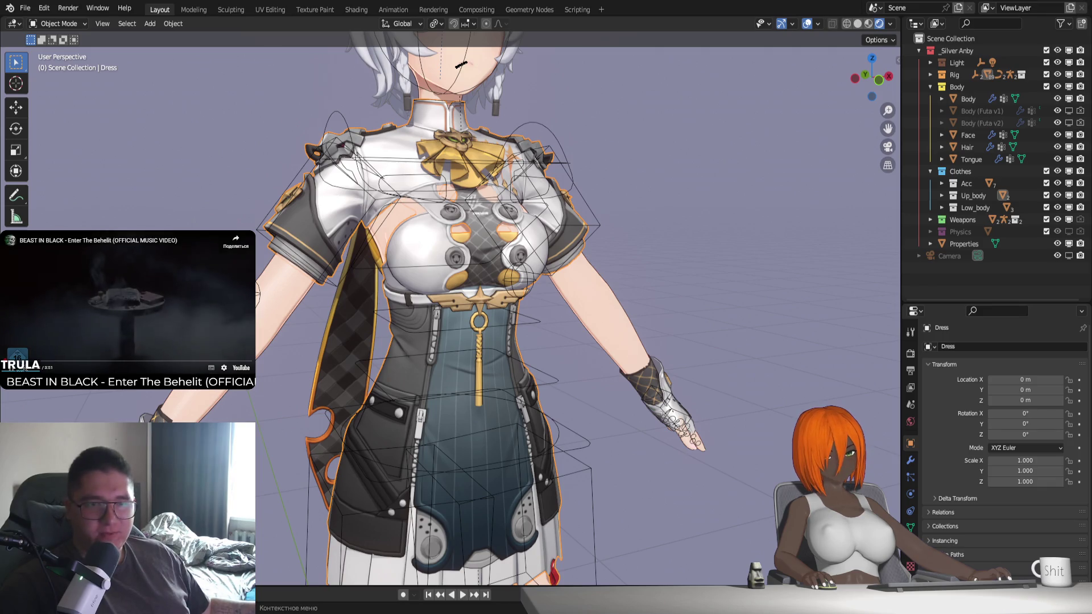
scroll(498, 234, "down", 3)
mouse_move(498, 348)
middle_mouse_down("shift")
mouse_move(498, 235)
mouse_move(708, 319)
mouse_move(534, 244)
mouse_move(620, 124)
mouse_move(609, 273)
middle_mouse_up("shift")
scroll(568, 206, "up", 3)
scroll(531, 291, "up", 3)
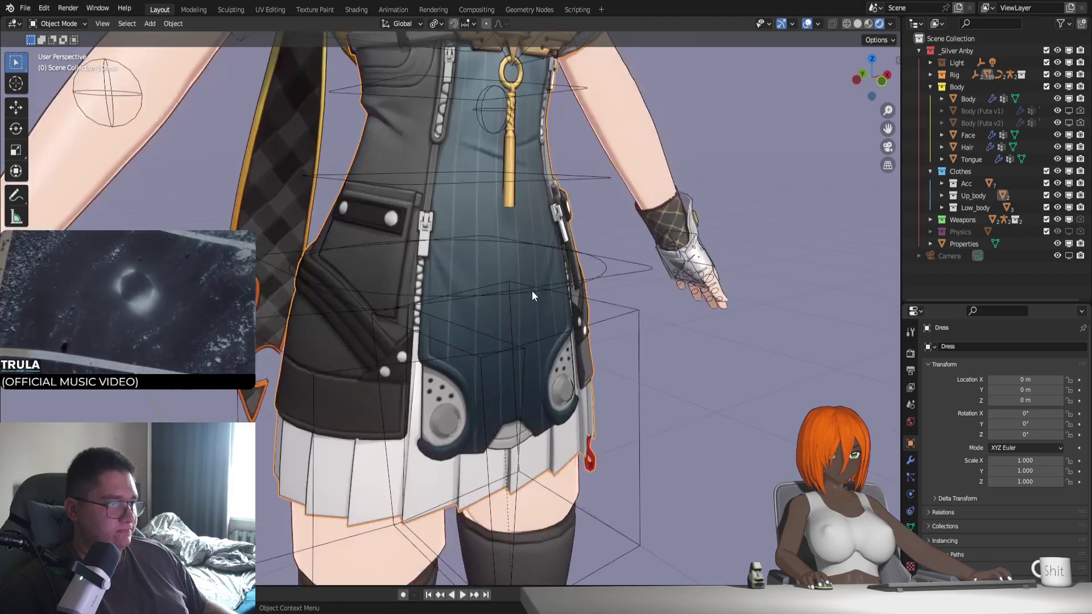
scroll(525, 283, "up", 2)
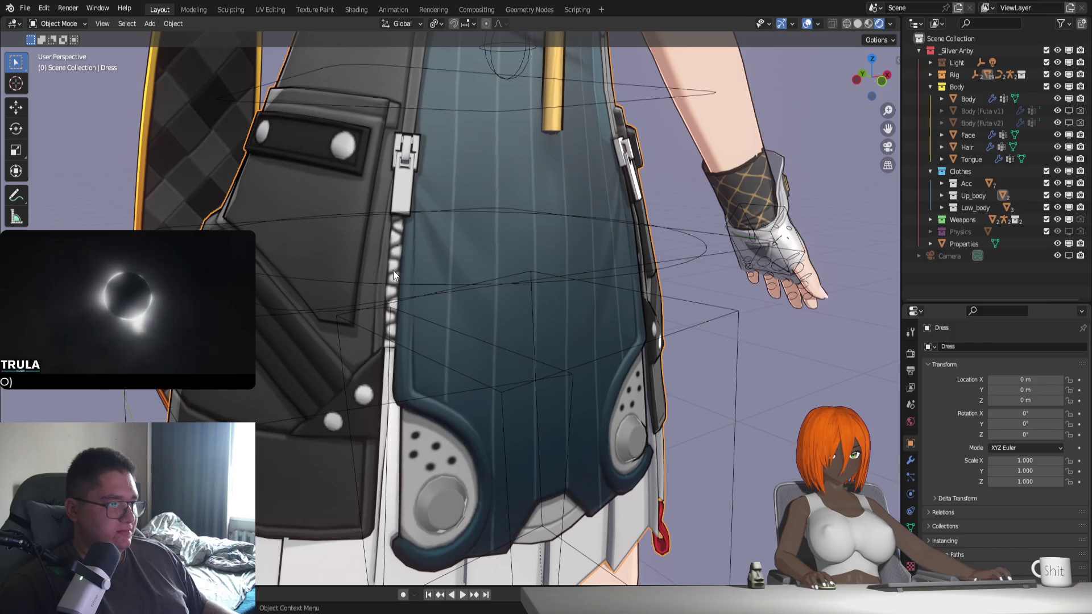
scroll(461, 331, "down", 3)
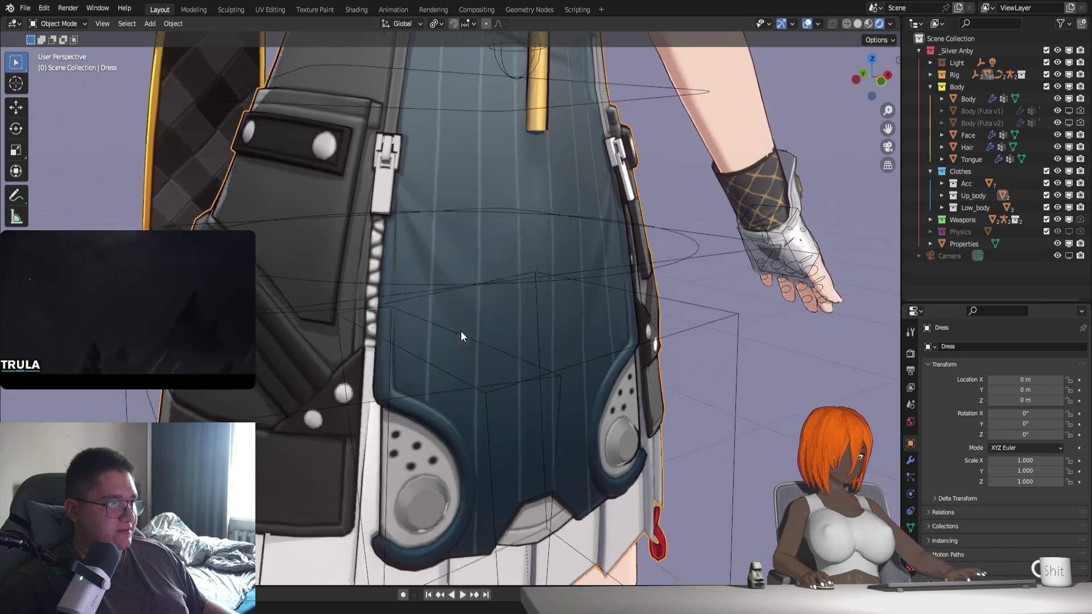
scroll(449, 329, "down", 2)
middle_click_drag(449, 329, 471, 389, "shift")
scroll(521, 278, "up", 2)
mouse_move(377, 190)
middle_mouse_down()
mouse_move(405, 283)
mouse_move(456, 193)
middle_mouse_up()
middle_click_drag(536, 283, 506, 267)
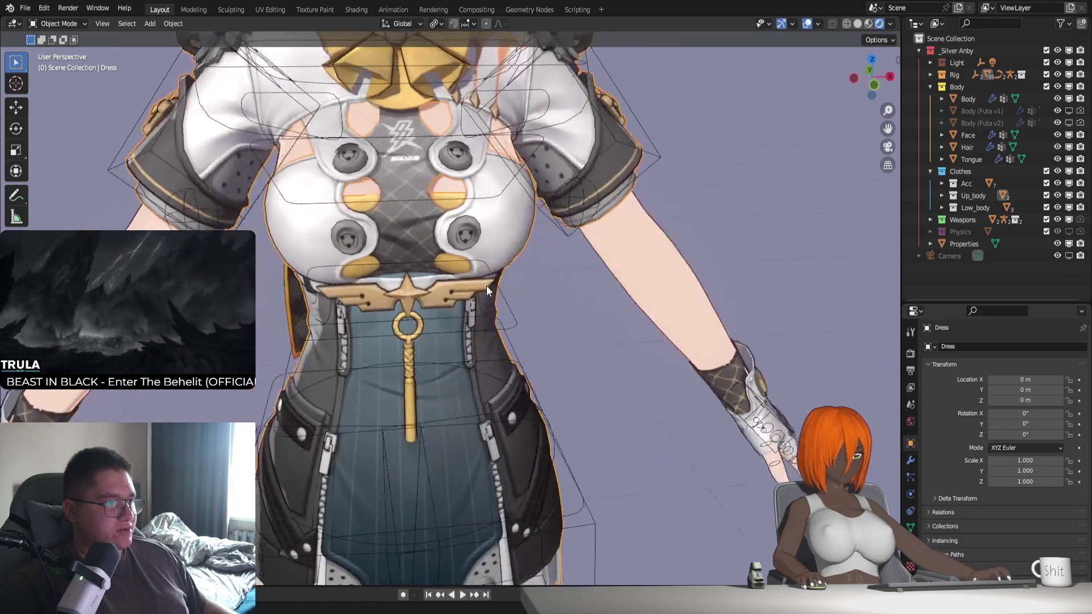
scroll(506, 264, "down", 4)
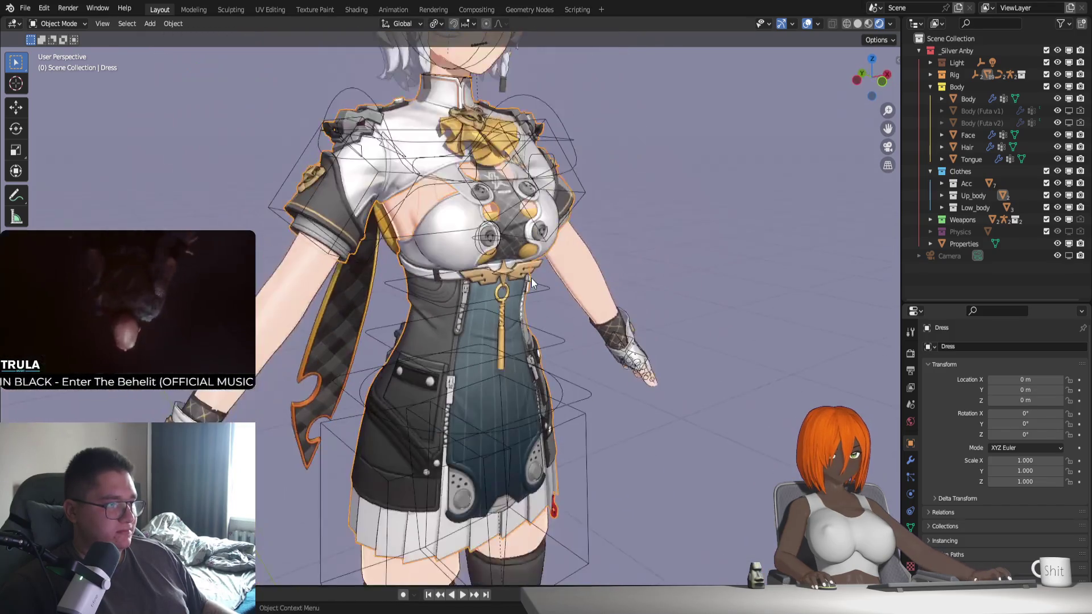
scroll(531, 278, "down", 2)
scroll(534, 285, "down", 1)
mouse_move(534, 286)
middle_mouse_down()
mouse_move(542, 340)
mouse_move(494, 356)
mouse_move(554, 353)
middle_mouse_up()
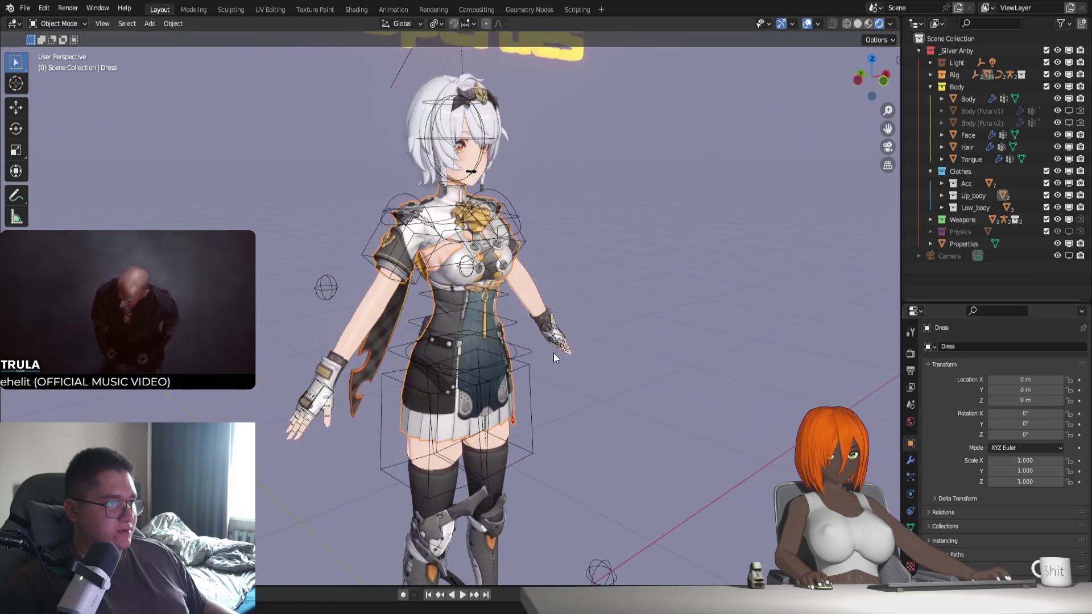
scroll(532, 357, "up", 3)
mouse_move(555, 286)
middle_mouse_down()
mouse_move(530, 339)
mouse_move(596, 356)
mouse_move(465, 353)
middle_mouse_up()
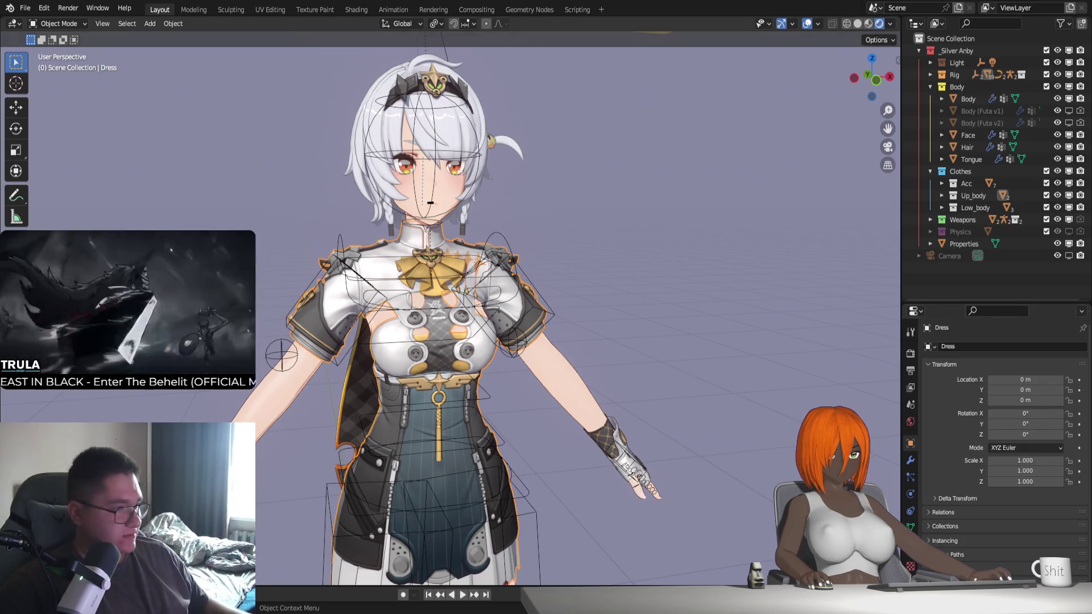
scroll(537, 447, "down", 2)
scroll(579, 384, "up", 2)
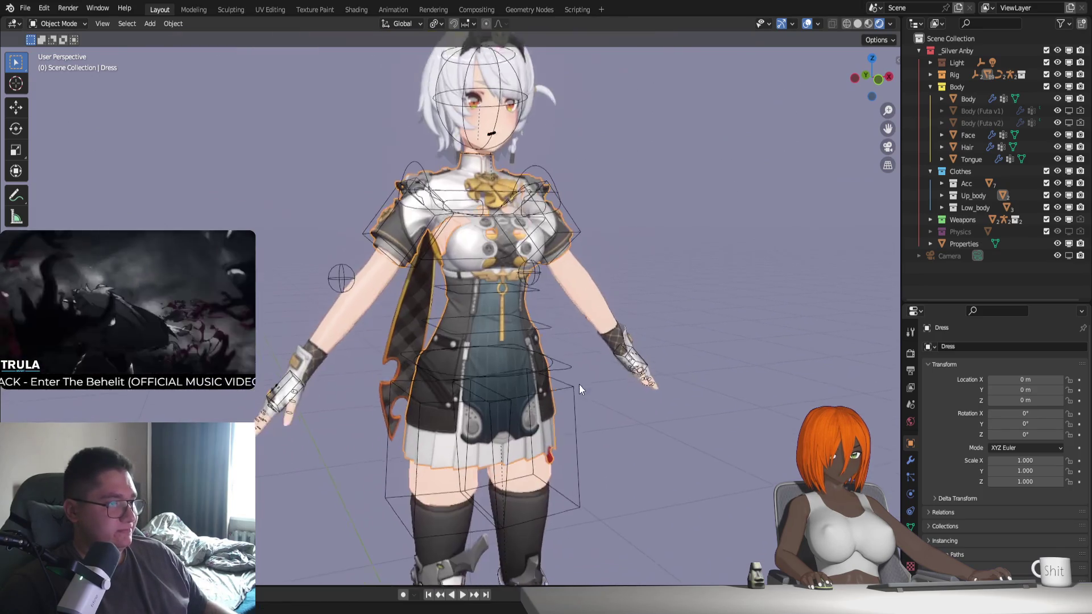
scroll(554, 415, "up", 1)
scroll(554, 416, "up", 4)
mouse_move(548, 417)
middle_mouse_down()
mouse_move(599, 394)
mouse_move(486, 173)
middle_mouse_up()
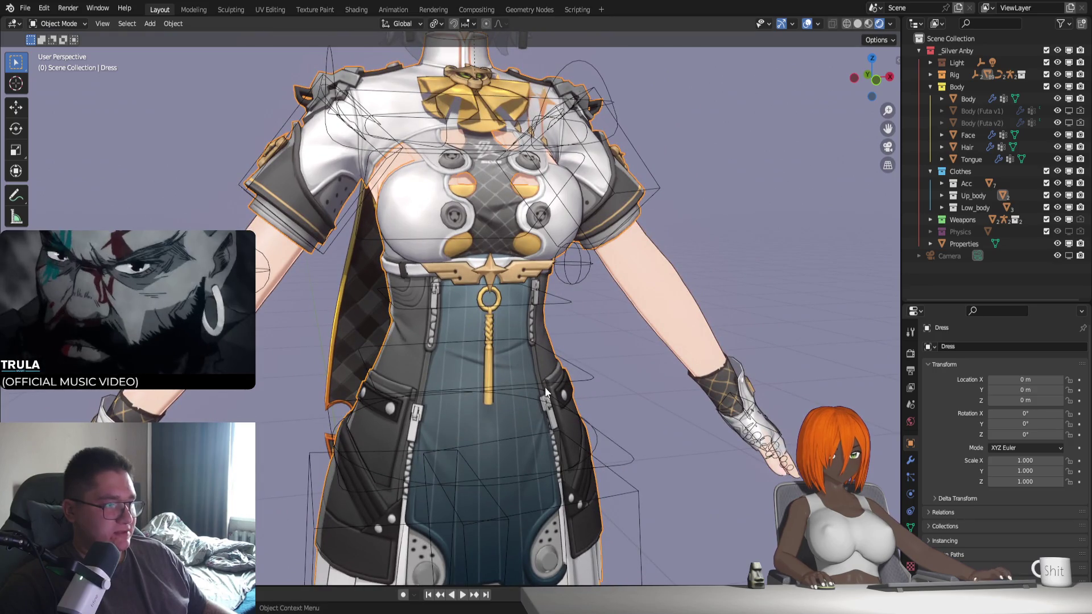
scroll(545, 388, "down", 2)
scroll(506, 407, "down", 2)
mouse_move(506, 407)
middle_mouse_down()
mouse_move(487, 407)
mouse_move(510, 432)
mouse_move(486, 439)
mouse_move(520, 378)
middle_mouse_up()
scroll(510, 431, "up", 2)
scroll(502, 411, "down", 3)
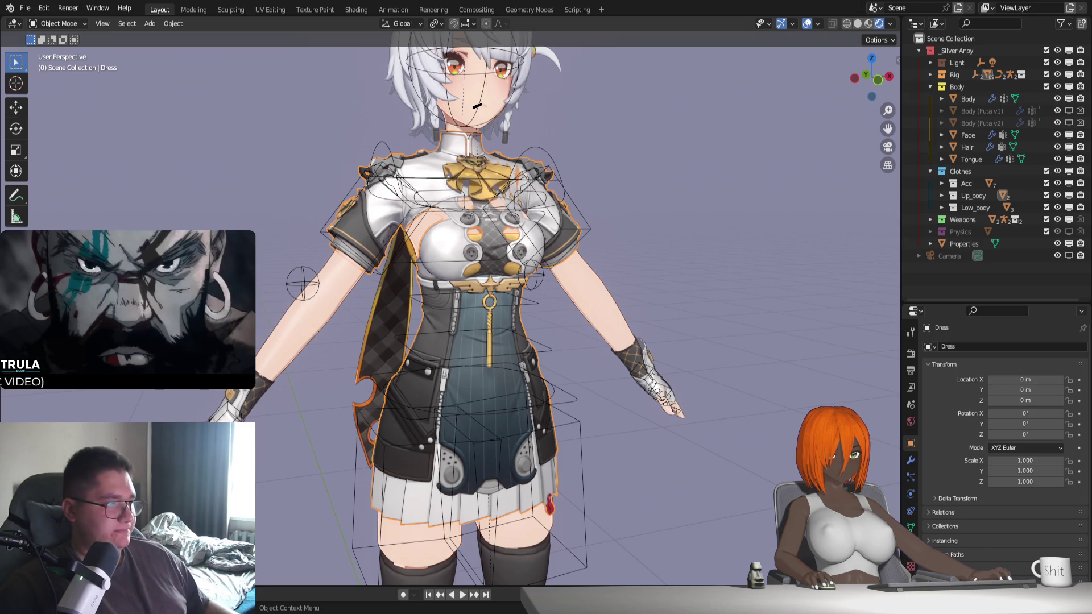
Close Soldier_0_Anby.blend with Don't Save and load the furnished tavern scene, pulling the view back
key("ctrl+q")
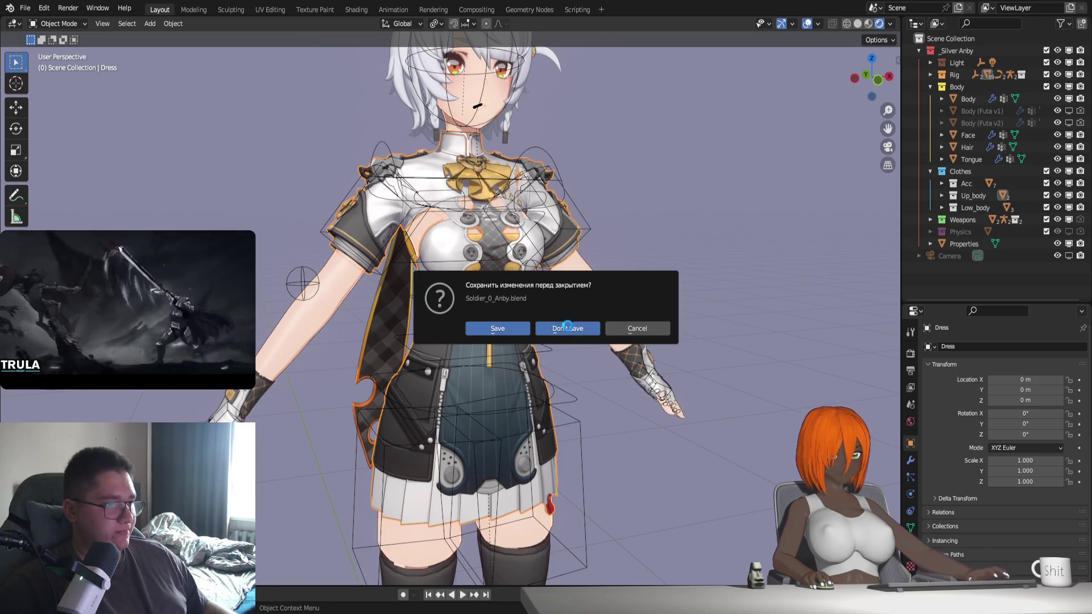
left_click(567, 328)
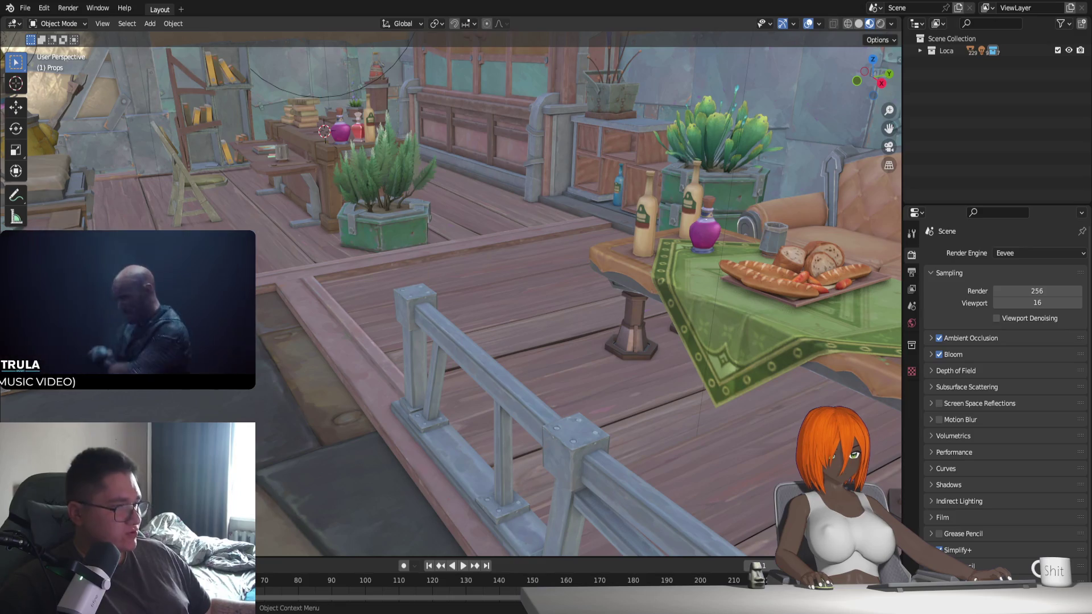
mouse_move(385, 301)
middle_mouse_down()
mouse_move(359, 363)
mouse_move(546, 355)
middle_mouse_up()
Create a new collection in the Outliner and rename it Nefer
right_click(953, 123)
left_click(931, 118)
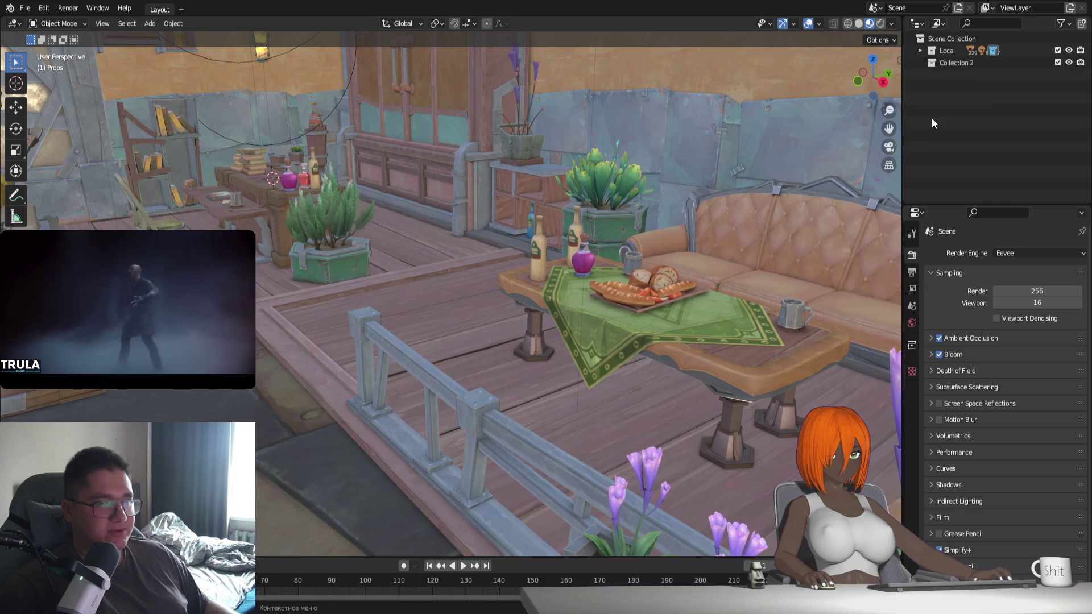
double_click(952, 67)
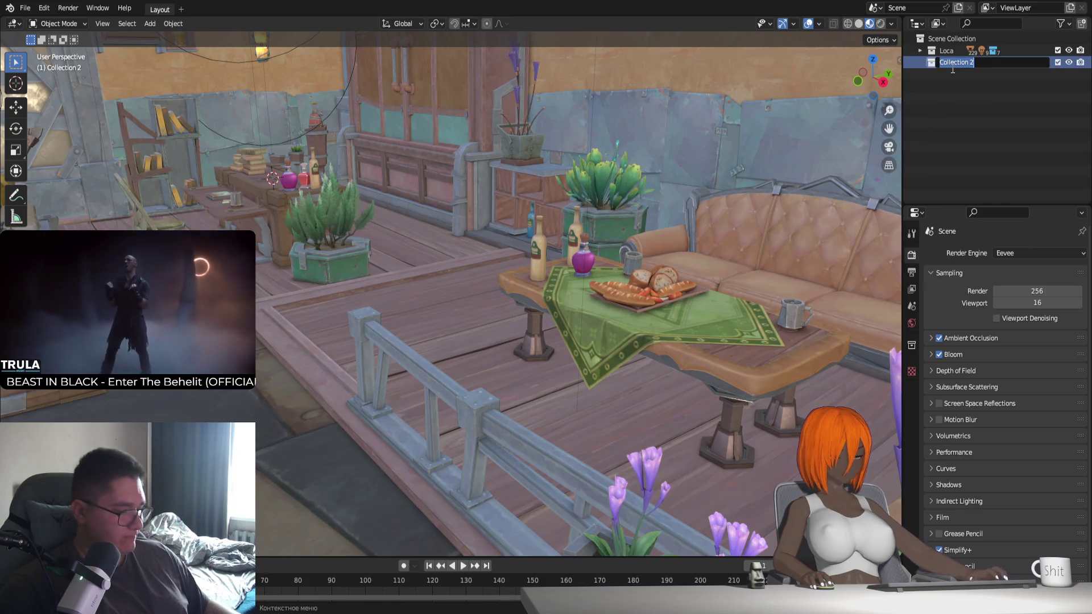
type("Nefer")
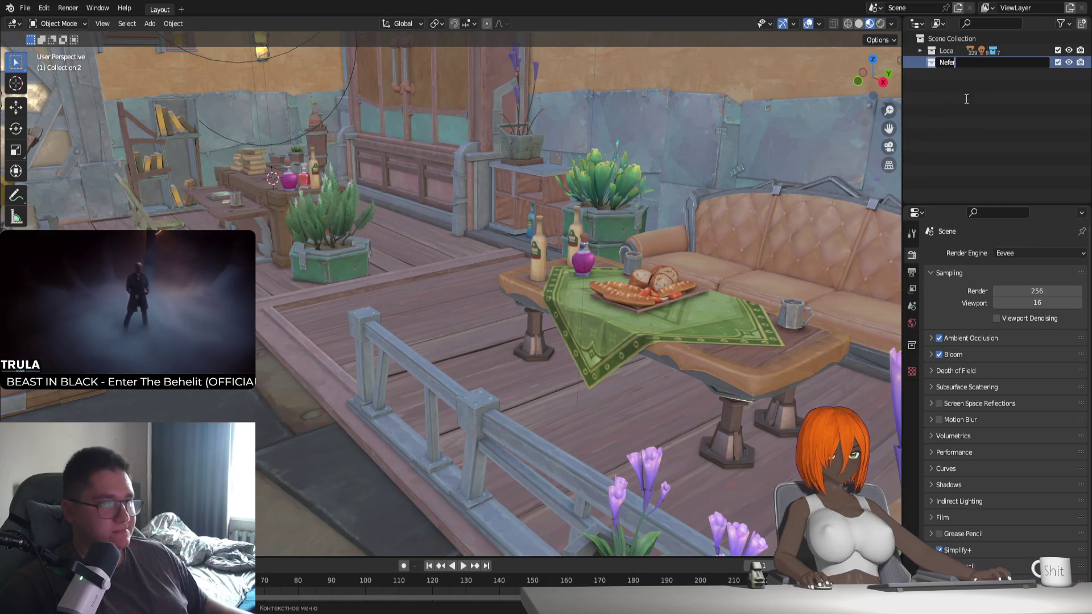
key("Return")
Show the selectability toggles via the Outliner filter and make Loca unselectable
left_click(1061, 23)
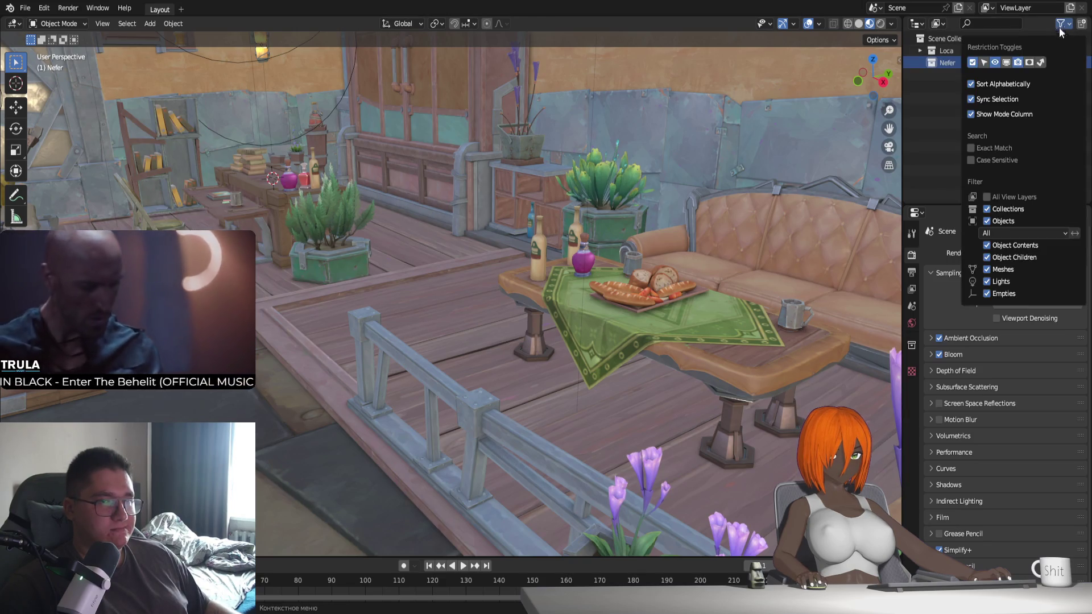
left_click(1006, 62)
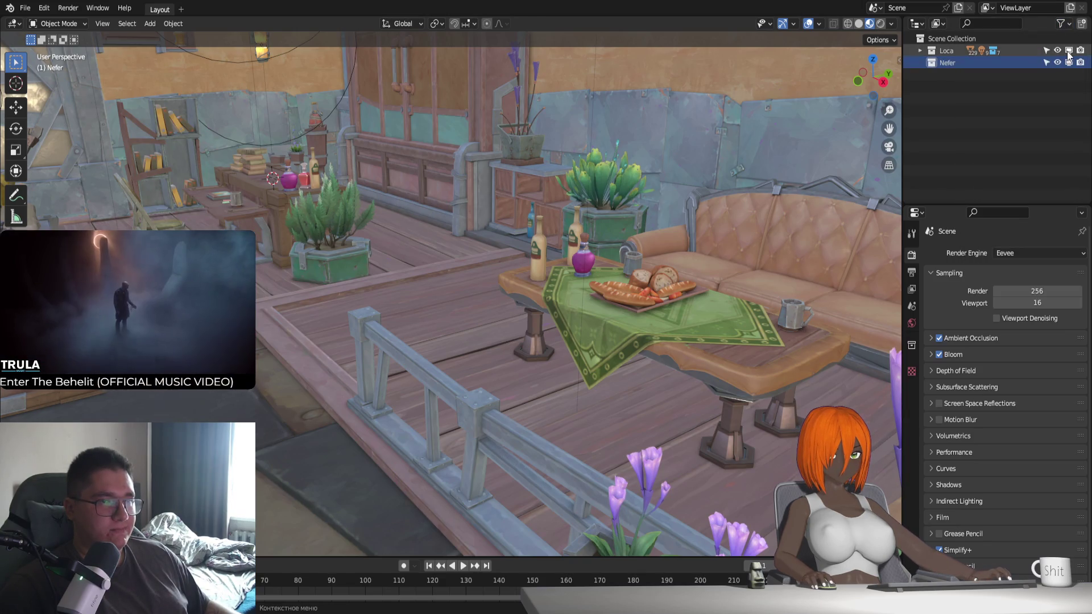
left_click(1047, 50)
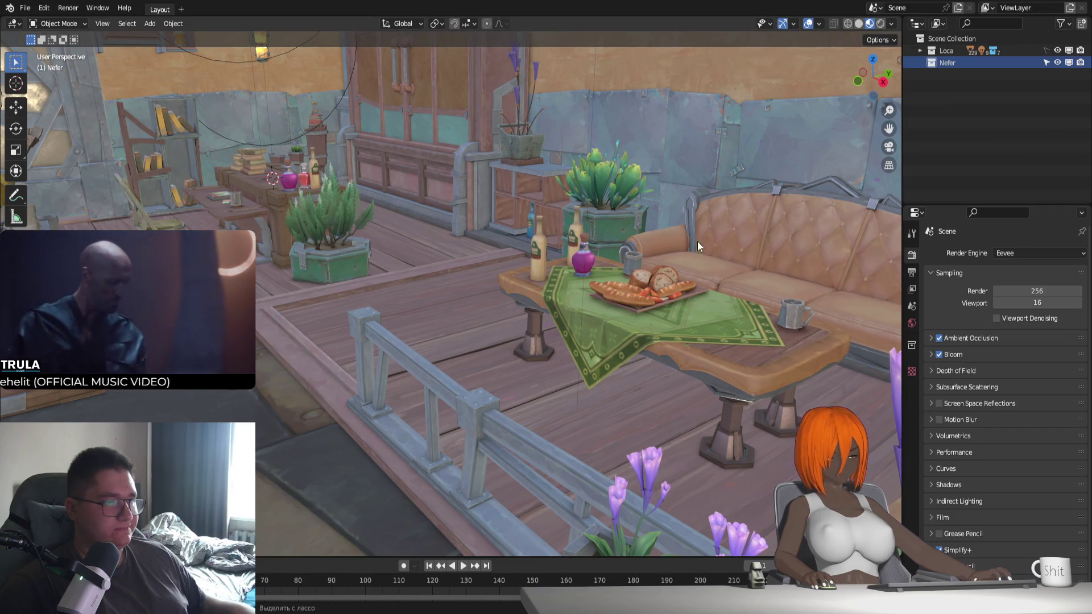
Bring the rigged Nefer character into the room and collapse the Nefer collection
mouse_move(656, 247)
middle_mouse_down()
mouse_move(544, 363)
mouse_move(502, 268)
mouse_move(535, 285)
mouse_move(510, 342)
mouse_move(473, 299)
middle_mouse_up()
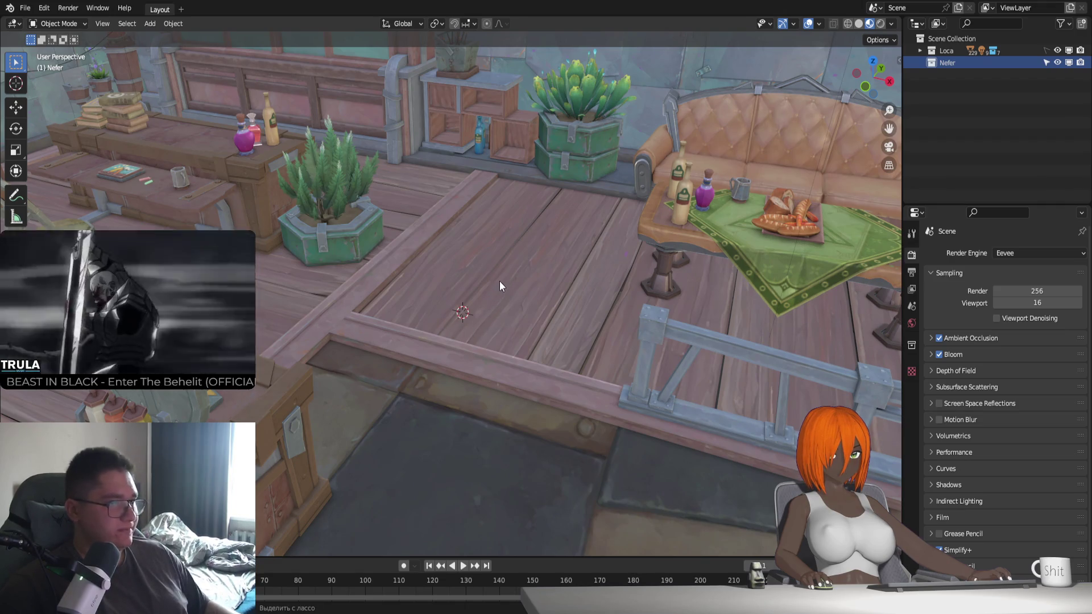
key("alt+h")
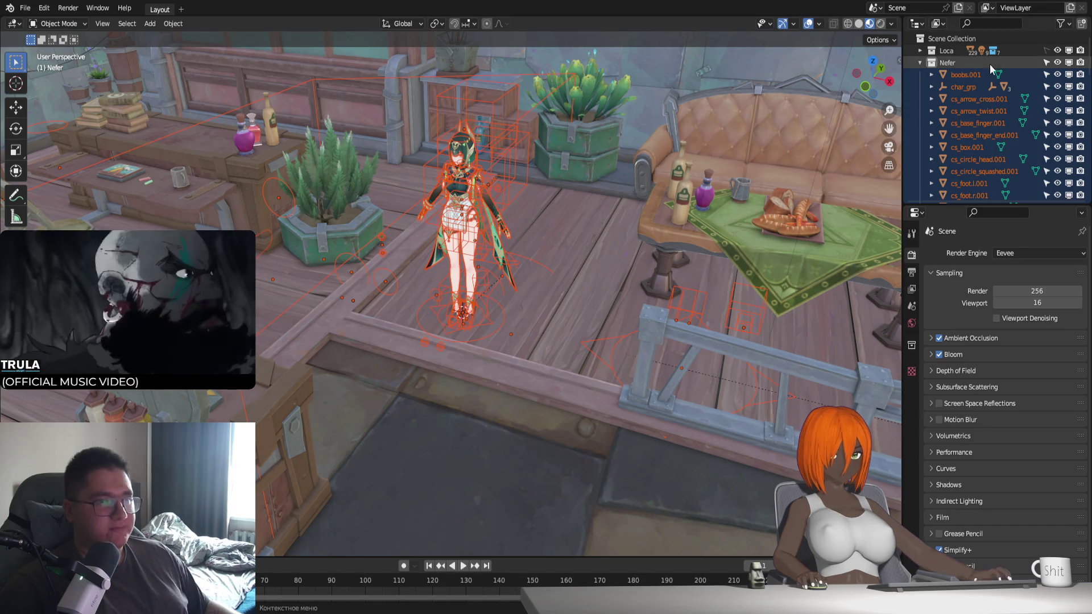
left_click(920, 63)
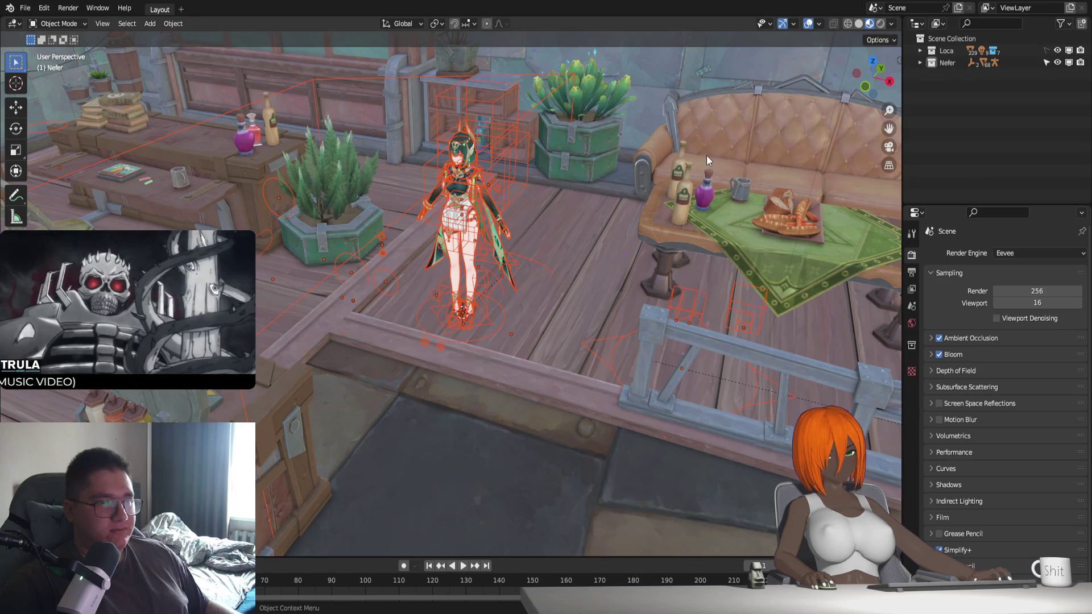
Hide the Loca environment, select the Nefer rig and raise it along Z
middle_click_drag(597, 188, 486, 217)
scroll(486, 222, "up", 3)
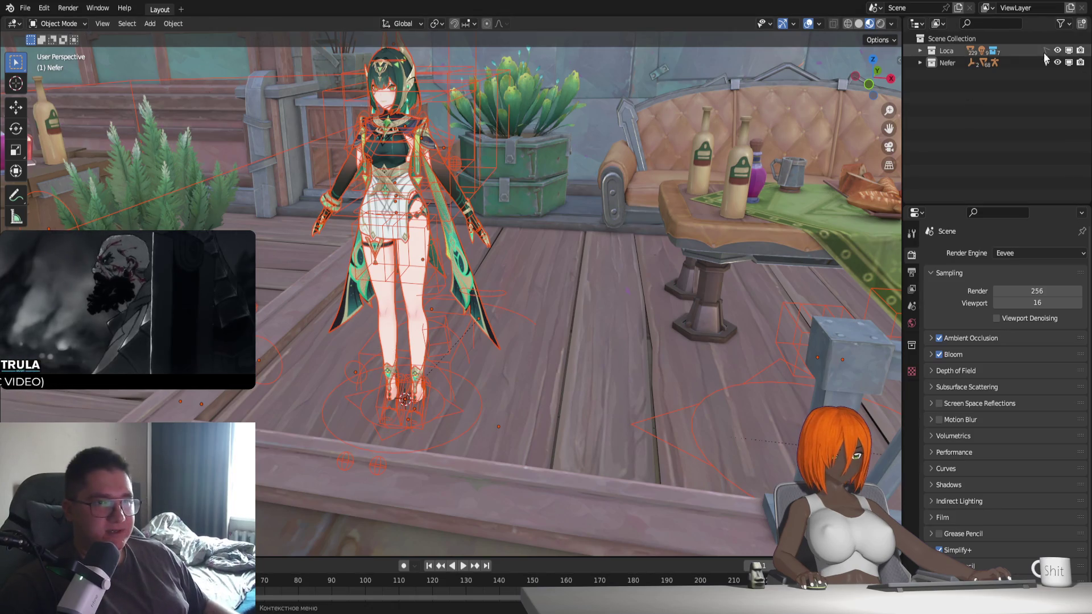
left_click(1057, 50)
mouse_move(710, 364)
middle_mouse_down()
mouse_move(596, 397)
mouse_move(452, 404)
mouse_move(555, 402)
middle_mouse_up()
scroll(452, 402, "down", 4)
scroll(459, 373, "up", 5)
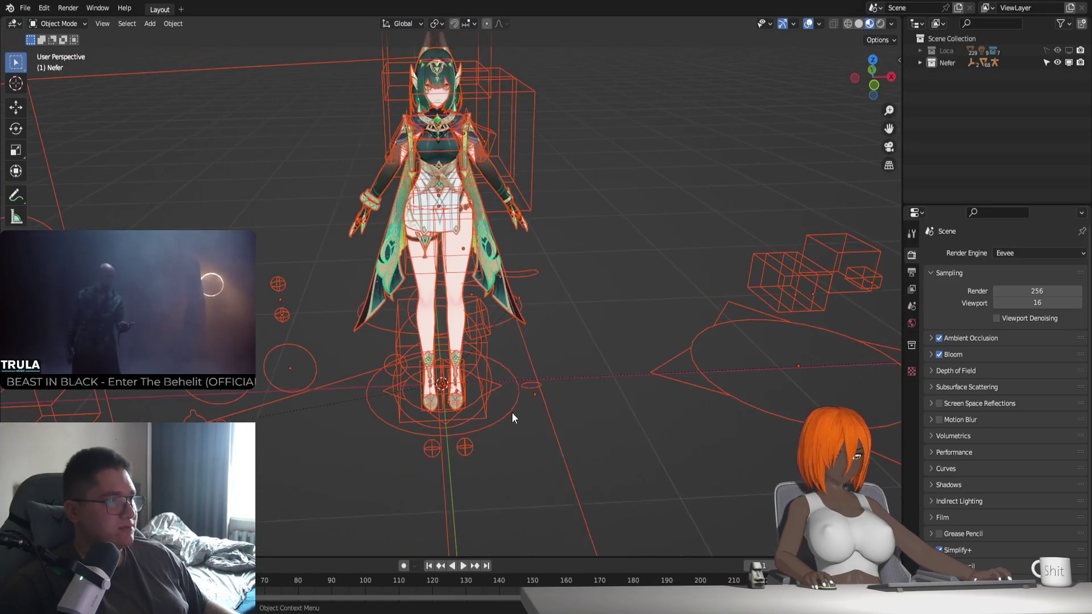
left_click(570, 422)
scroll(570, 421, "down", 3)
scroll(569, 418, "down", 2)
scroll(546, 424, "down", 1)
key("g")
key("z")
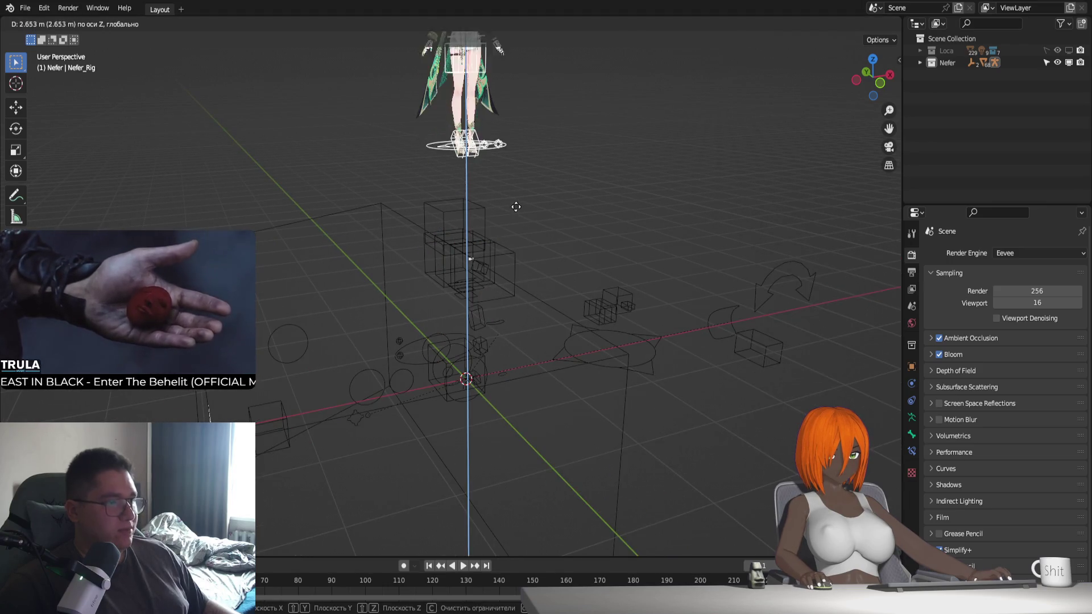
left_click(479, 257)
Delete the leftover wireframe bone-shape objects lying below the character
scroll(479, 257, "up", 3)
scroll(478, 258, "up", 3)
left_click(525, 179)
scroll(524, 179, "down", 5)
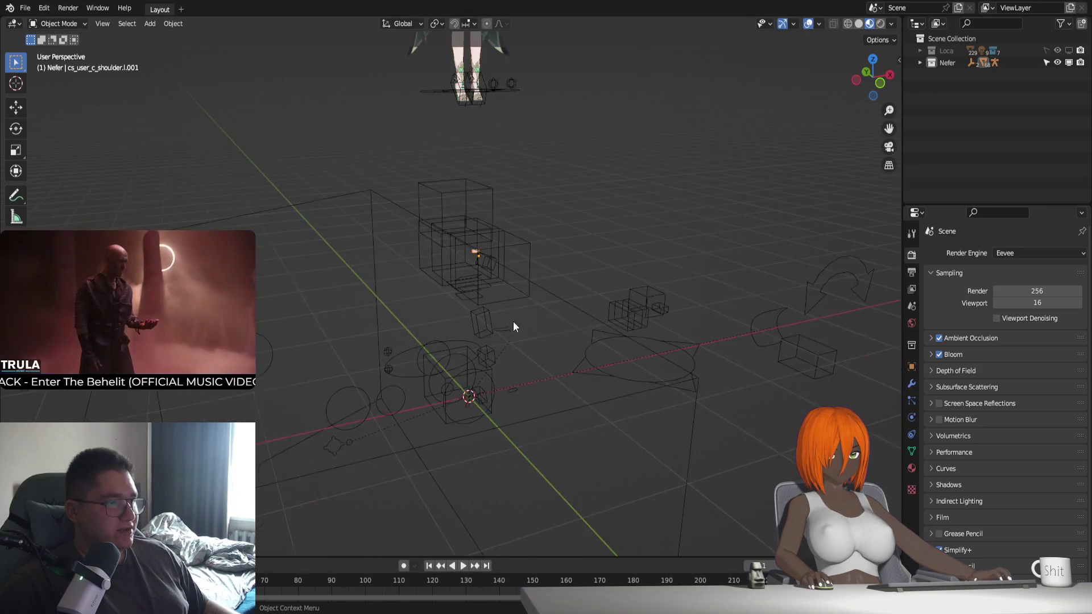
middle_click_drag(513, 322, 490, 384)
middle_click_drag(298, 391, 381, 384)
key("Delete")
left_click_drag(257, 402, 773, 231)
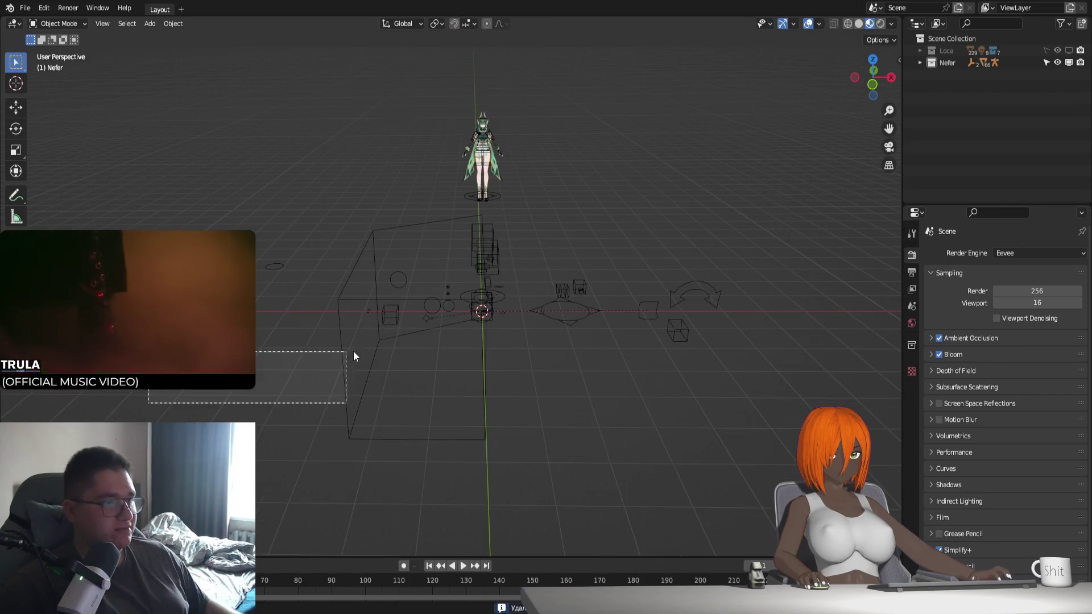
key("Delete")
Lower the Nefer rig back down along Z and unhide Loca
left_click(495, 197)
key("g")
key("z")
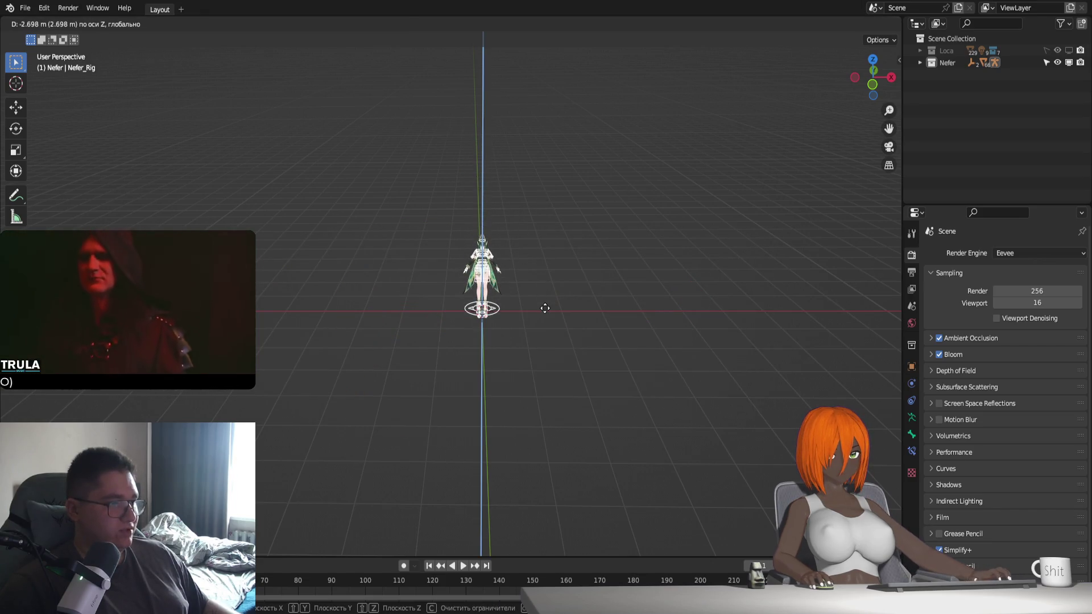
left_click(545, 300)
left_click(1069, 50)
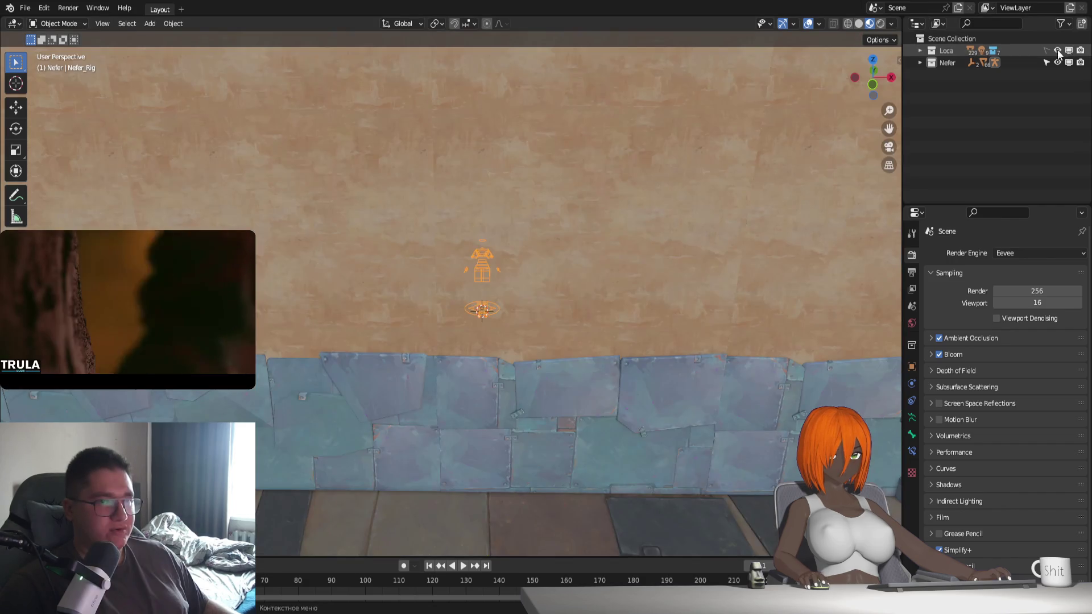
scroll(613, 319, "up", 10)
scroll(691, 322, "down", 5)
mouse_move(626, 335)
middle_mouse_down()
mouse_move(531, 271)
mouse_move(563, 377)
mouse_move(479, 373)
mouse_move(568, 352)
middle_mouse_up()
scroll(537, 299, "up", 3)
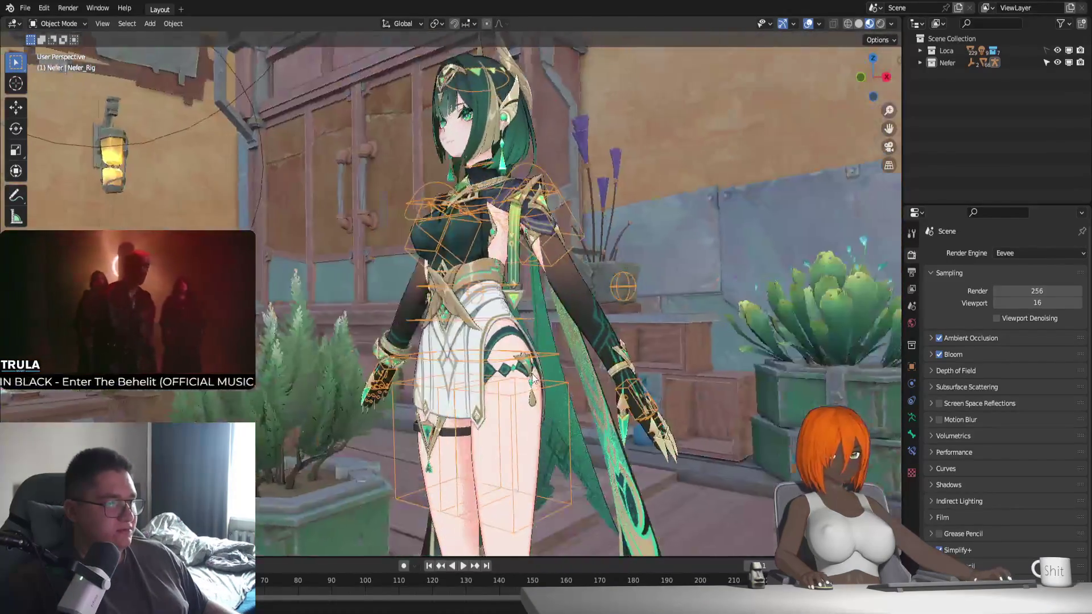
scroll(568, 353, "up", 2)
scroll(569, 352, "up", 2)
left_click(882, 23)
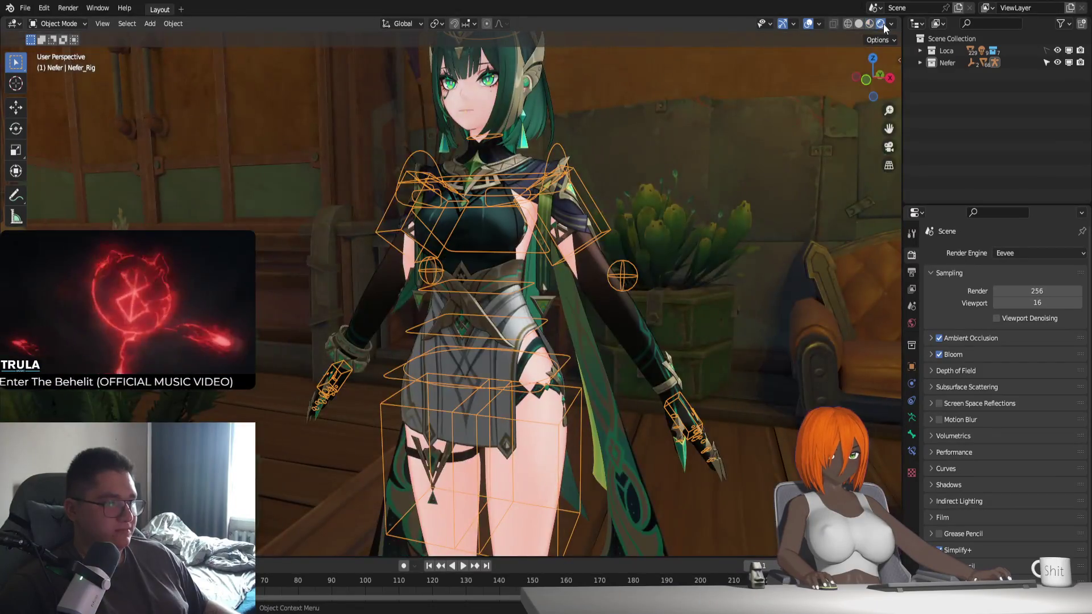
left_click(869, 24)
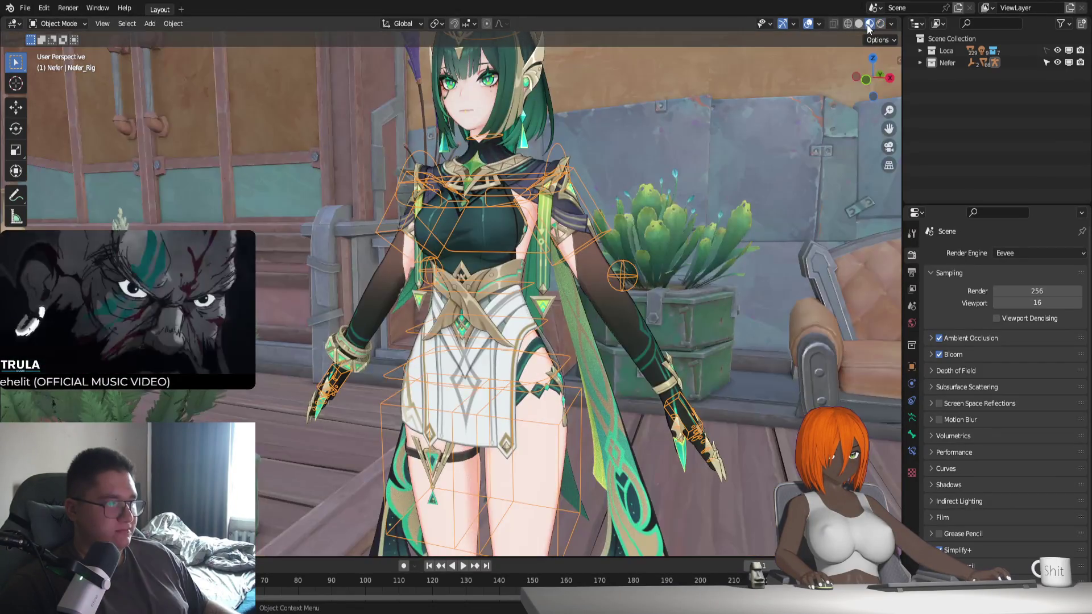
mouse_move(500, 341)
middle_mouse_down()
mouse_move(512, 401)
mouse_move(544, 298)
middle_mouse_up()
scroll(512, 400, "up", 3)
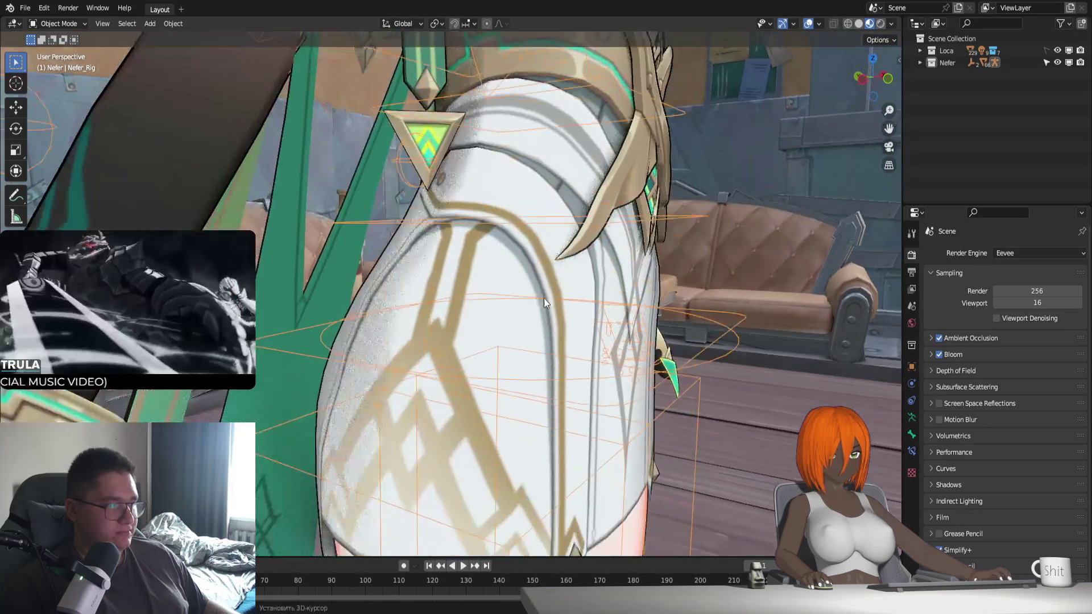
mouse_move(453, 278)
middle_mouse_down()
mouse_move(496, 370)
mouse_move(596, 371)
mouse_move(409, 370)
mouse_move(584, 322)
mouse_move(541, 391)
mouse_move(548, 403)
middle_mouse_up()
scroll(415, 366, "down", 2)
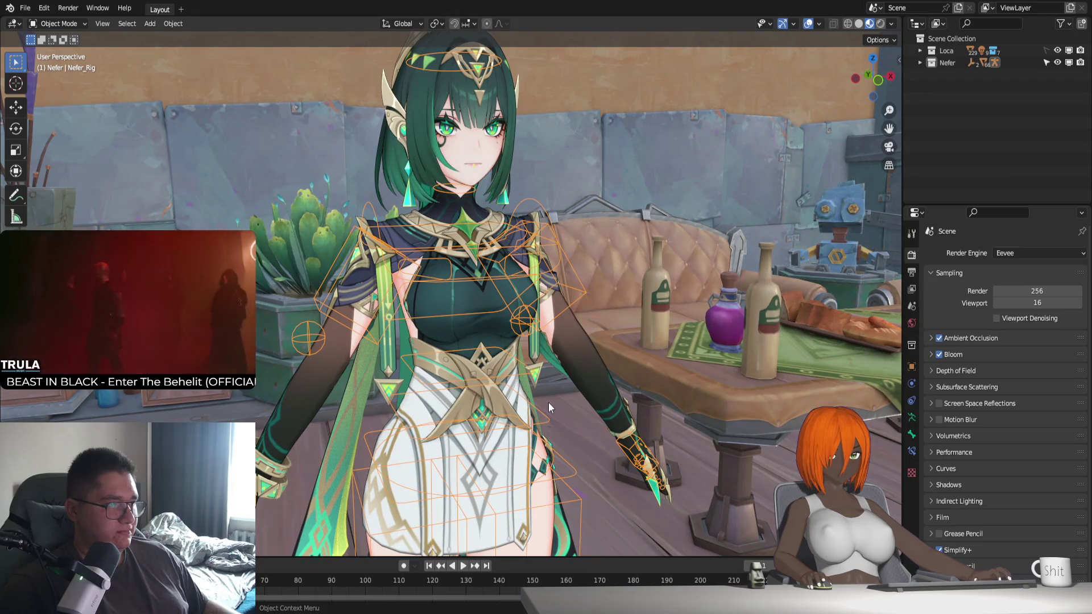
mouse_move(550, 402)
middle_mouse_down()
mouse_move(592, 394)
mouse_move(572, 398)
middle_mouse_up()
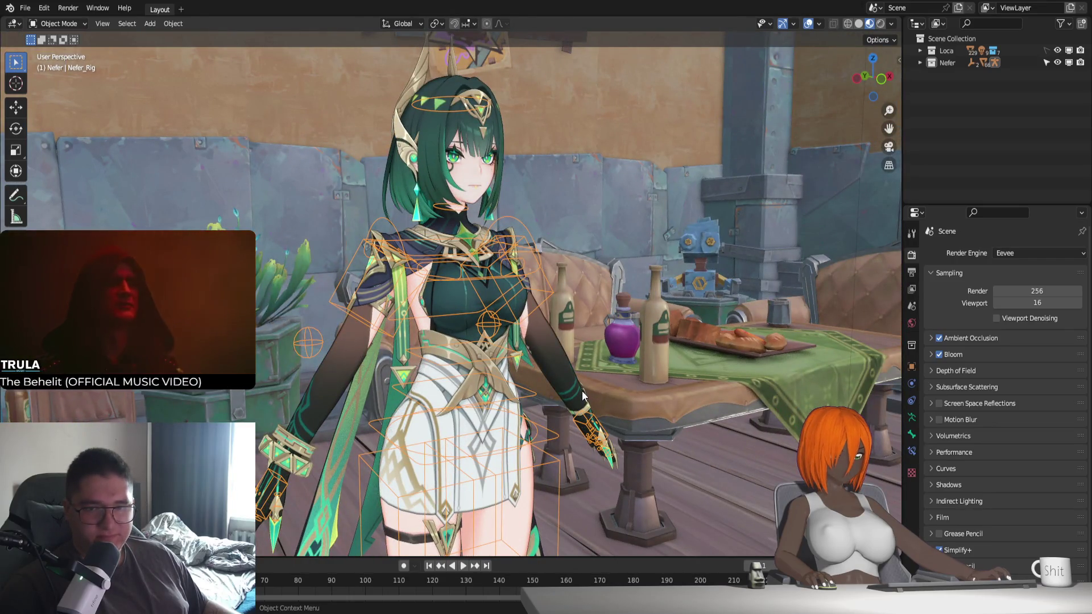
scroll(529, 389, "up", 3)
mouse_move(527, 384)
middle_mouse_down()
mouse_move(650, 408)
mouse_move(628, 425)
mouse_move(650, 345)
mouse_move(571, 398)
mouse_move(654, 387)
middle_mouse_up()
scroll(654, 387, "up", 3)
scroll(654, 388, "up", 2)
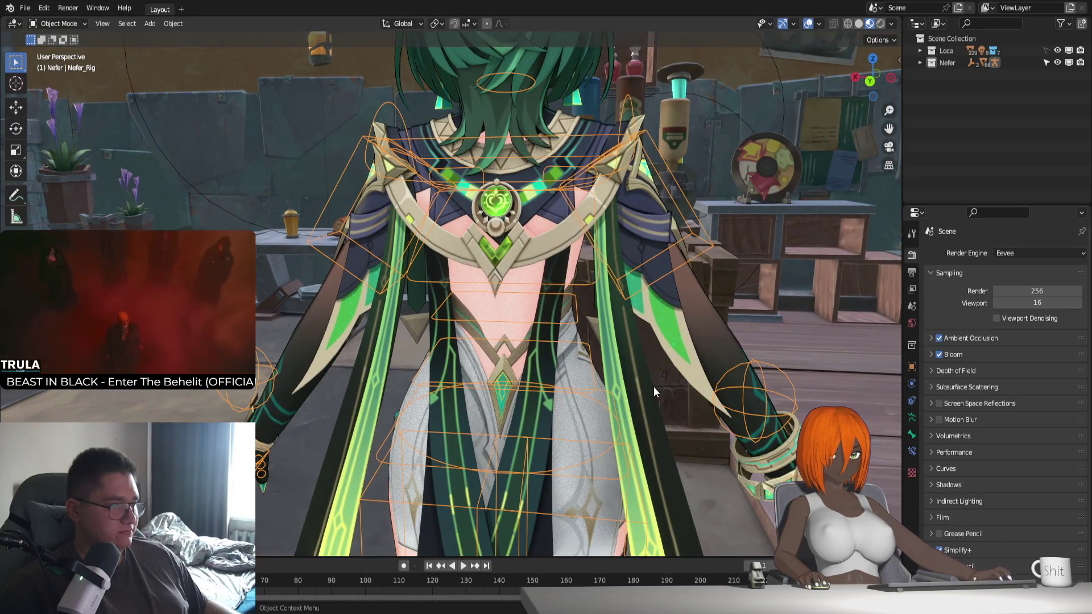
scroll(652, 387, "down", 3)
scroll(653, 387, "down", 2)
mouse_move(704, 398)
middle_mouse_down()
mouse_move(506, 394)
mouse_move(499, 385)
mouse_move(531, 354)
middle_mouse_up()
scroll(497, 383, "up", 2)
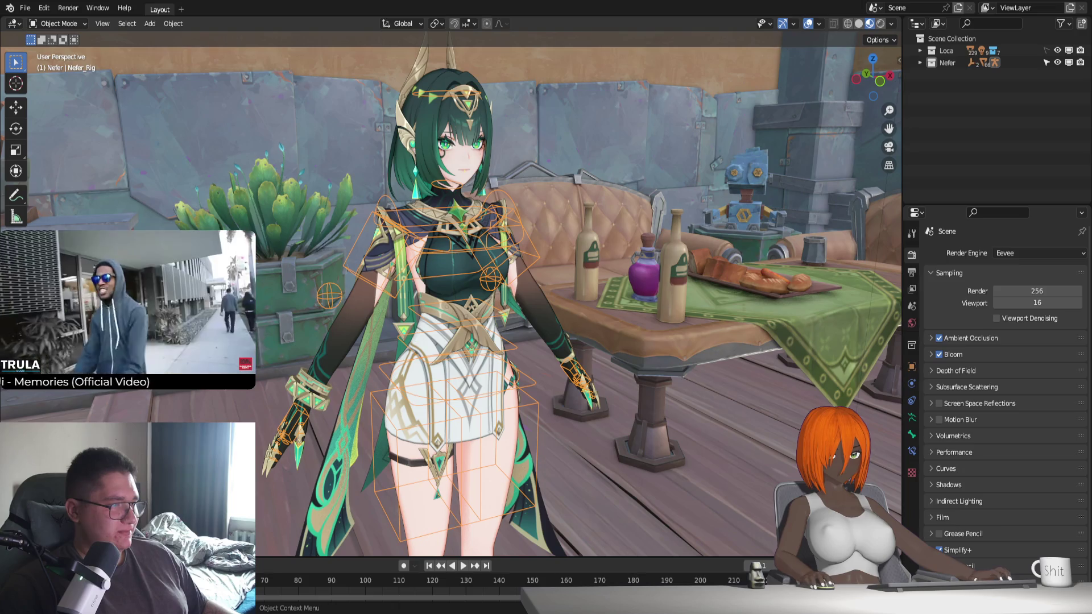
Close Nefer_booty.blend without saving and load the Nefer_Append scene with its Sun light
key("ctrl+q")
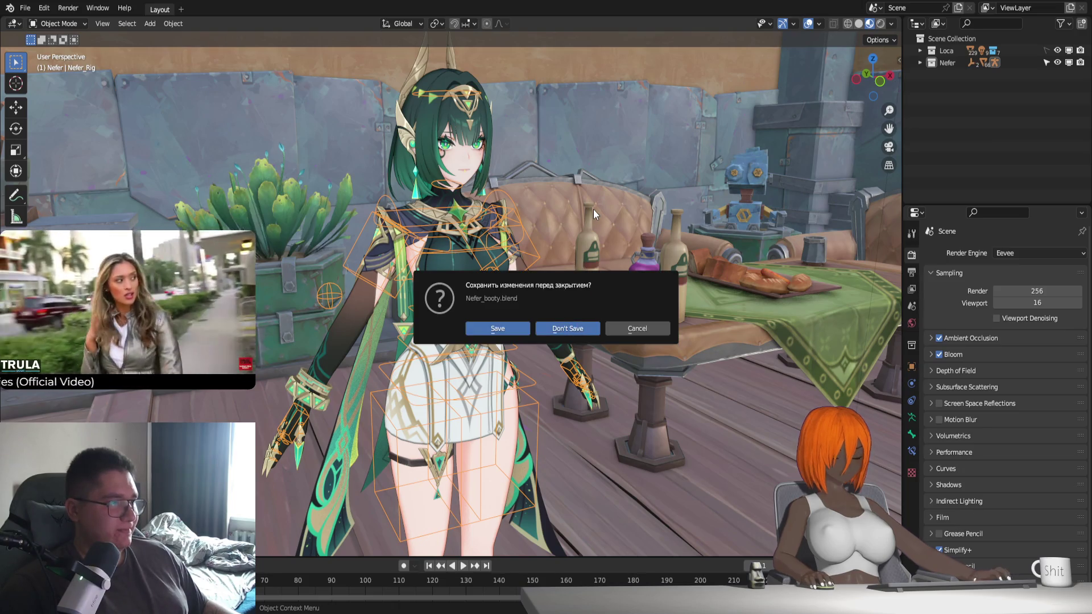
key("Return")
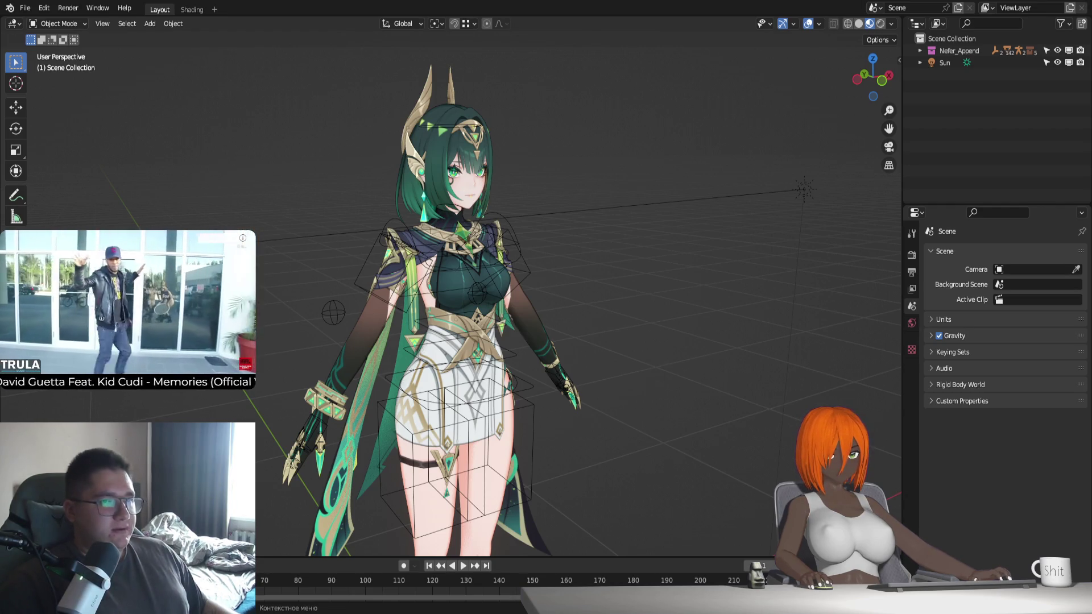
key("ctrl+Page_Down")
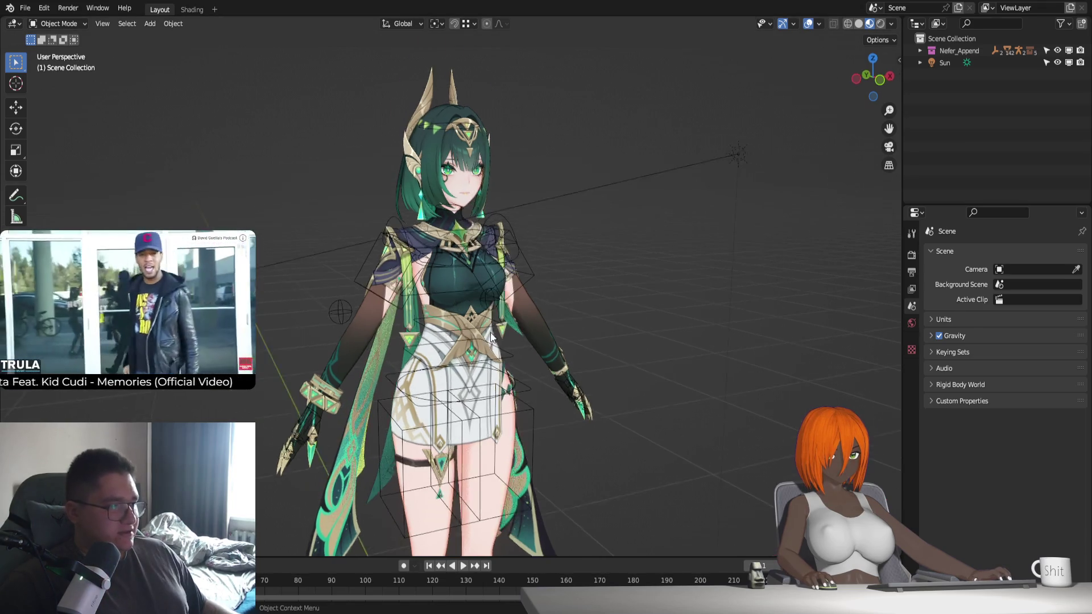
Show the character in Rendered shading and frame the dress's Nefer_Dress node tree
scroll(437, 165, "up", 3)
scroll(437, 165, "up", 2)
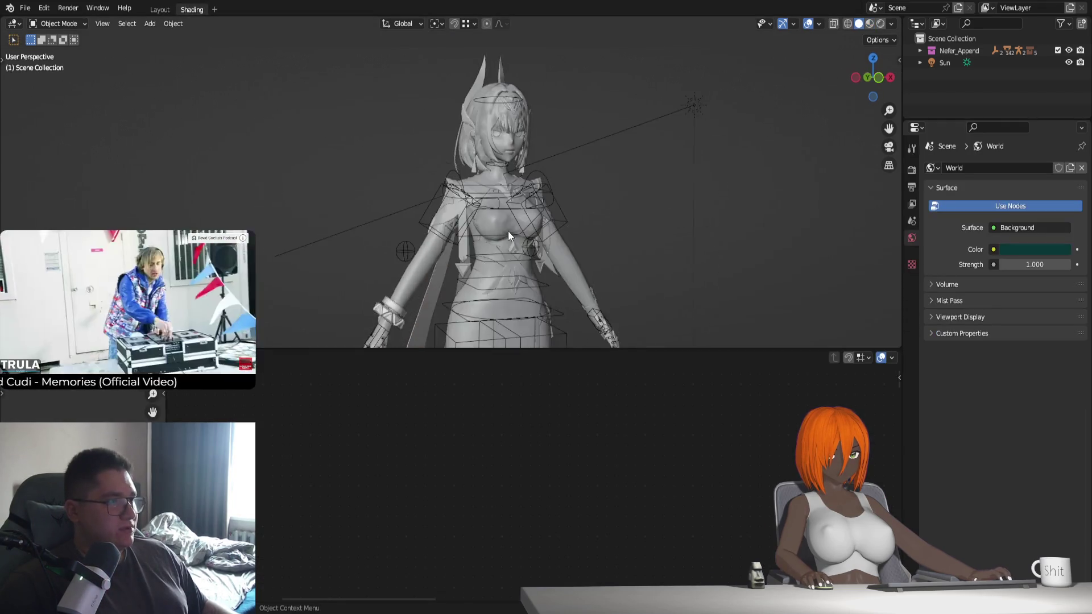
left_click(880, 23)
mouse_move(582, 242)
middle_mouse_down()
mouse_move(573, 267)
mouse_move(499, 256)
mouse_move(493, 272)
middle_mouse_up()
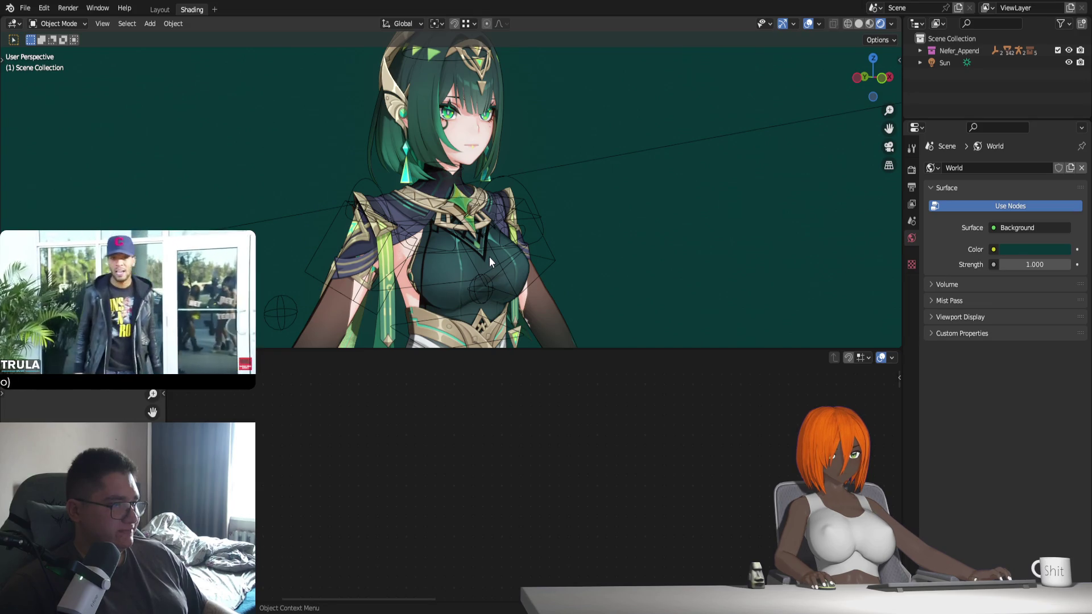
scroll(489, 257, "down", 2)
left_click(462, 199)
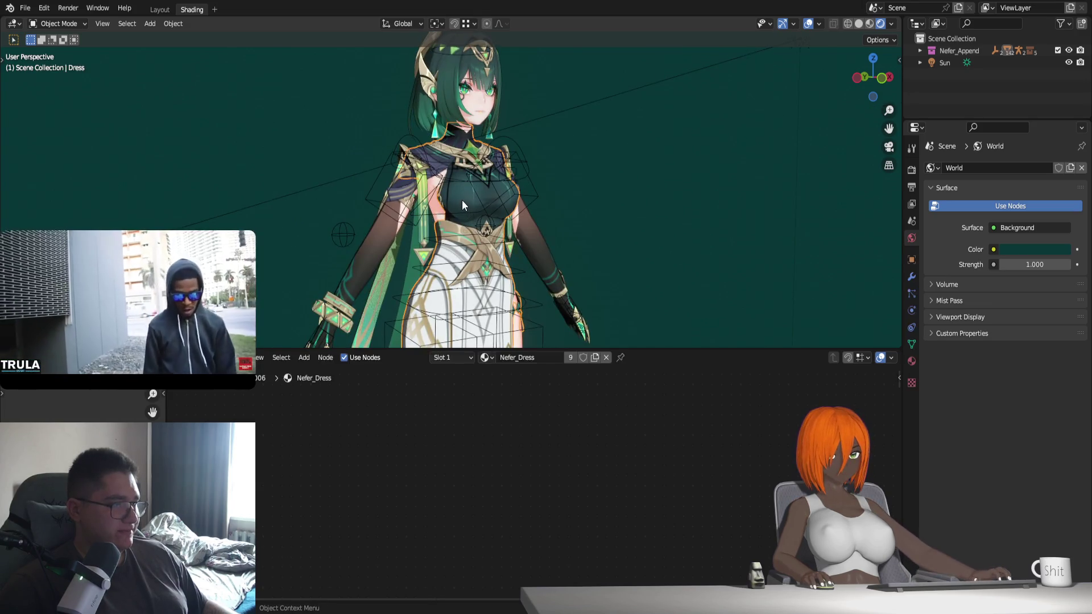
left_click(912, 361)
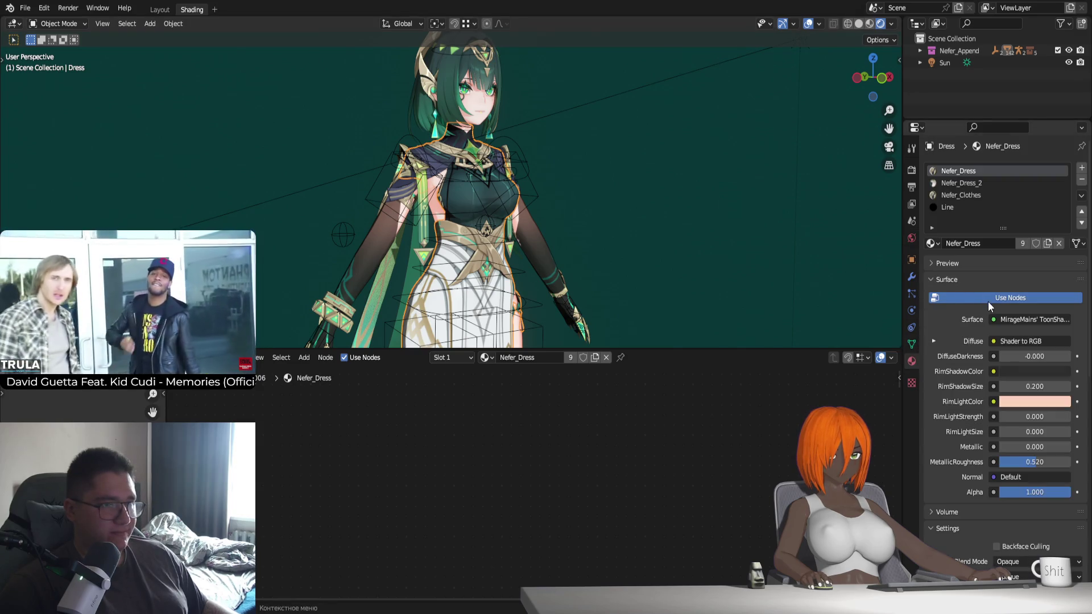
key("Home")
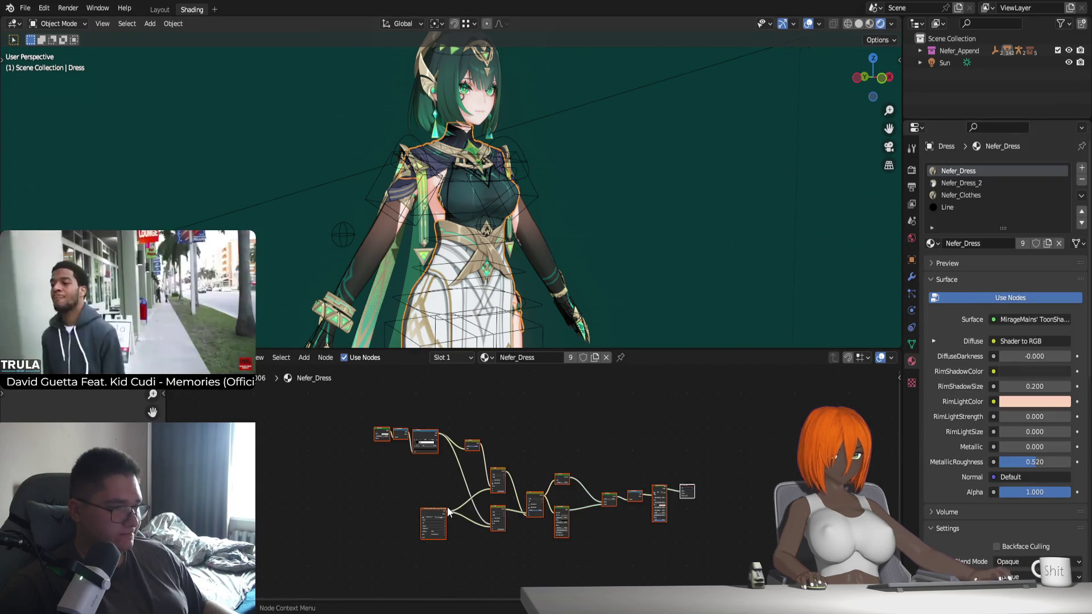
scroll(455, 477, "up", 2)
Duplicate the left-hand ToonShader node and place the copy further left
left_click(441, 487)
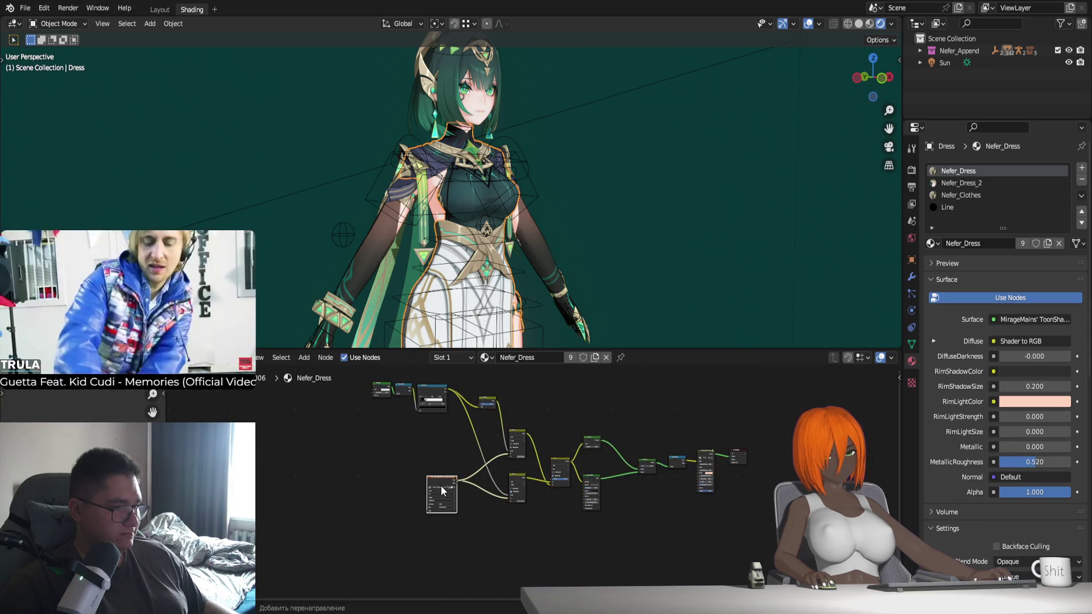
key("shift+d")
left_click(397, 483)
left_click(374, 482)
scroll(370, 489, "up", 1)
Delete the duplicate node, then hide and unhide the Sun light to compare shading
key("x")
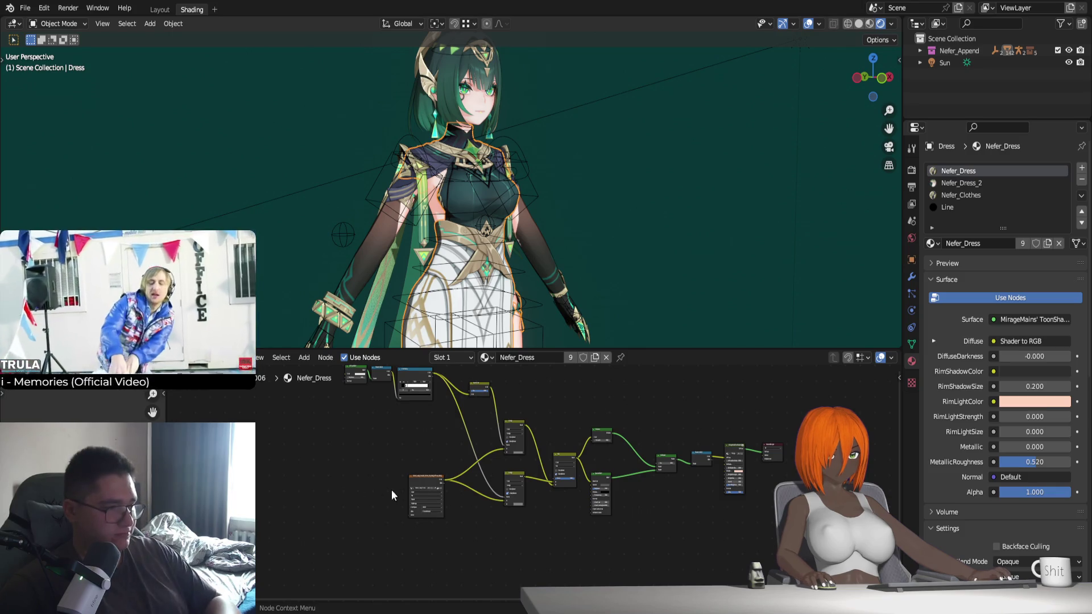
left_click(427, 487)
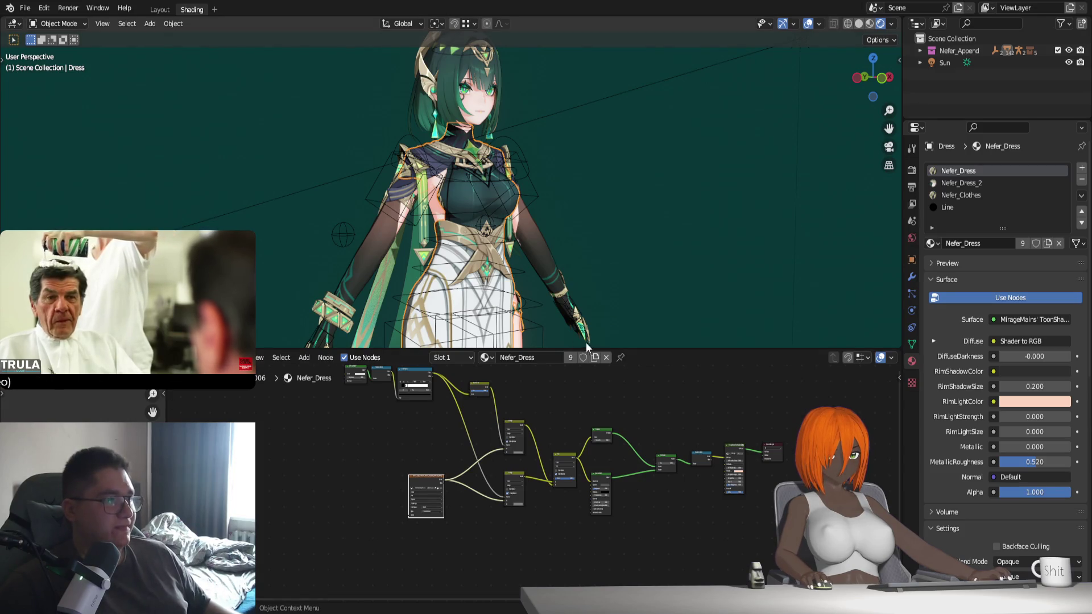
middle_click_drag(572, 250, 580, 195)
left_click(627, 139)
key("h")
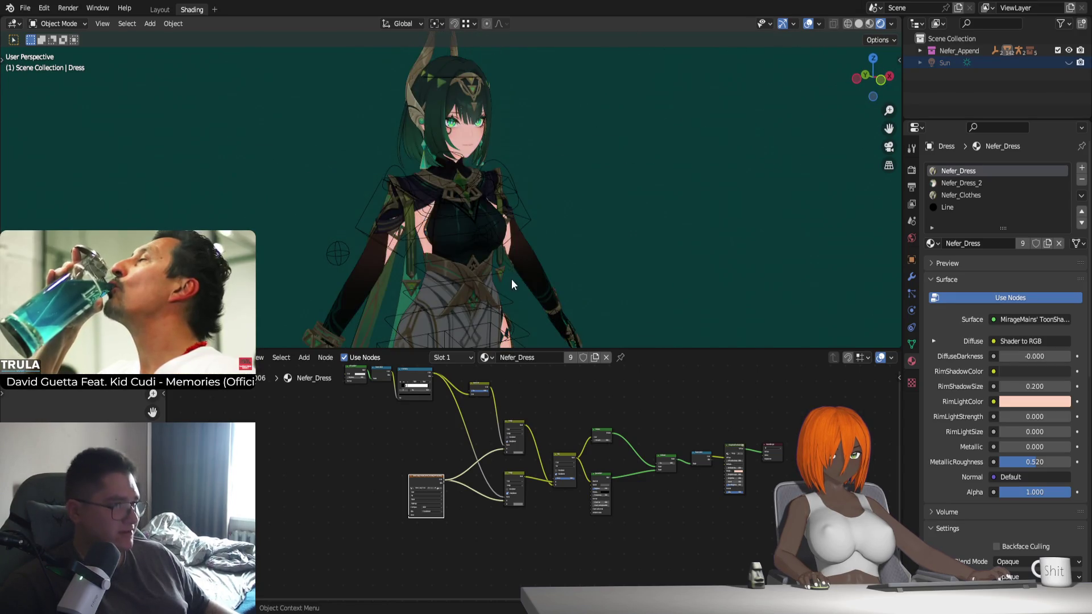
key("alt+h")
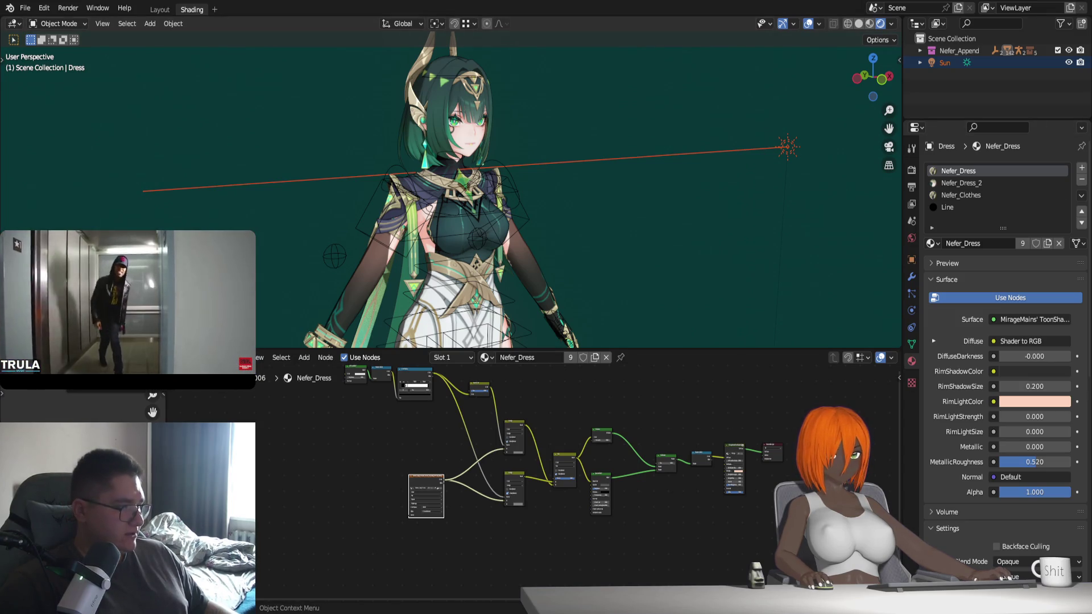
Pack the texture image into the .blend file
left_click(109, 392)
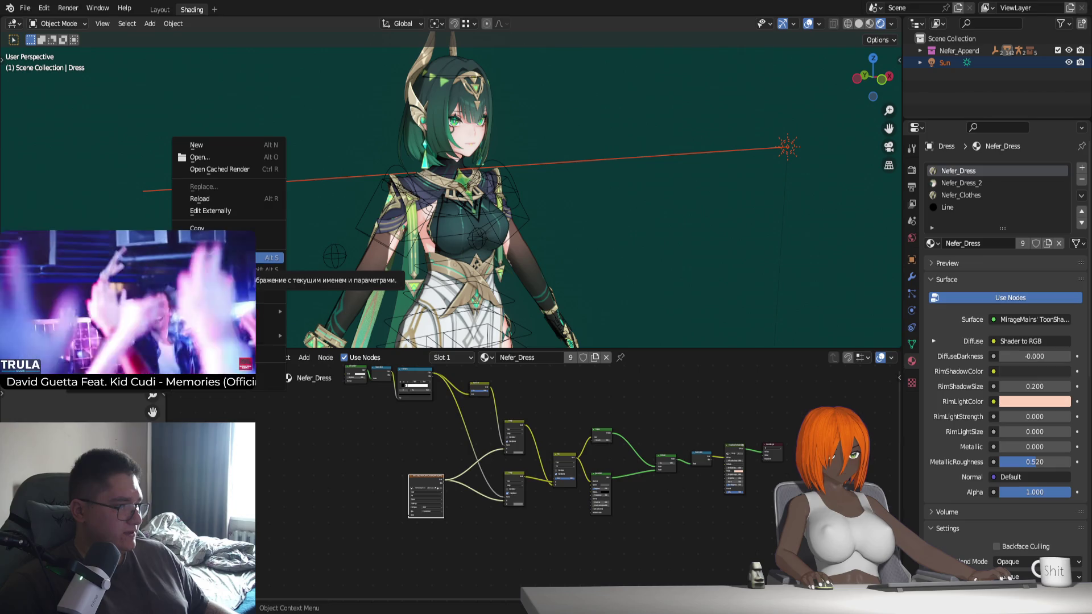
left_click(279, 282)
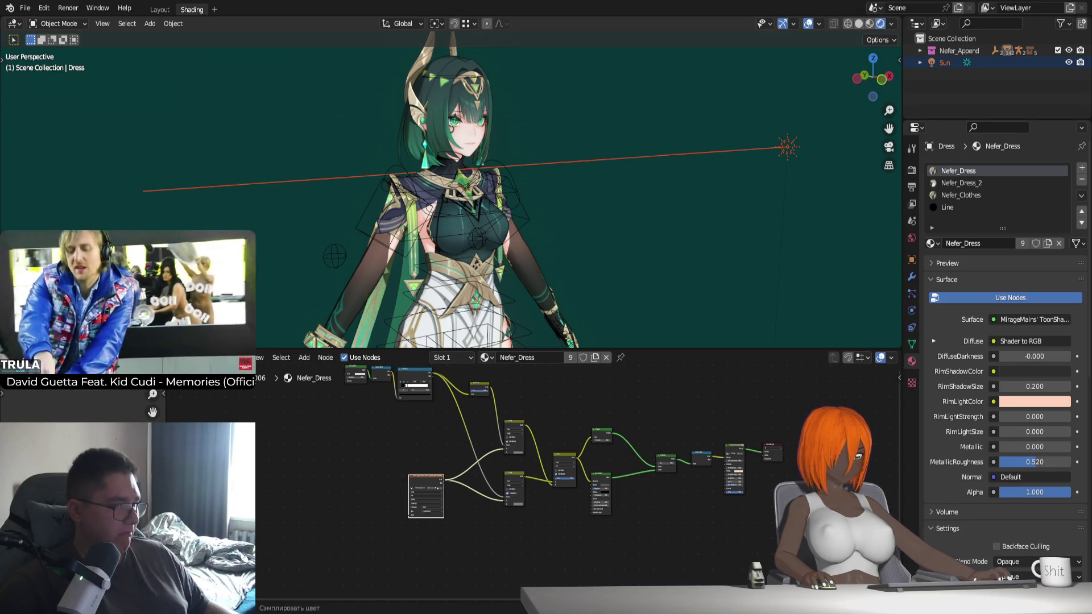
left_click(256, 357)
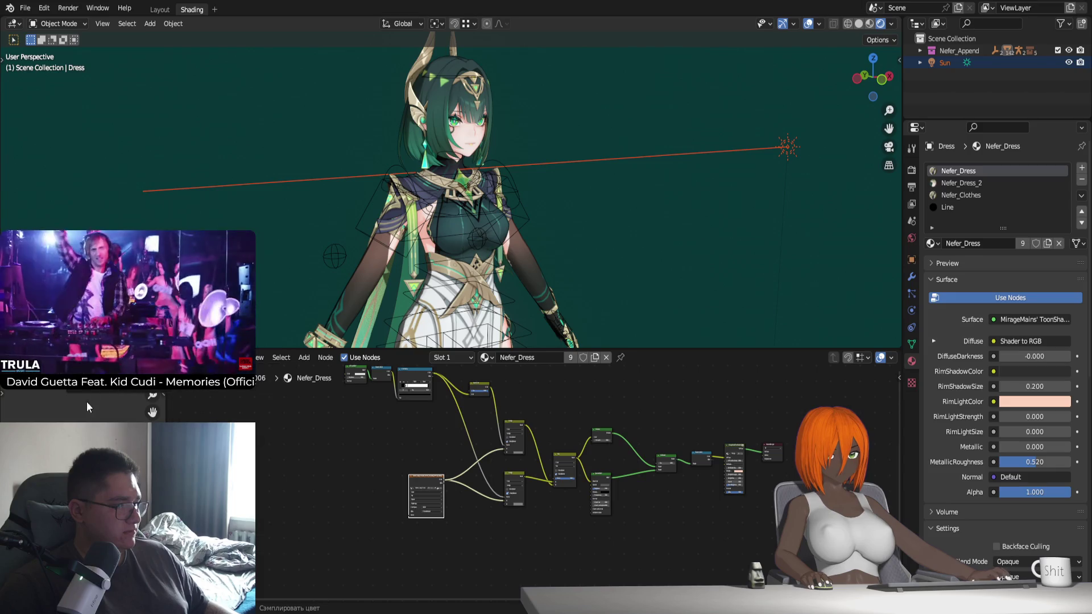
mouse_move(188, 384)
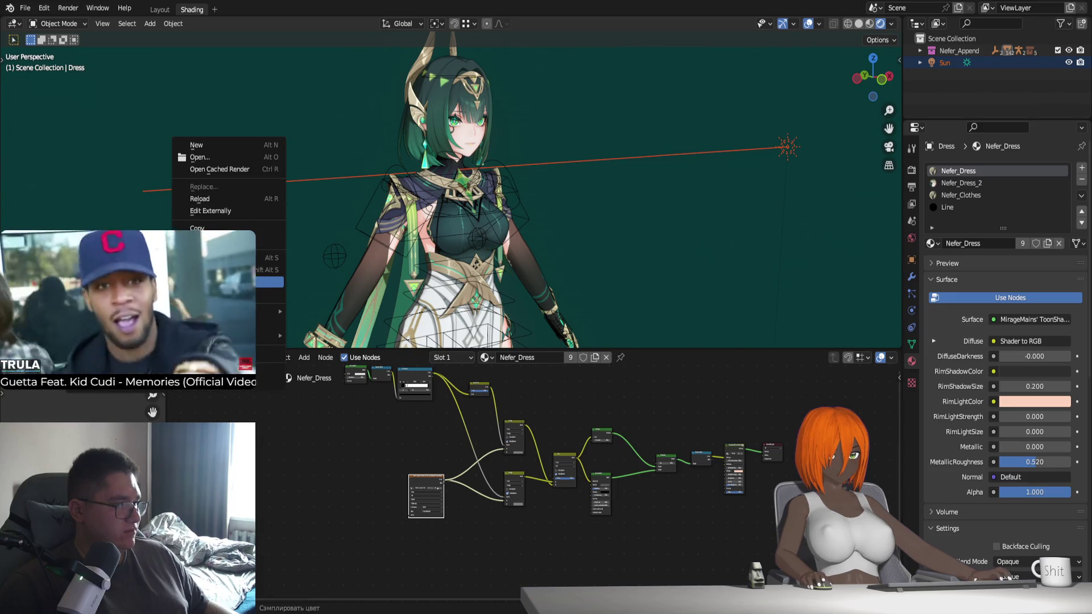
key("Escape")
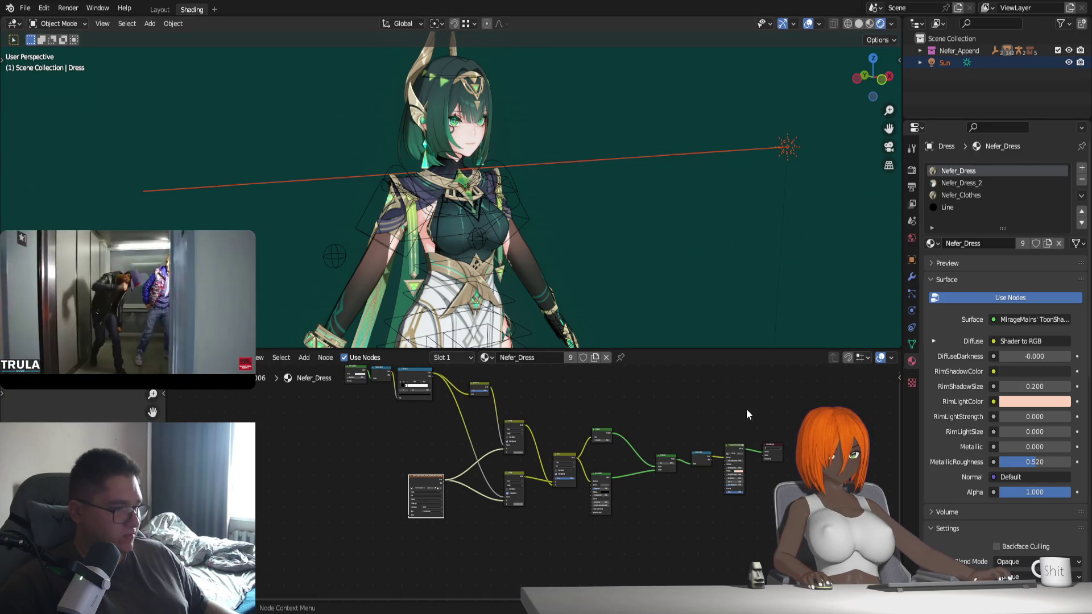
Switch to the Nefer_Dress_2 material slot and frame its ToonShader node tree
left_click(974, 183)
key("Home")
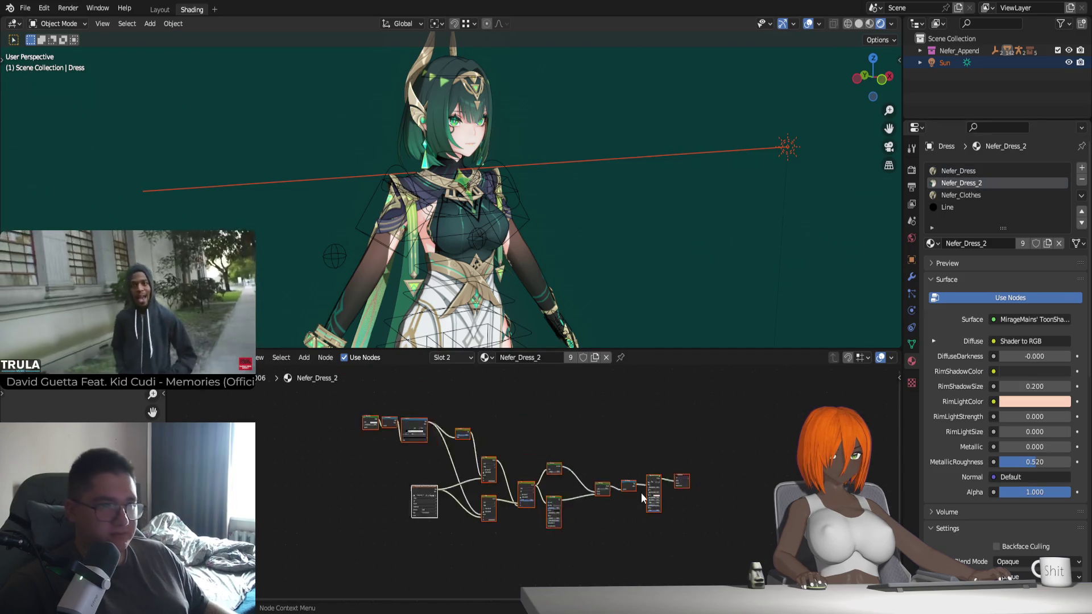
scroll(578, 528, "up", 2)
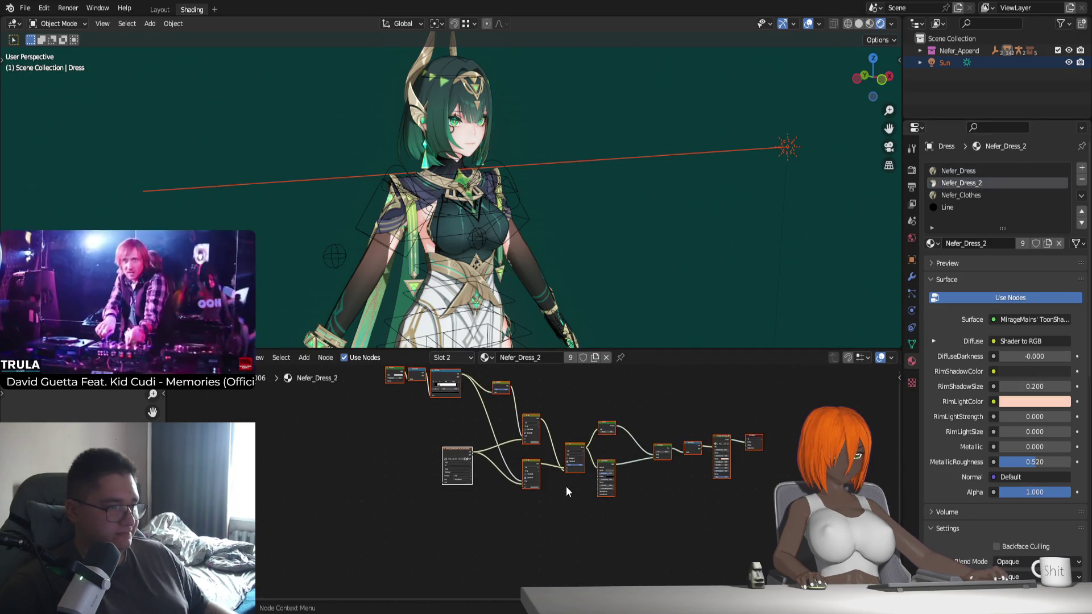
key("shift+d")
right_click(412, 456)
left_click(458, 450)
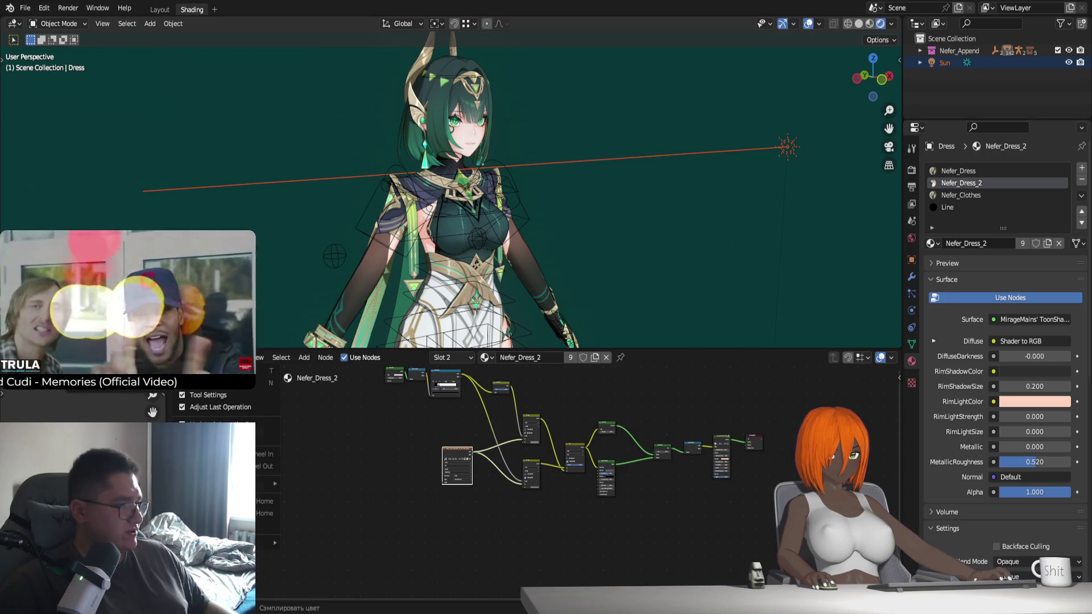
left_click(182, 384)
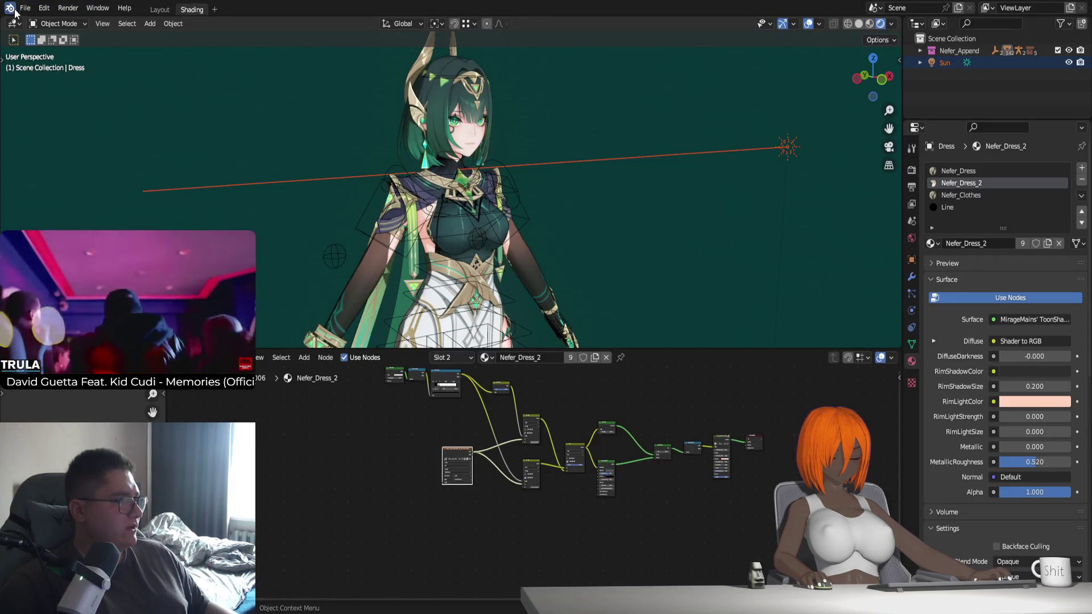
Look over File > External Data, then pan the Nefer_Clothes material's node tree into view
left_click(26, 8)
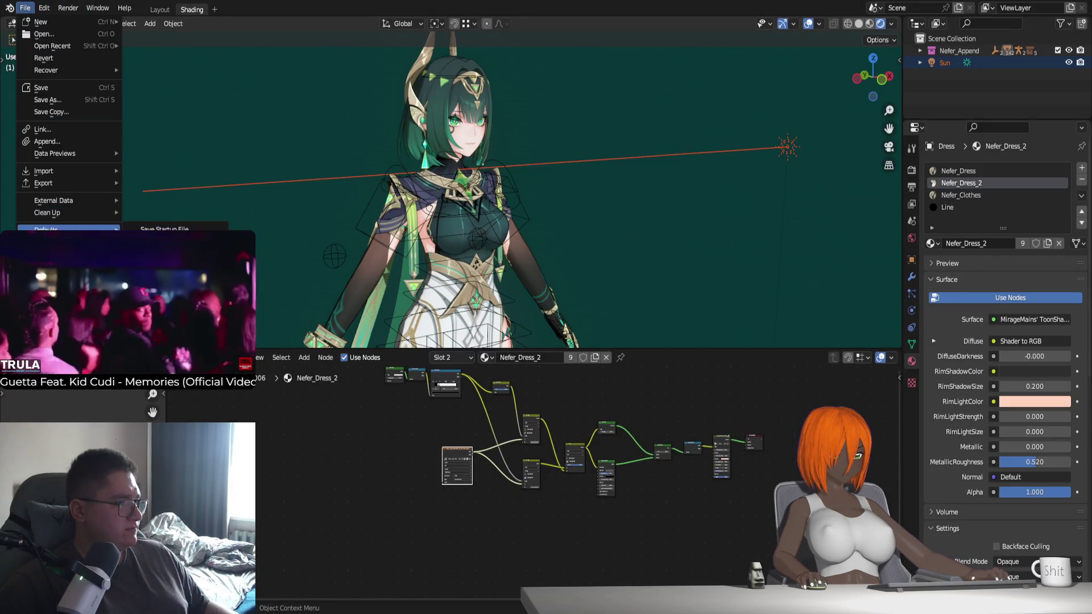
mouse_move(81, 201)
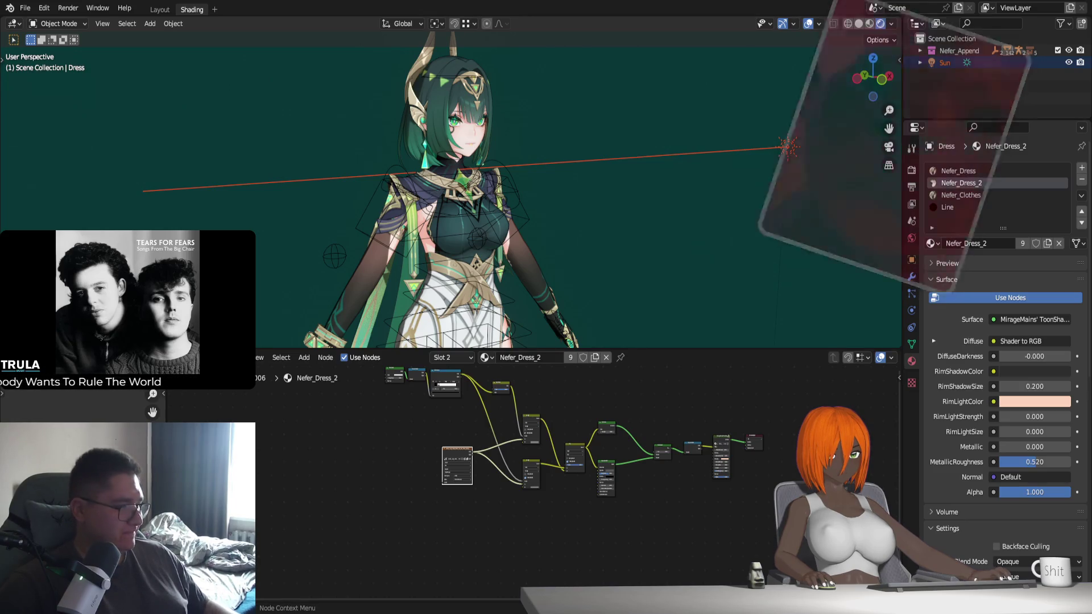
left_click(961, 195)
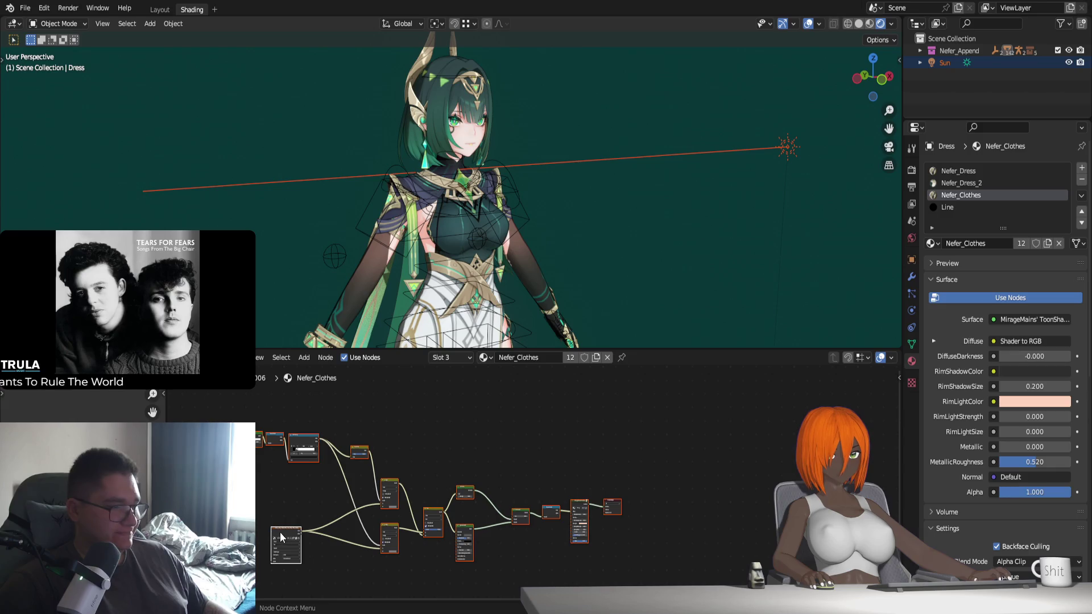
middle_click_drag(336, 555, 517, 501)
Duplicate and discard a frame node, then select the face to show its Nefer_Face_Eyes material
key("shift+d")
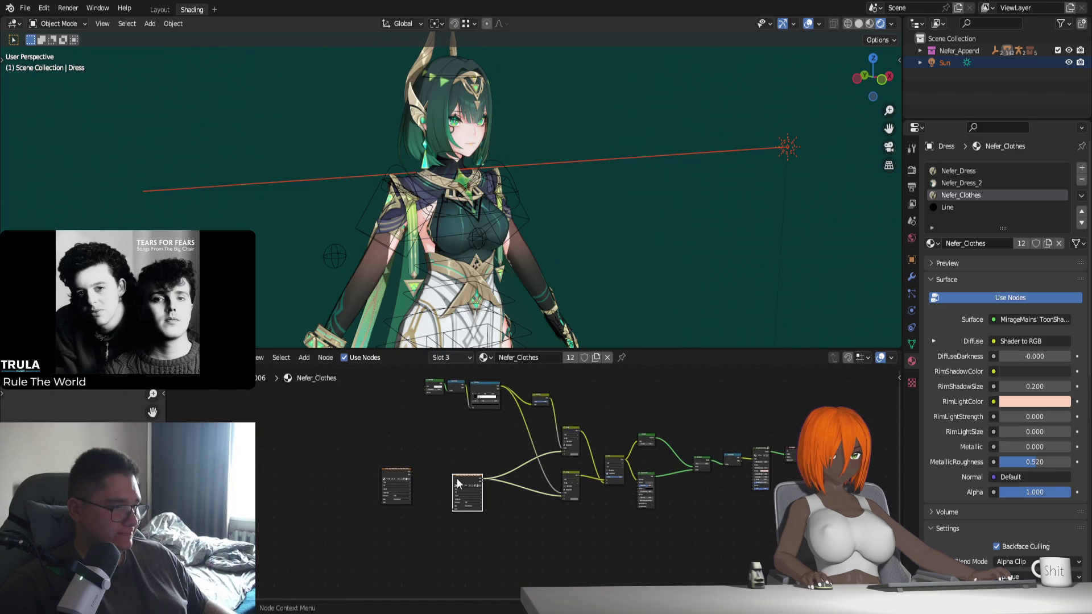
key("x")
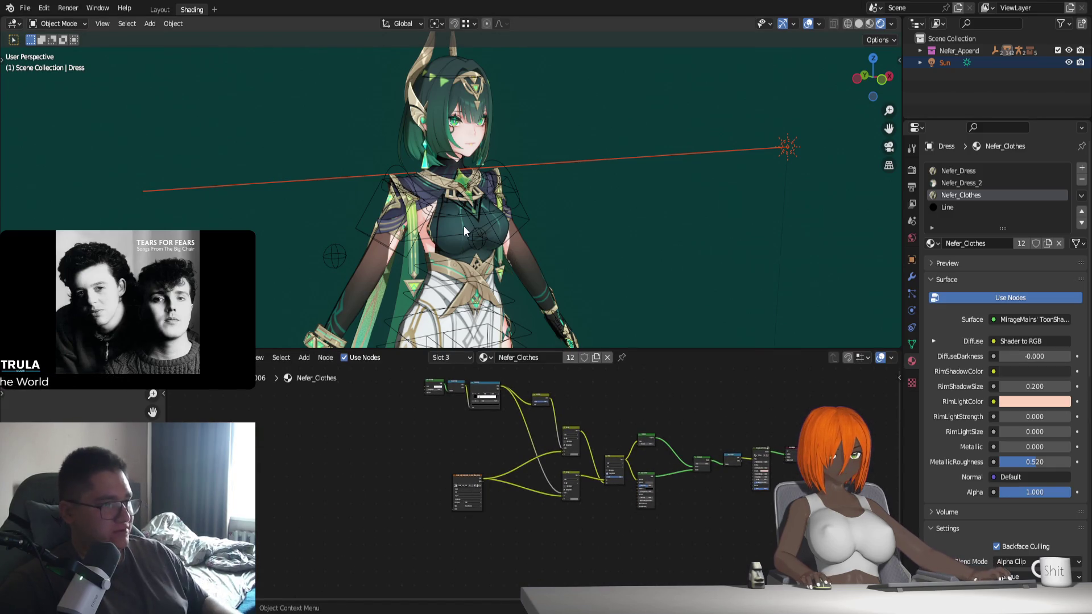
left_click(461, 126)
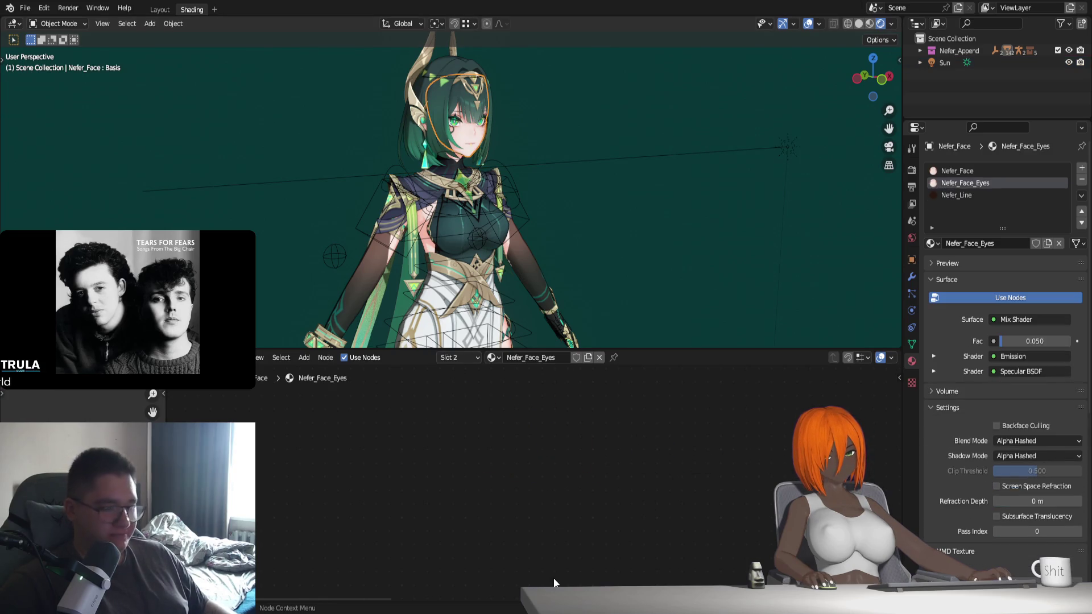
Frame and zoom into the Nefer_Face_Eyes node tree with all nodes deselected
key("Home")
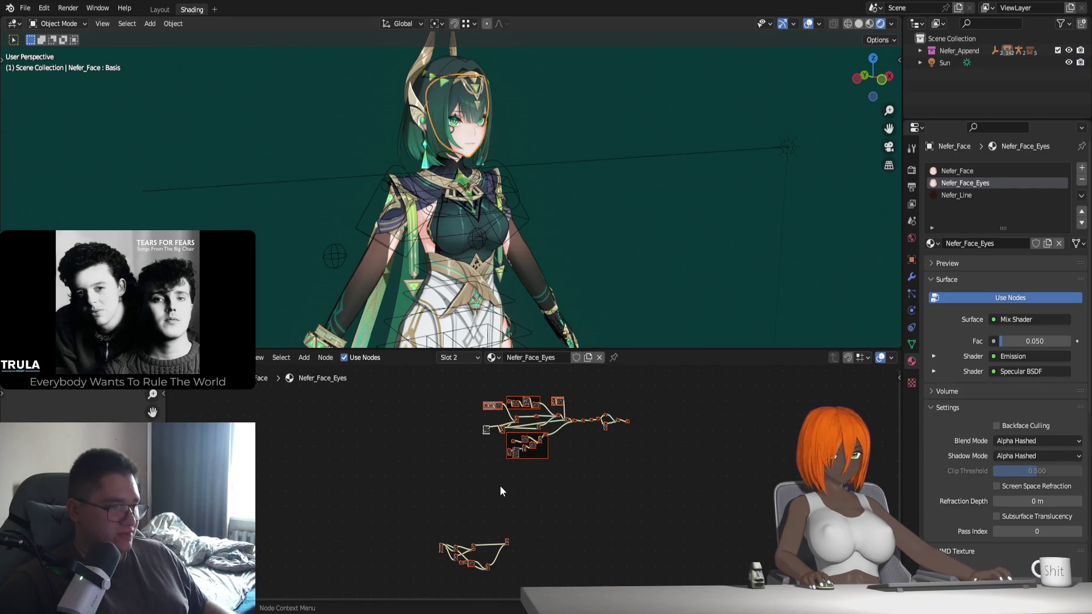
scroll(513, 510, "up", 1)
scroll(507, 521, "up", 1)
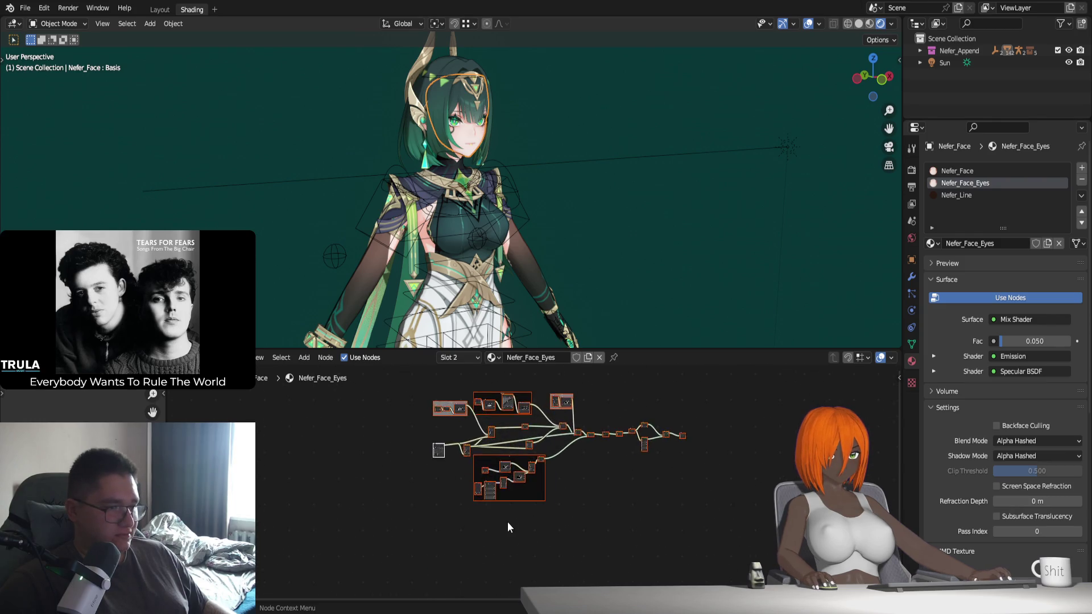
scroll(365, 561, "down", 2, "shift")
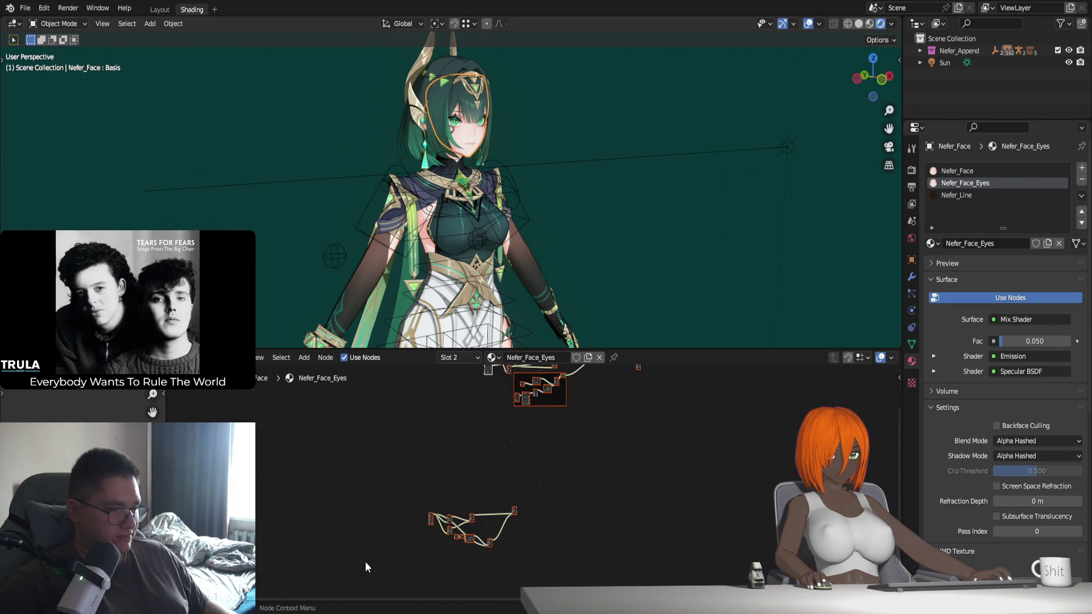
left_click(546, 509)
key("Home")
scroll(445, 504, "up", 3)
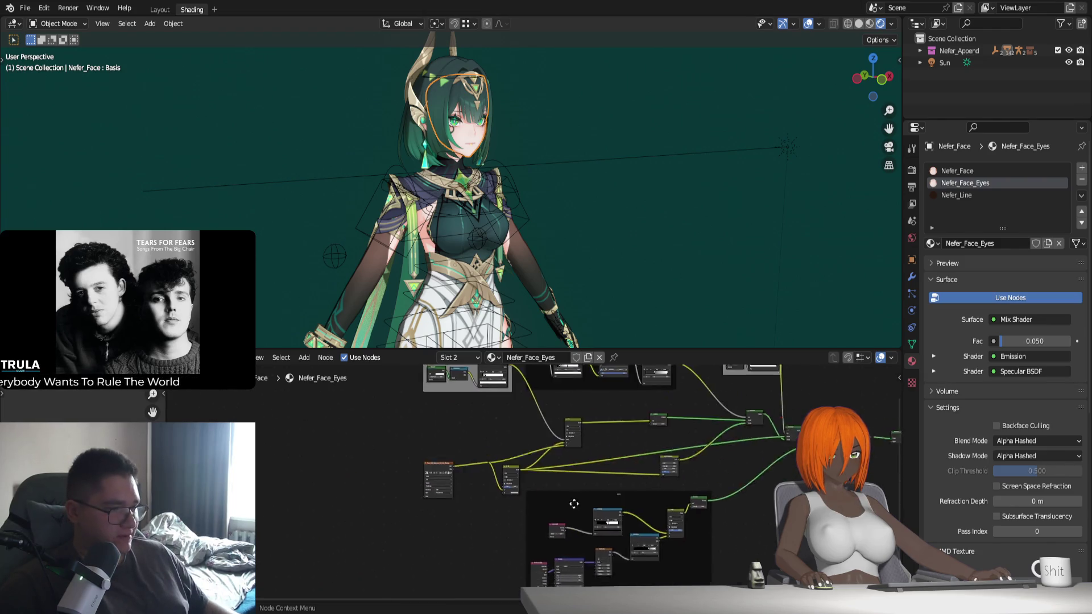
Duplicate a node in the tree and undo the copy
key("shift+d")
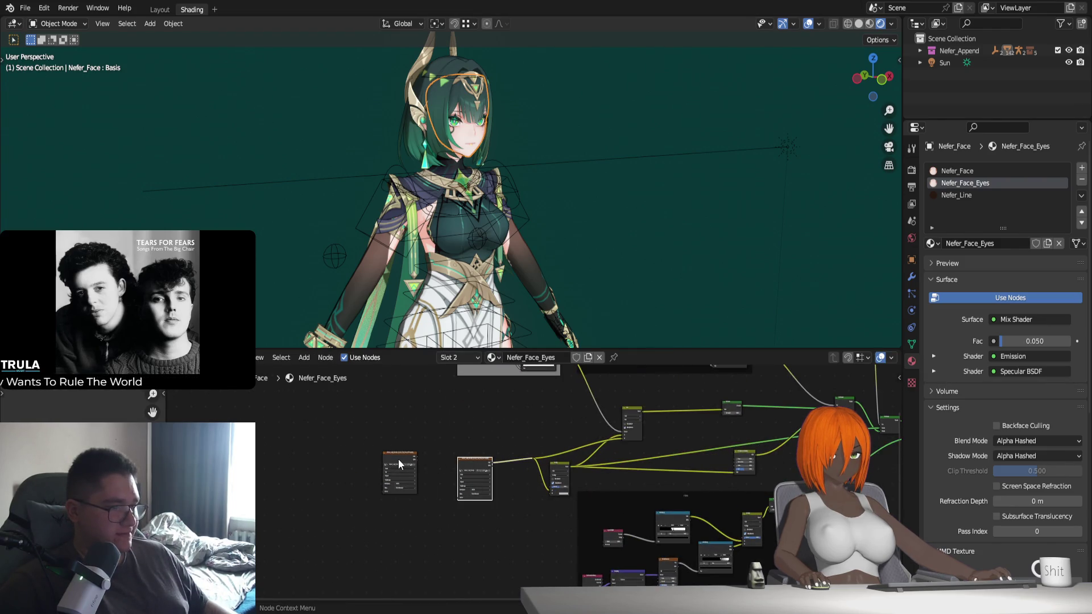
left_click(398, 456)
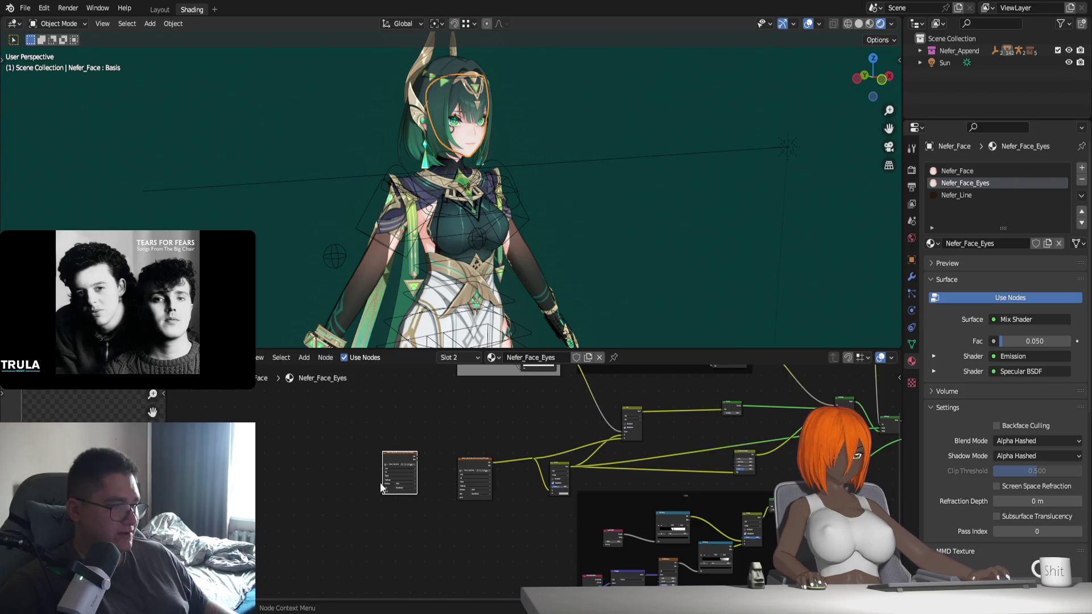
key("ctrl+z")
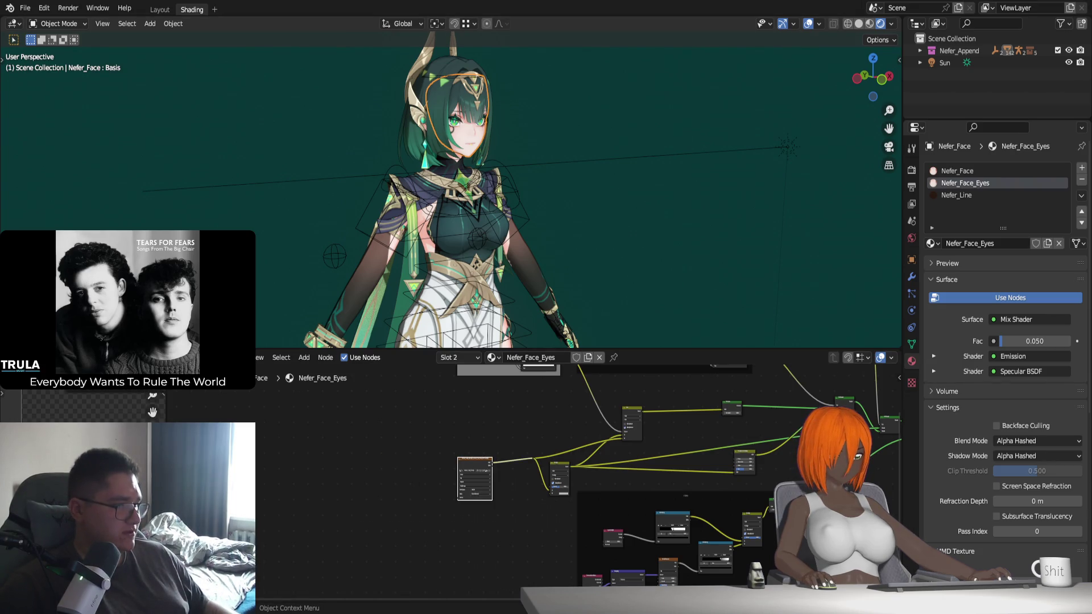
Open and cancel the image file options, then select the dress object
left_click(116, 391)
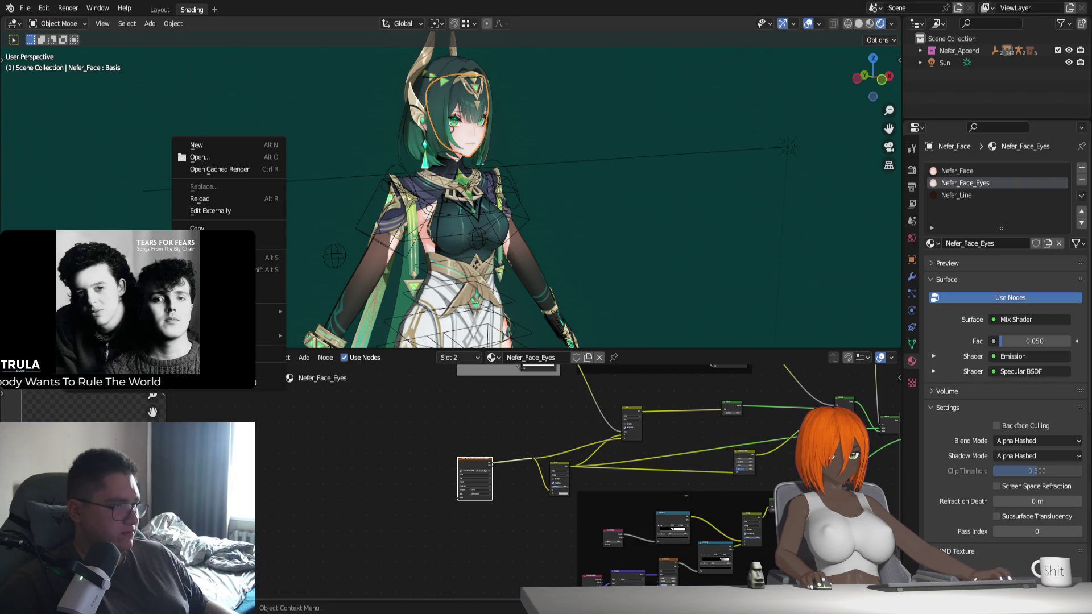
key("Escape")
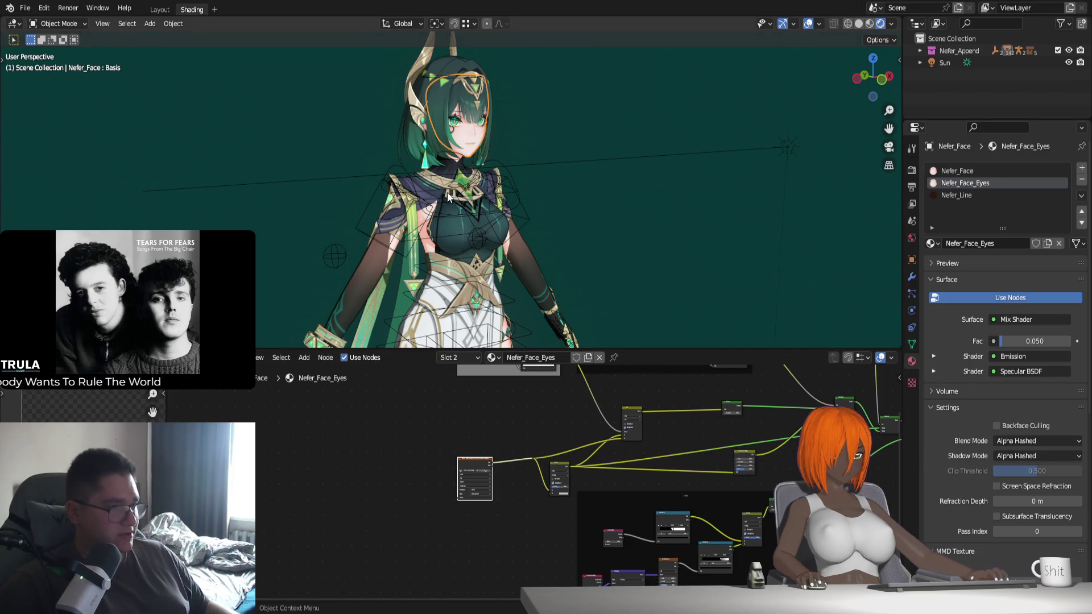
left_click(475, 228)
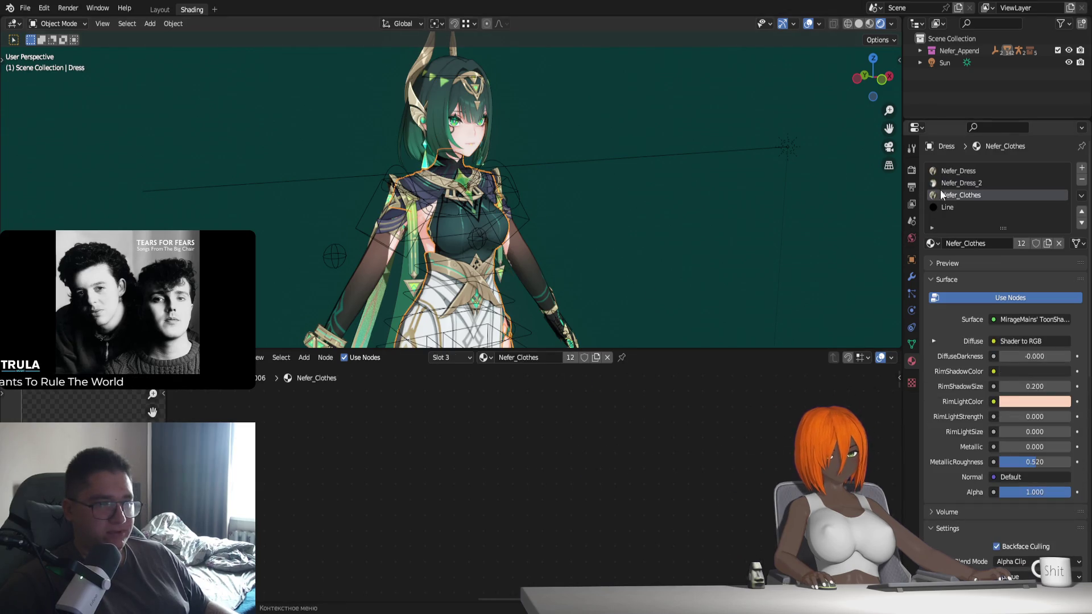
Show the Nefer_Dress node tree framed and duplicate its image-texture node
left_click(961, 171)
key("Home")
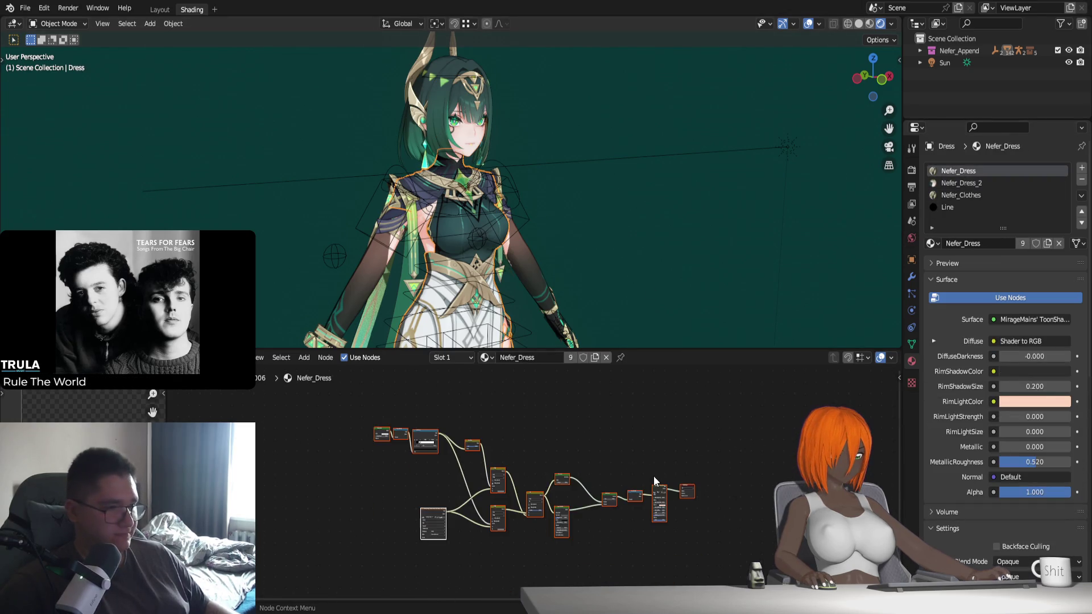
scroll(494, 466, "down", 2, "shift")
key("shift+d")
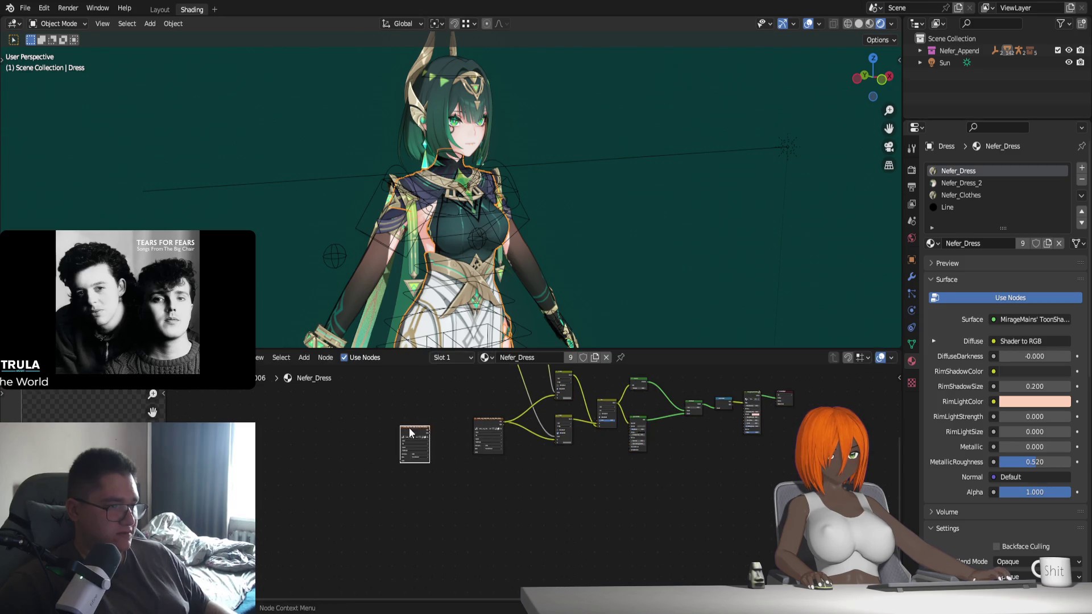
left_click(410, 431)
left_click(486, 427)
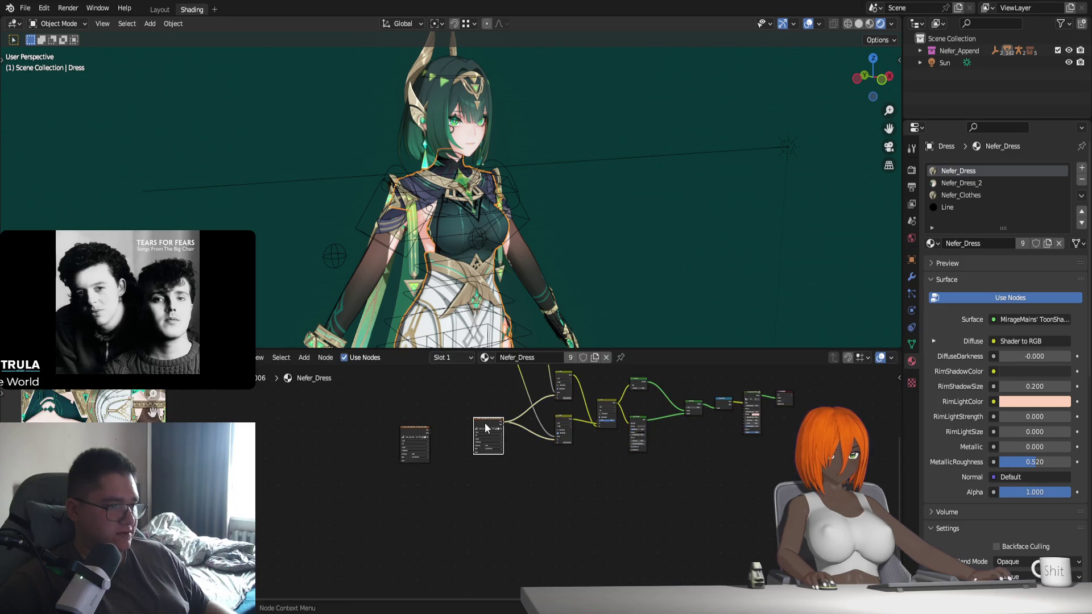
left_click(410, 429)
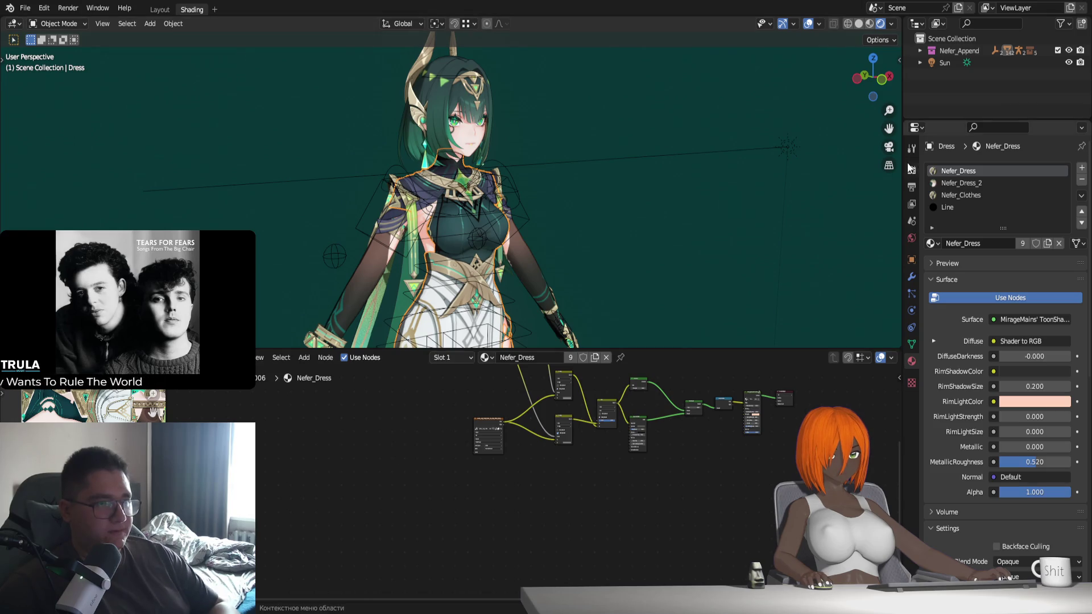
Frame the Nefer_Dress_2 node tree, duplicate a node, then delete the copy
left_click(981, 184)
key("Home")
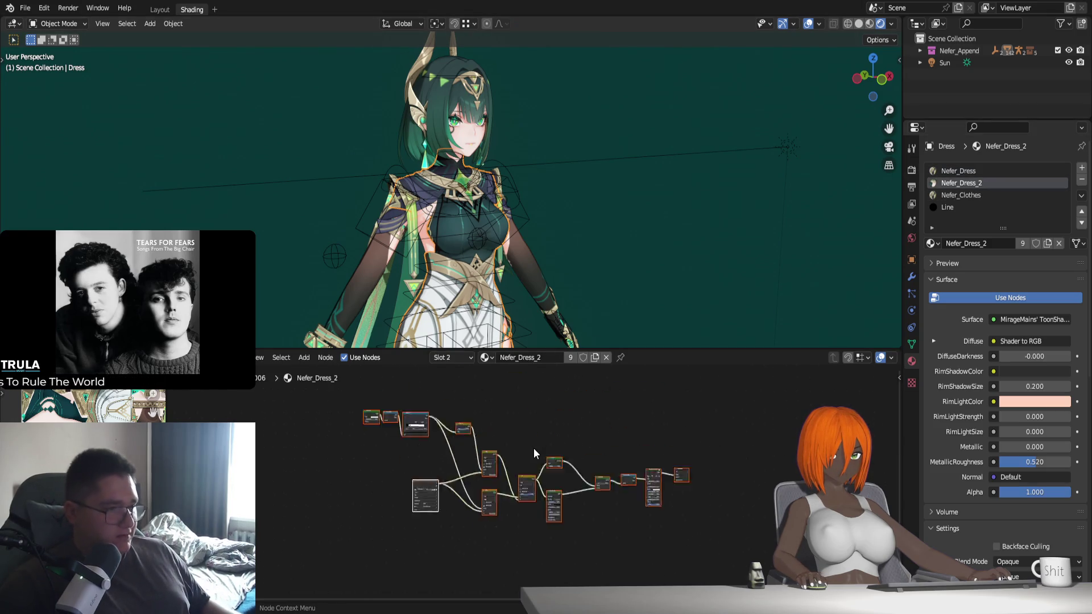
scroll(443, 509, "up", 1)
middle_click_drag(444, 510, 479, 481)
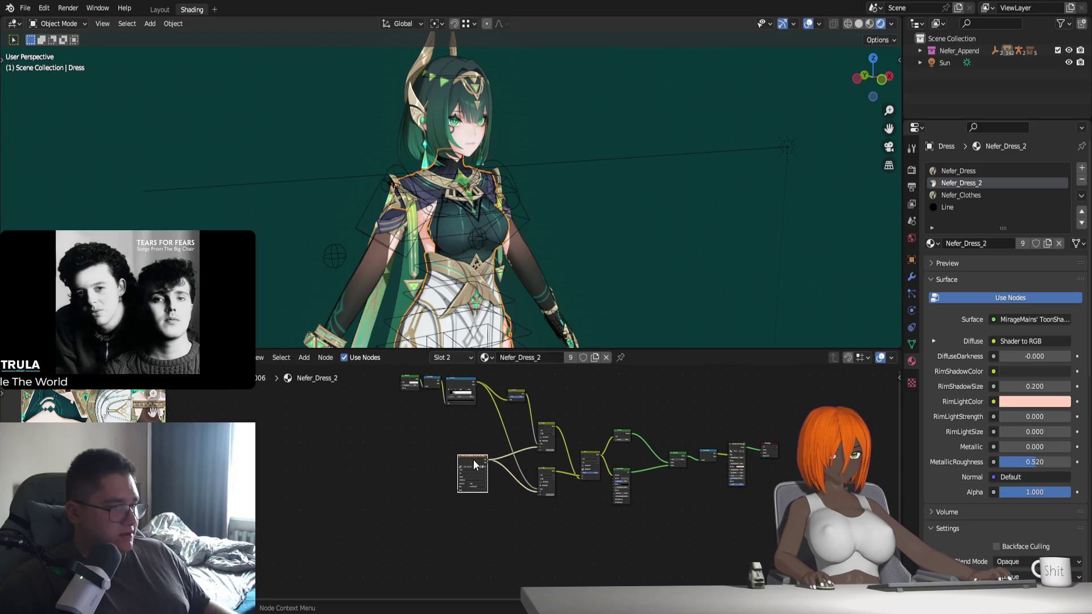
key("shift+d")
left_click(400, 469)
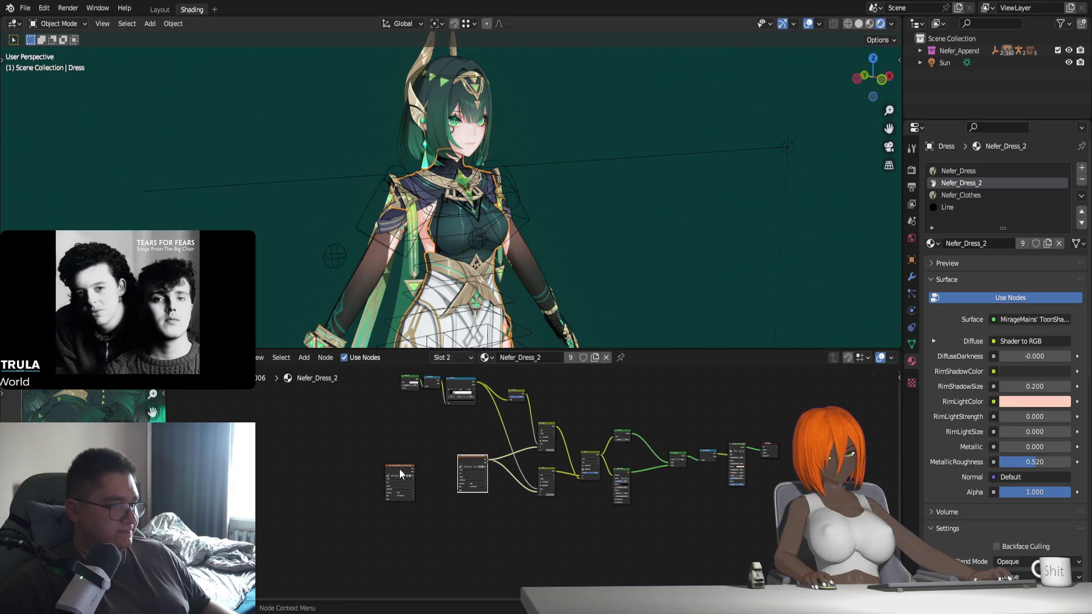
key("x")
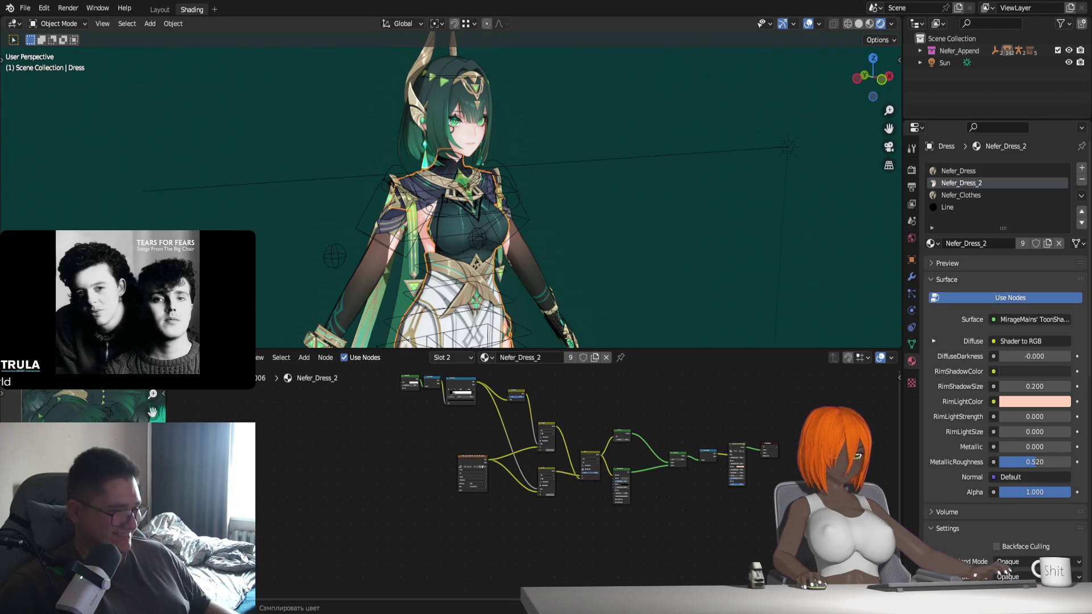
Toggle Use Nodes off and on for Nefer_Clothes while orbiting over the character
left_click(967, 195)
scroll(581, 330, "down", 2)
middle_click_drag(581, 330, 383, 161)
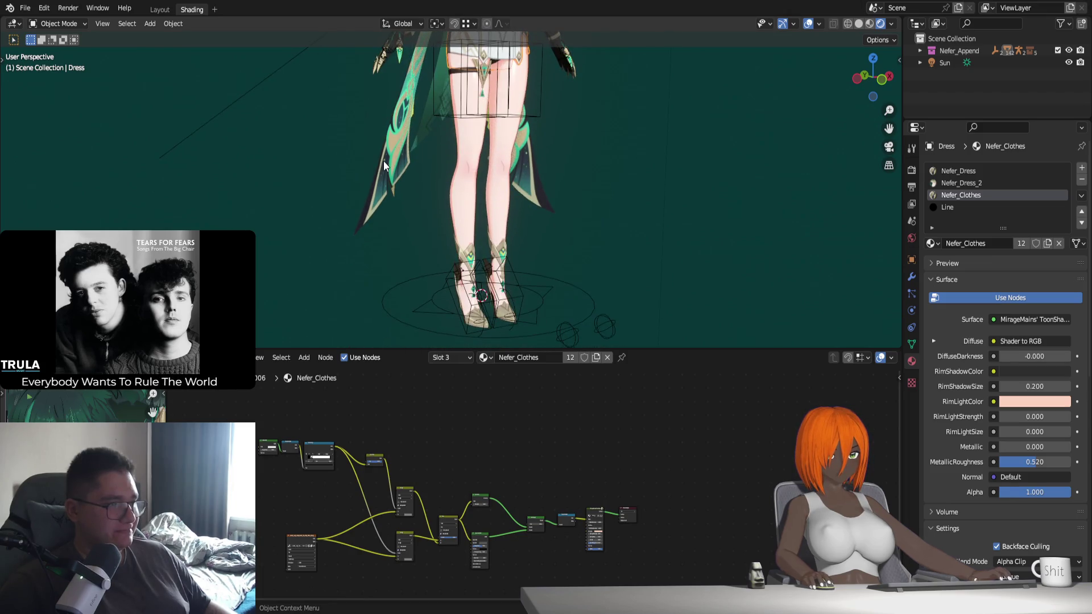
left_click(994, 298)
middle_click_drag(598, 191, 798, 268, "shift")
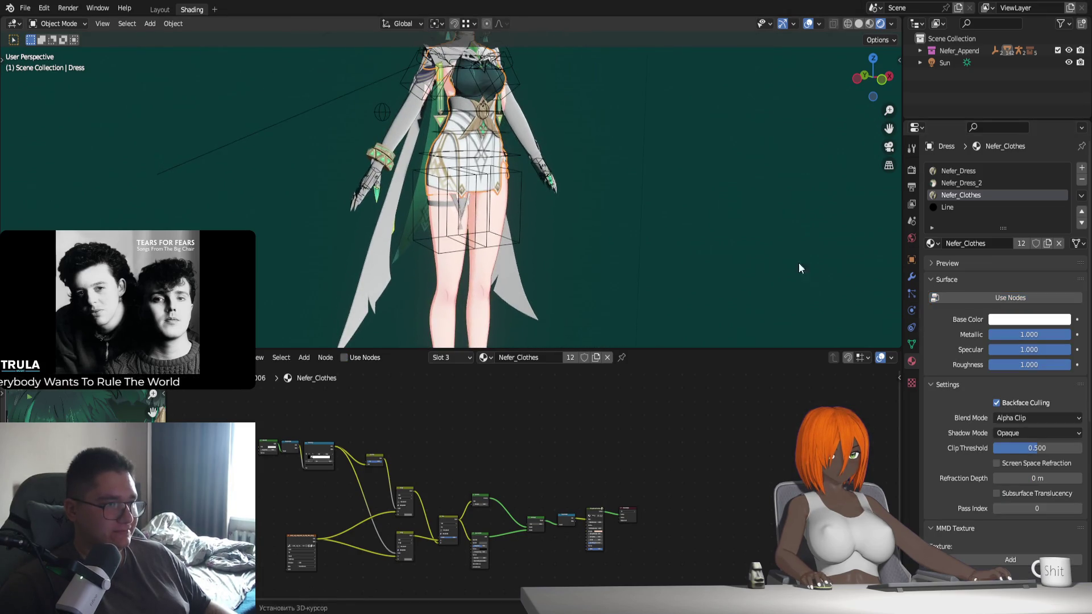
left_click(1009, 299)
middle_click_drag(590, 190, 492, 206)
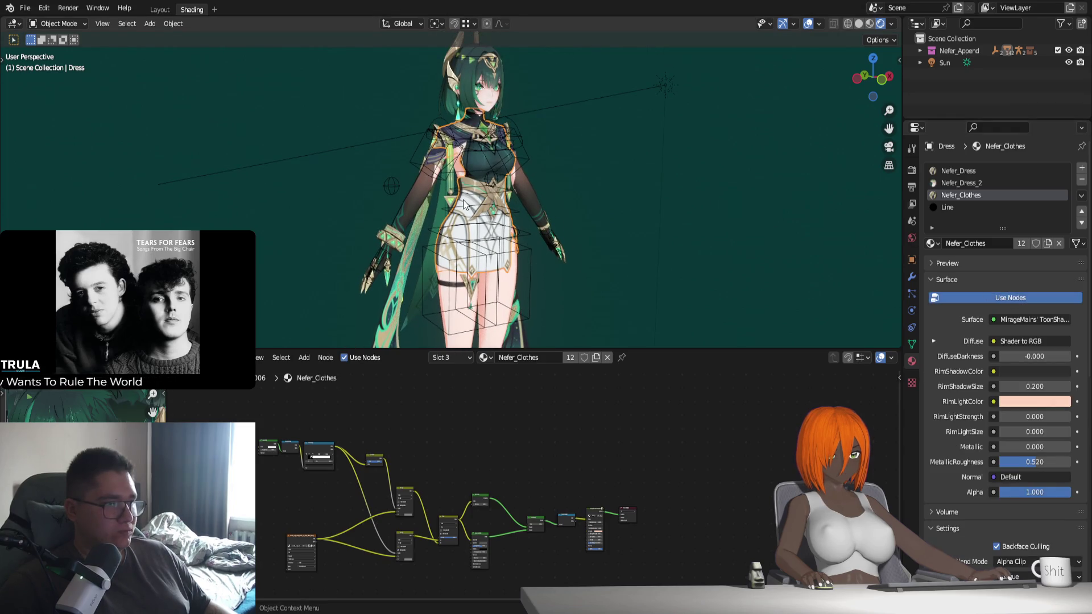
Toggle Use Nodes off and on for Nefer_Dress_2 and Nefer_Dress
left_click(986, 183)
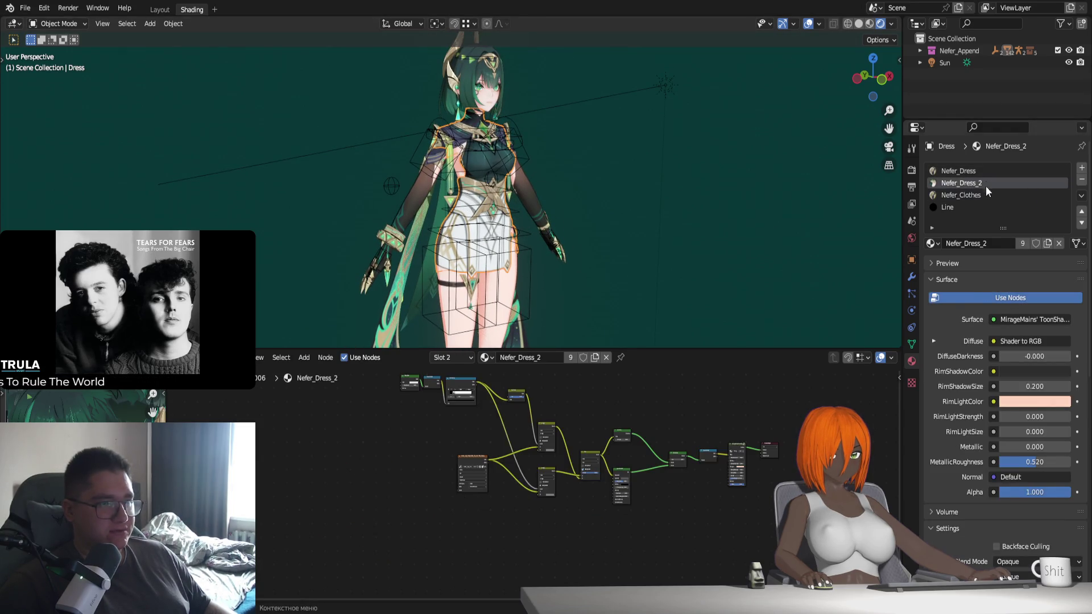
left_click(978, 297)
left_click(978, 297)
left_click(977, 171)
left_click(987, 297)
left_click(987, 297)
Frame the Nefer_Dress tree, then select the hair to show its Nefer_Hair toon shader
key("Home")
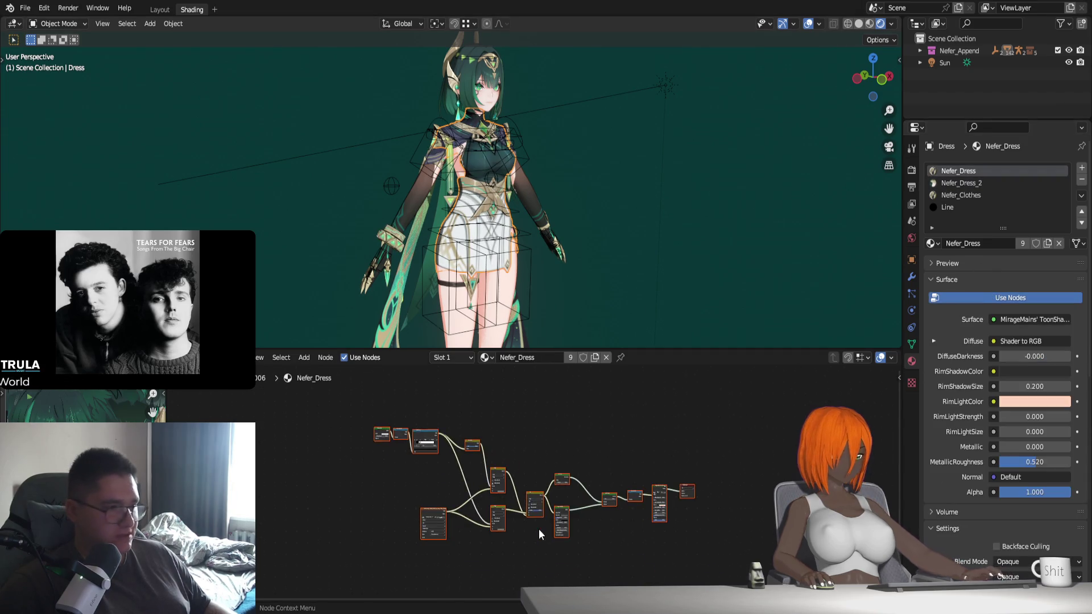
left_click(435, 515)
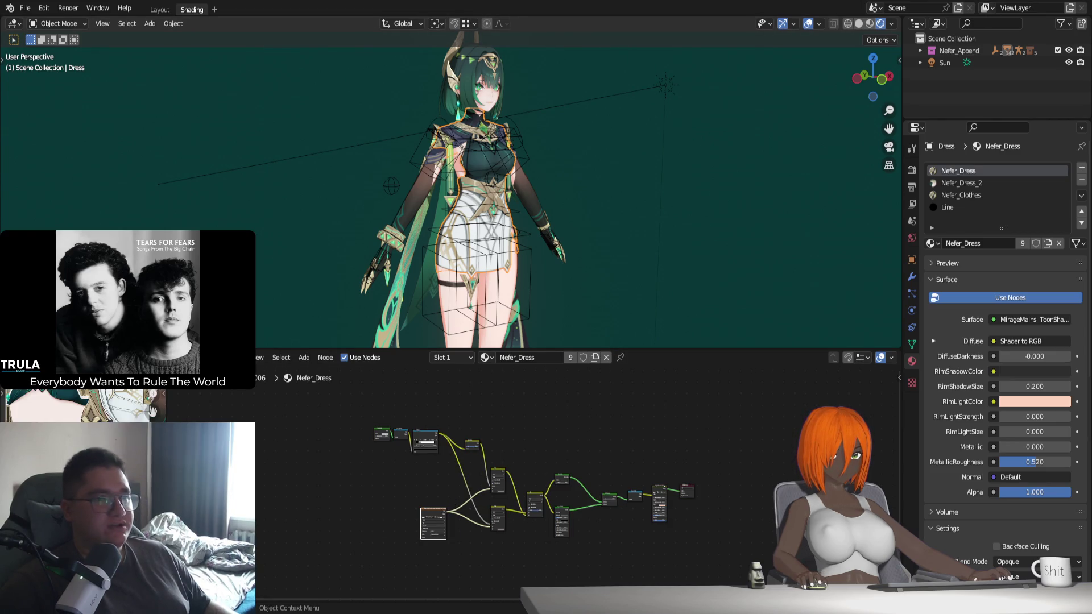
left_click(470, 76)
left_click(294, 518)
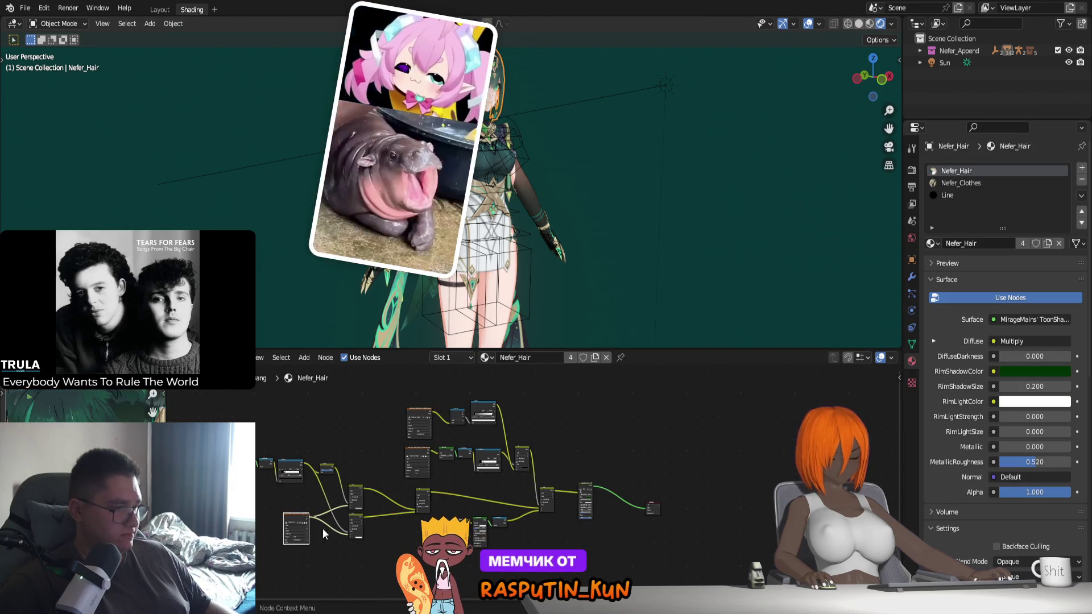
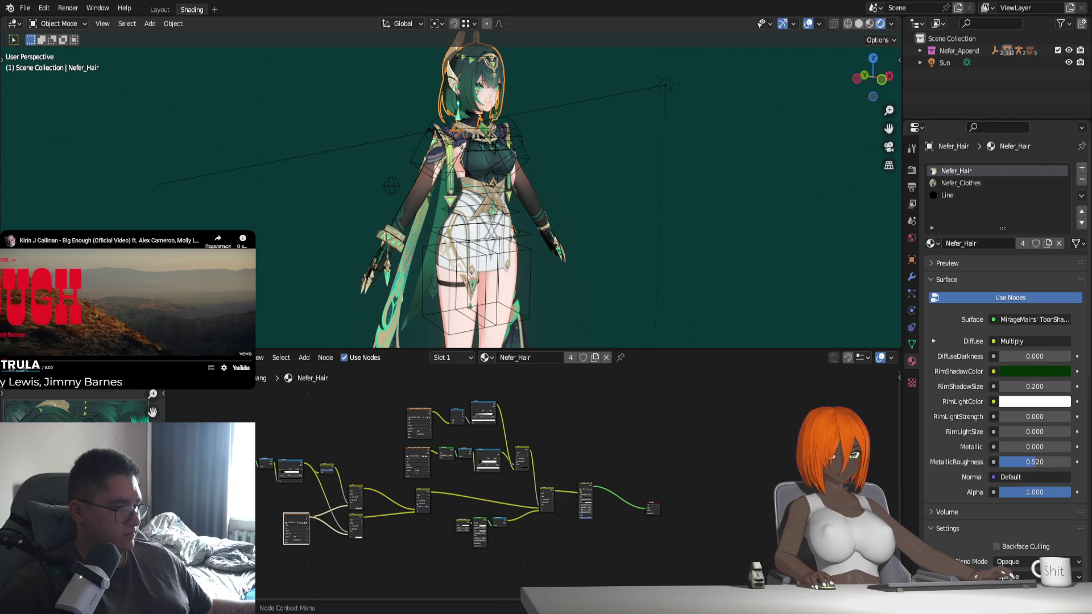
Look over the Nefer_Hair nodes, then select the dress to show its Nefer_Dress node tree
middle_click_drag(336, 544, 342, 541)
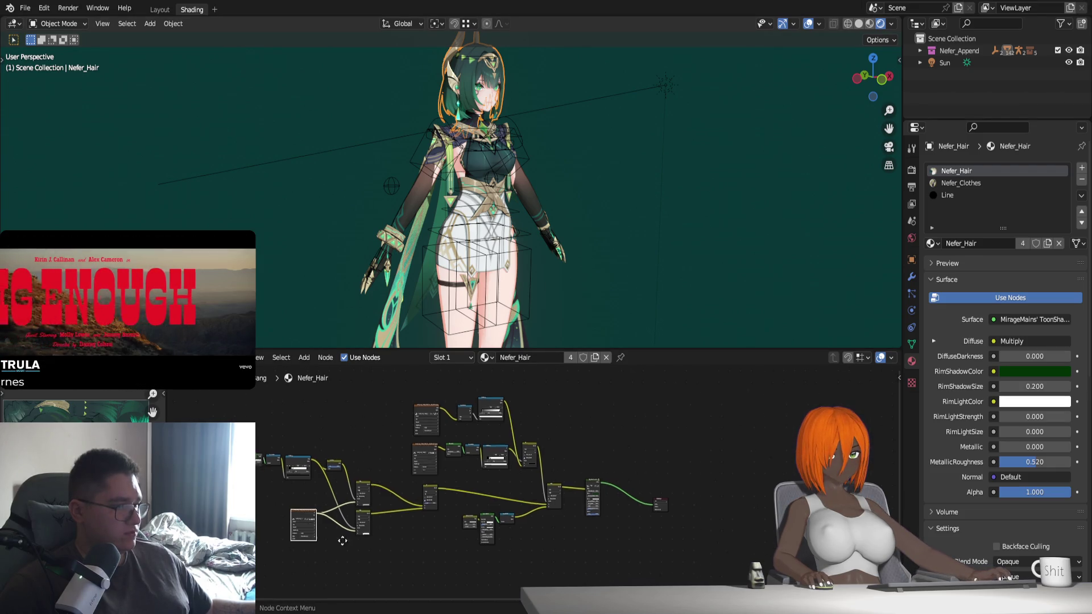
scroll(342, 540, "up", 2)
scroll(342, 540, "up", 2)
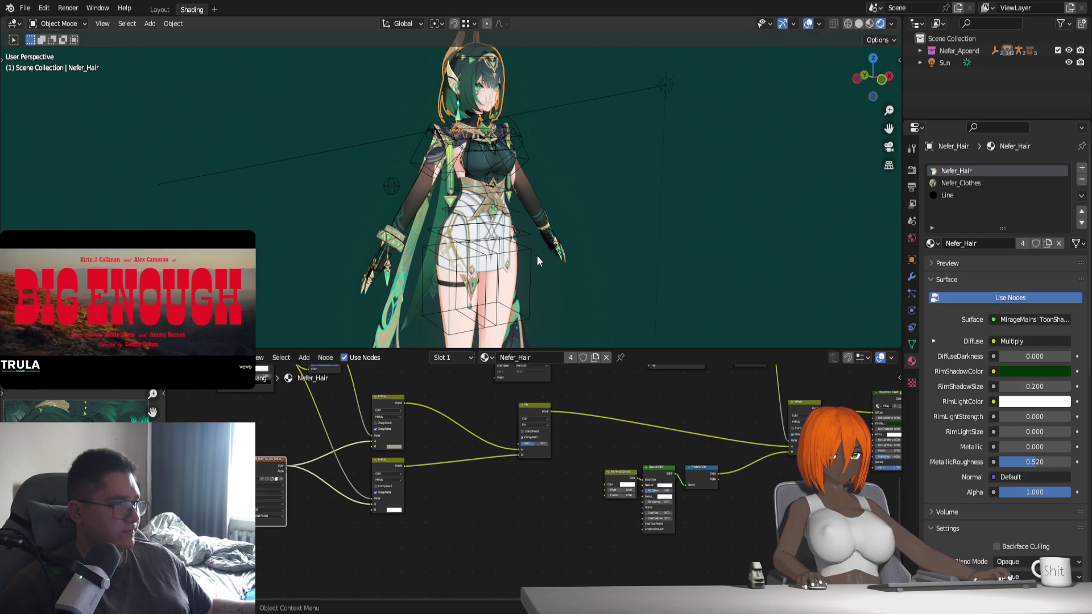
middle_click_drag(309, 543, 429, 594)
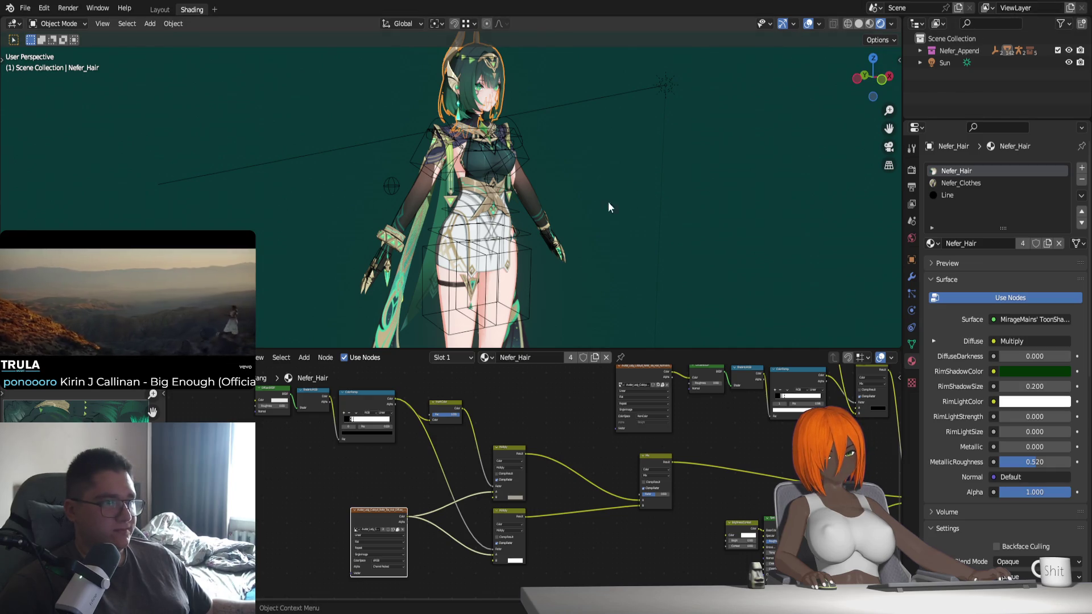
scroll(565, 253, "up", 3)
left_click(503, 169)
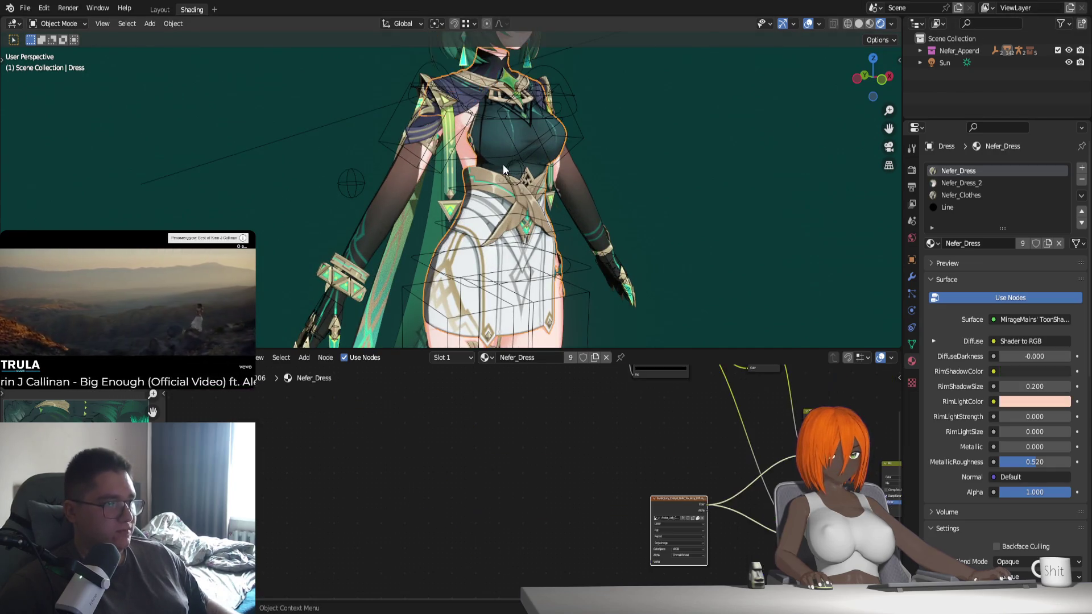
Duplicate the Avatar diffuse Image Texture node and position the copy to the left
middle_click_drag(686, 501, 510, 500)
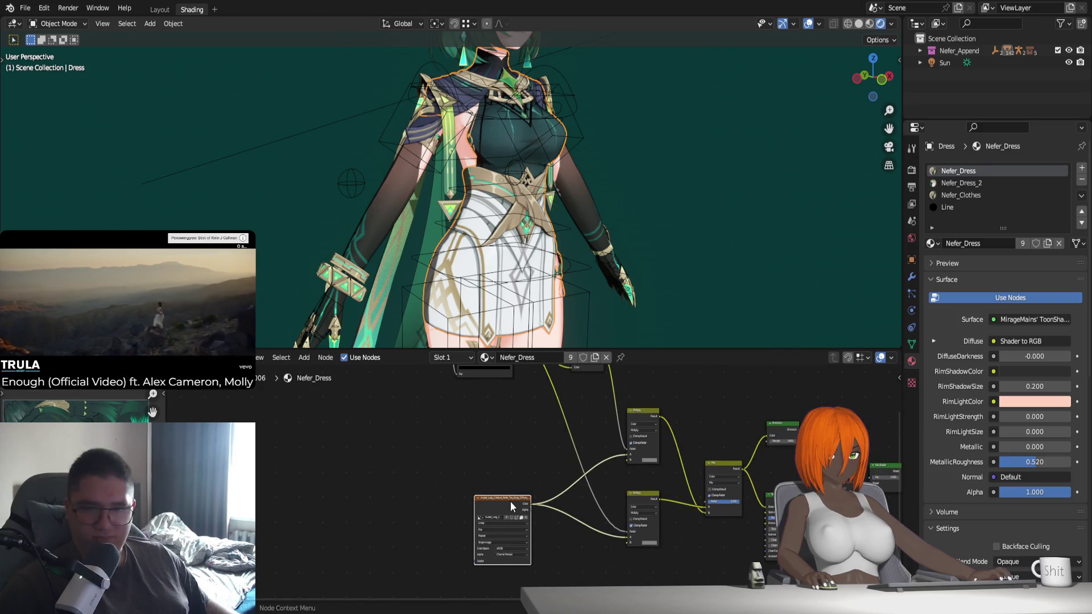
key("shift+d")
left_click(376, 479)
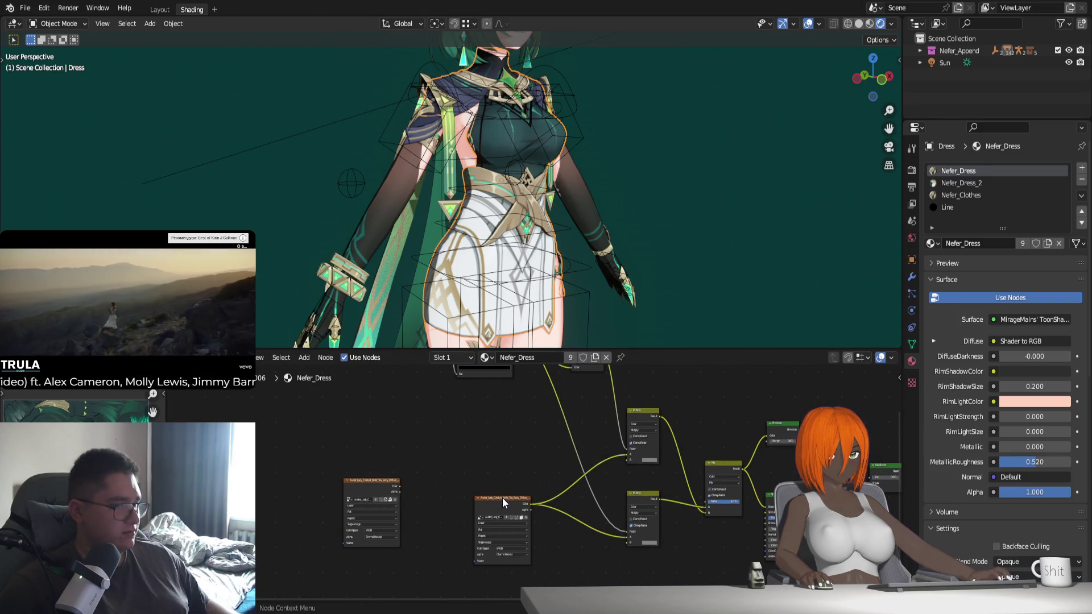
left_click(363, 488)
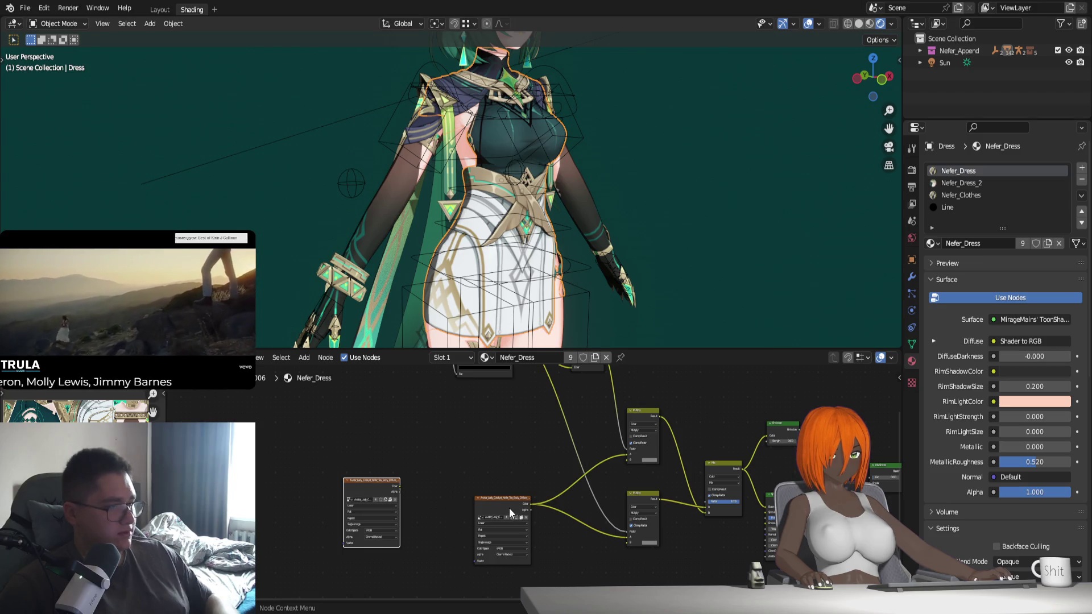
scroll(489, 506, "up", 1)
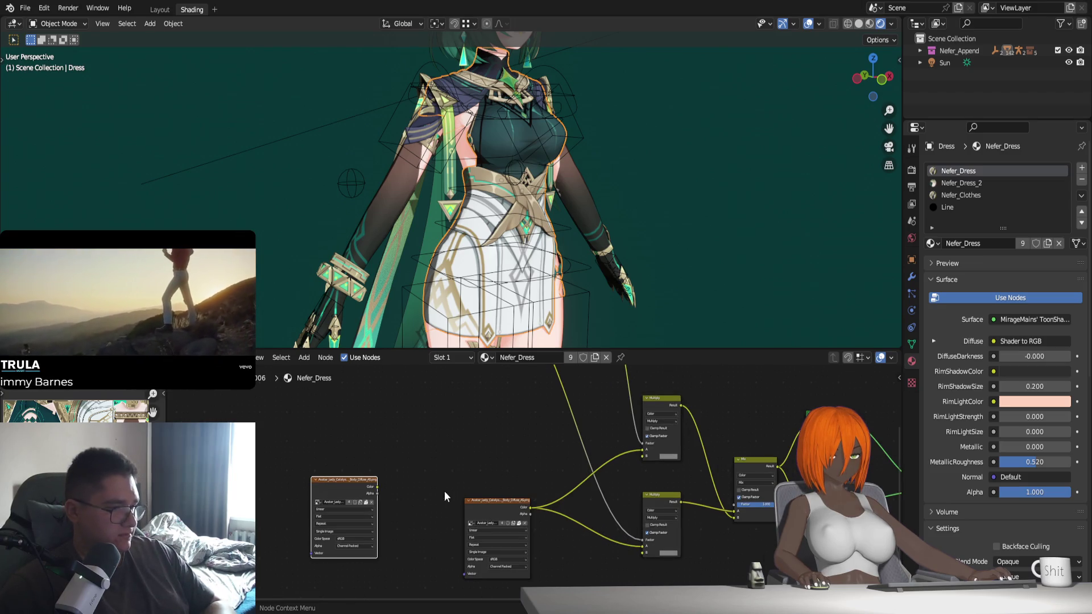
key("g")
left_click(472, 505)
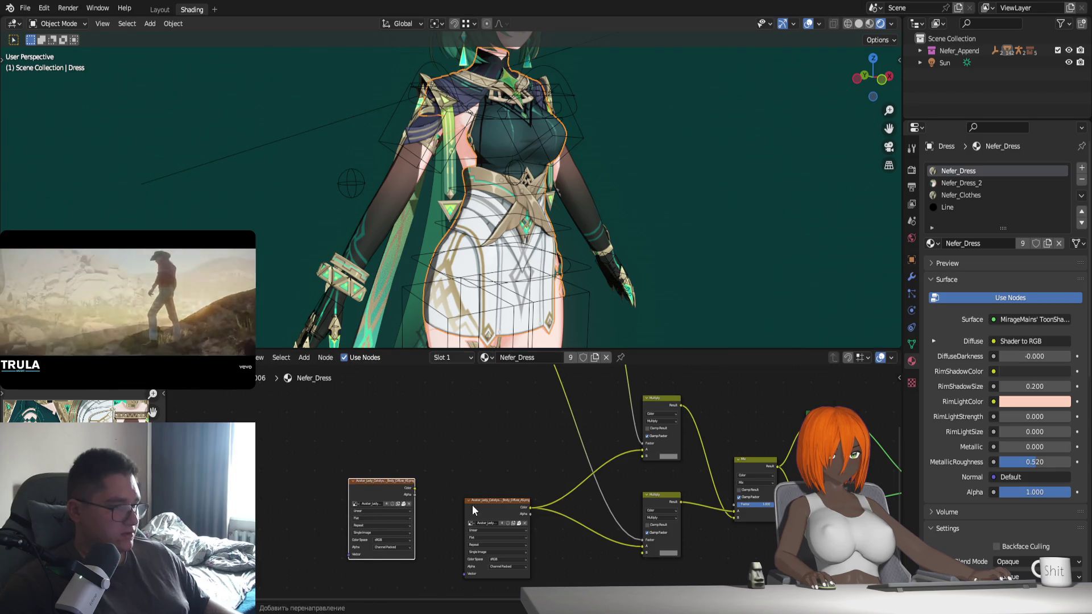
Unlink the image from the copied texture node, leaving it empty
scroll(472, 505, "up", 2)
scroll(453, 490, "up", 2)
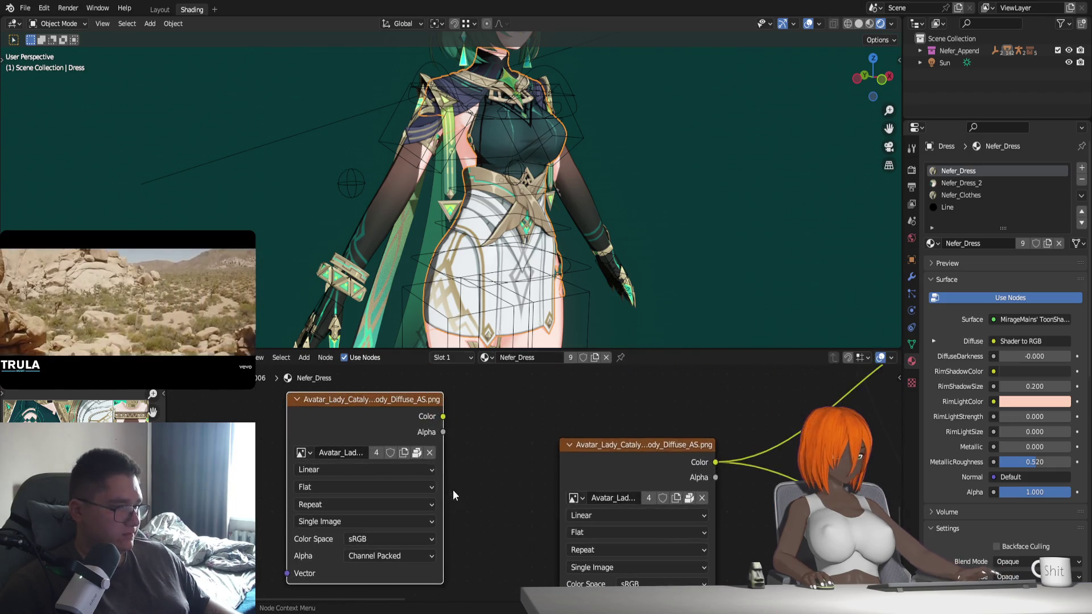
left_click(430, 454)
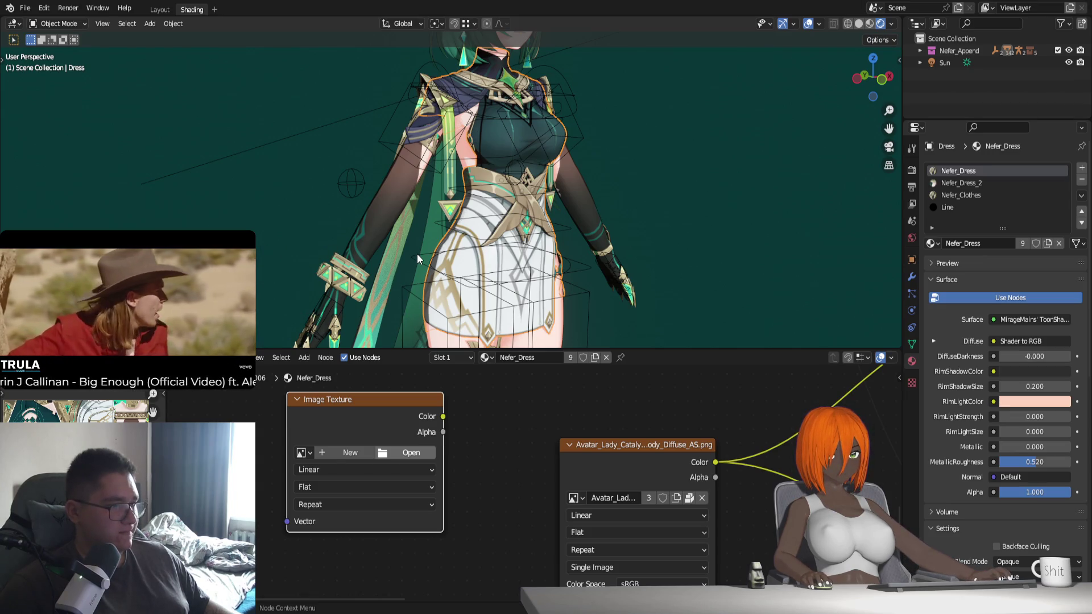
Load 1.png into the empty texture node and feed its Color into the Mix and Multiply nodes
left_click_drag(418, 253, 364, 432)
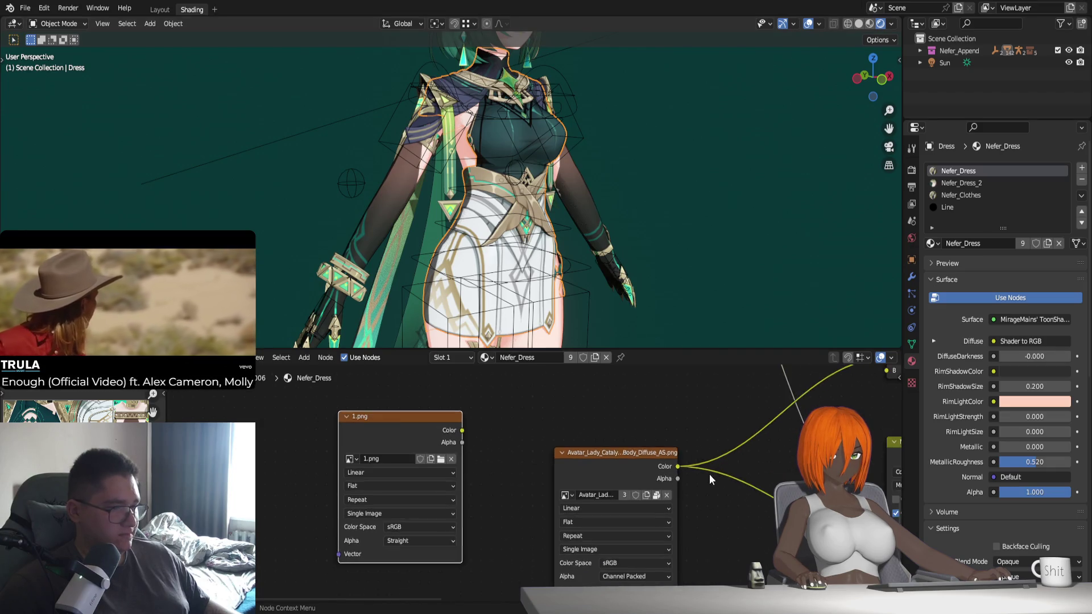
scroll(709, 477, "down", 5)
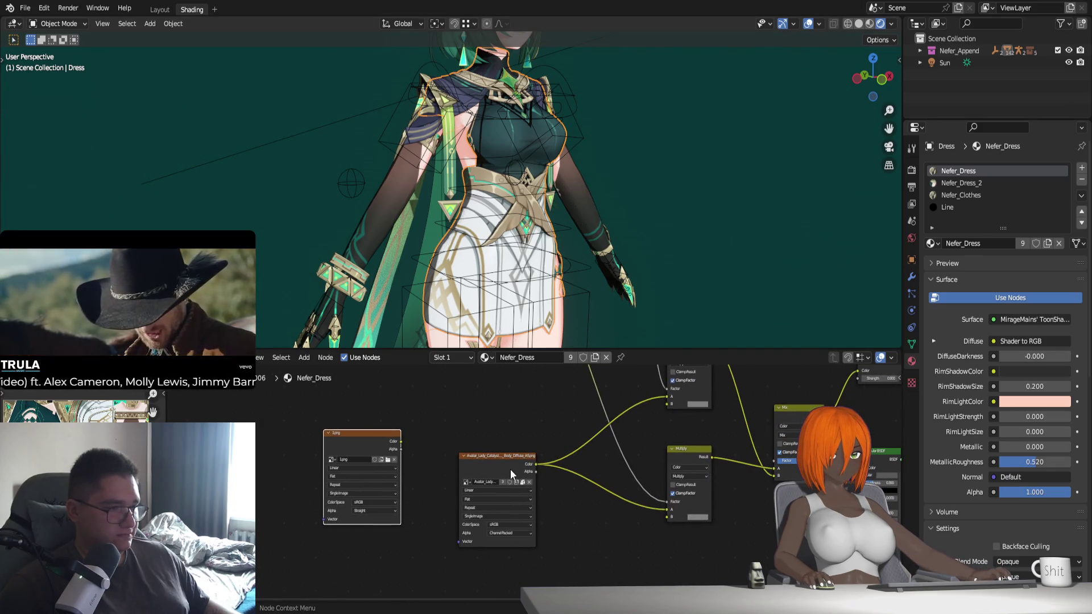
left_click_drag(667, 396, 401, 441)
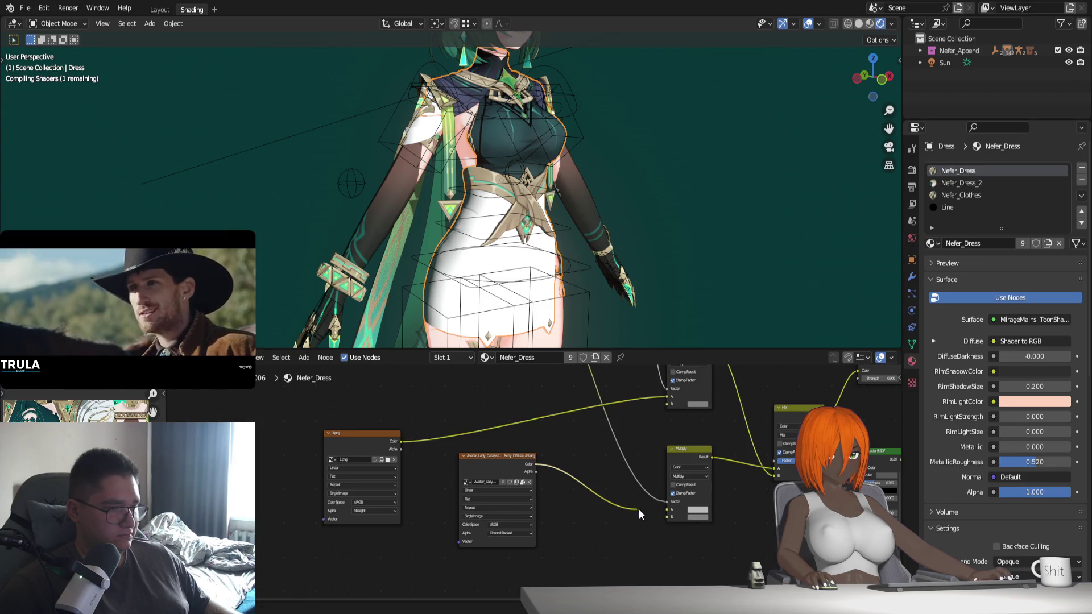
left_click_drag(664, 509, 401, 441)
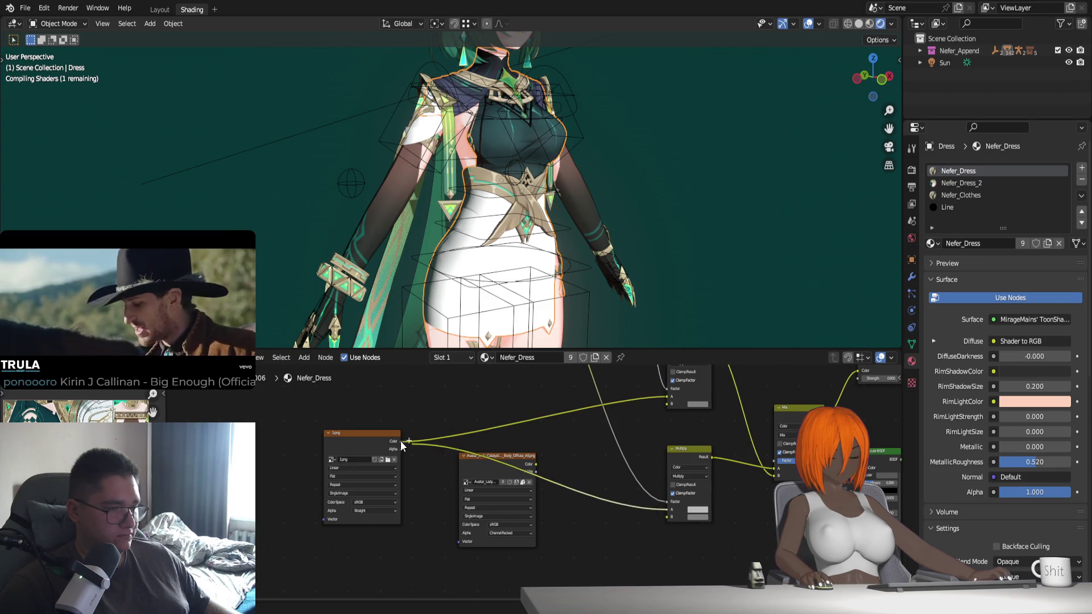
Move the old Avatar_Lady texture node aside and zoom the viewport onto the dress skirt
left_click(468, 476)
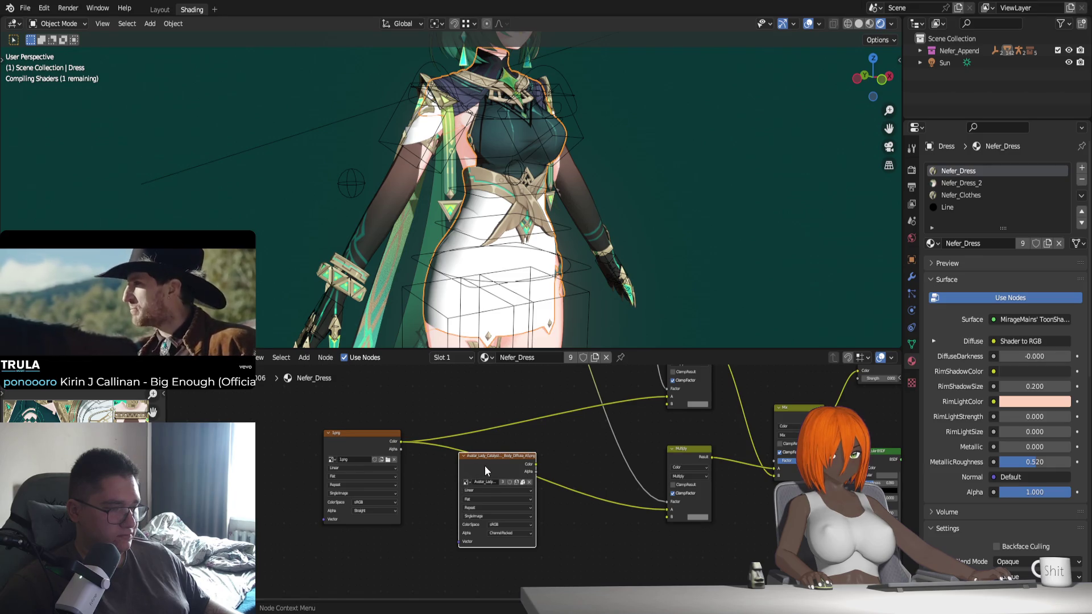
middle_click_drag(527, 435, 563, 378, "shift")
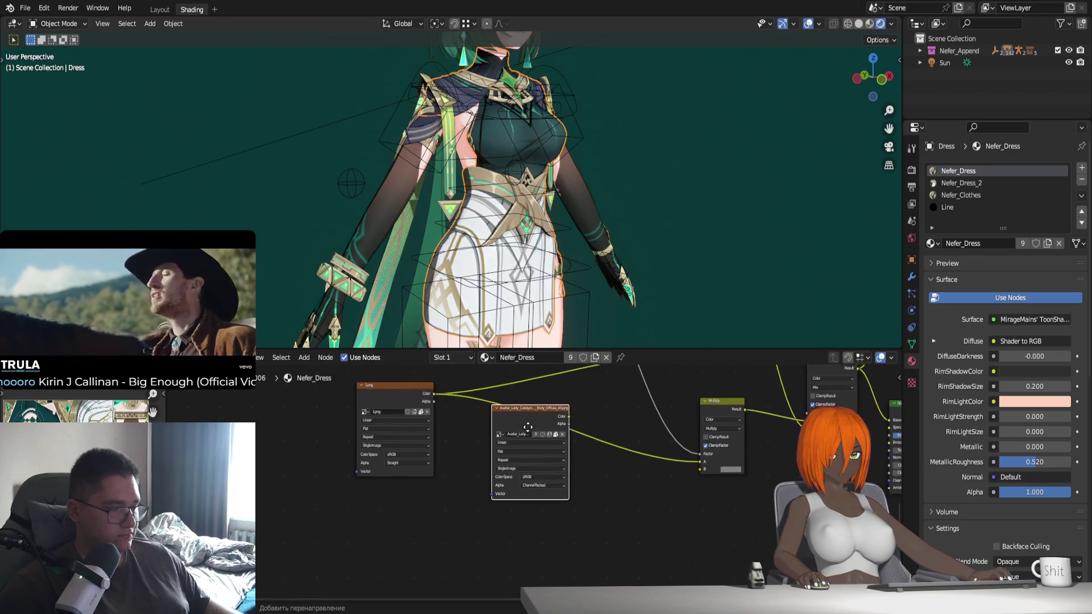
left_click_drag(512, 405, 429, 483)
scroll(620, 314, "up", 3)
mouse_move(582, 267)
middle_mouse_down()
mouse_move(592, 273)
mouse_move(538, 256)
mouse_move(485, 260)
mouse_move(558, 268)
mouse_move(579, 285)
middle_mouse_up()
scroll(555, 258, "up", 4)
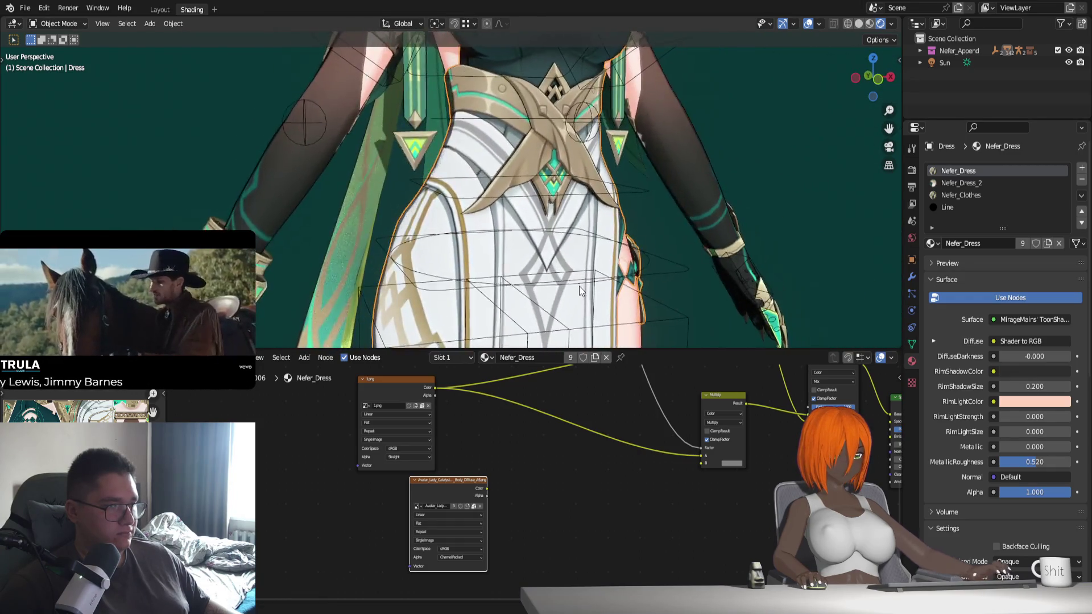
Rearrange the nodes, moving the texture node down-left and another node to the right
scroll(480, 452, "down", 2)
scroll(484, 449, "down", 2)
scroll(483, 448, "down", 1)
scroll(481, 472, "down", 1)
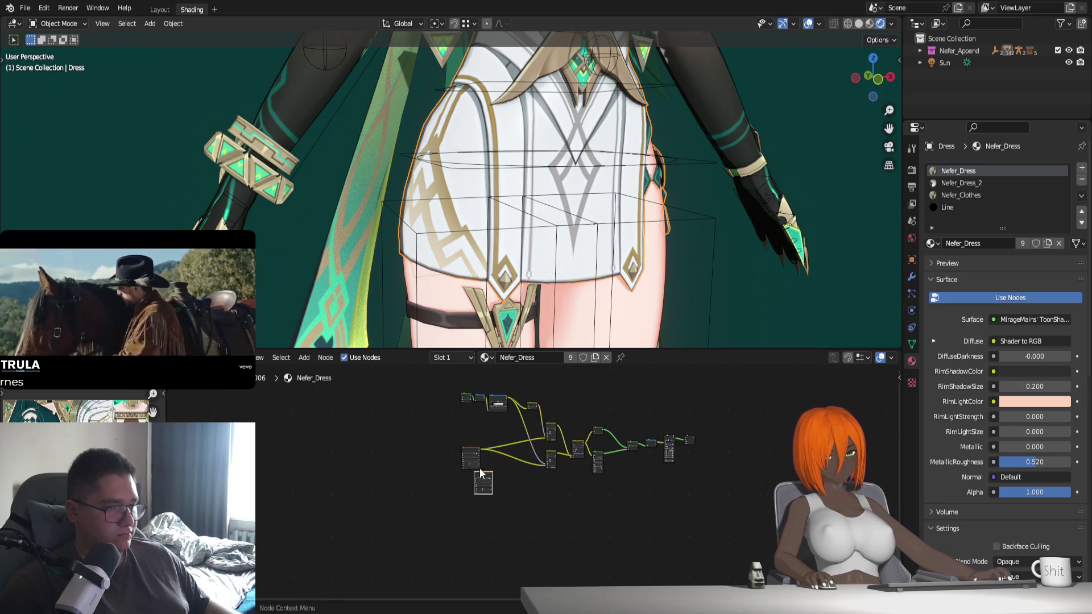
key("g")
left_click(452, 510)
left_click_drag(477, 448, 509, 448)
left_click(509, 447)
Reposition the left input node and link it to the upper middle node
key("a")
left_click(574, 529)
scroll(577, 529, "up", 1)
left_click(483, 458)
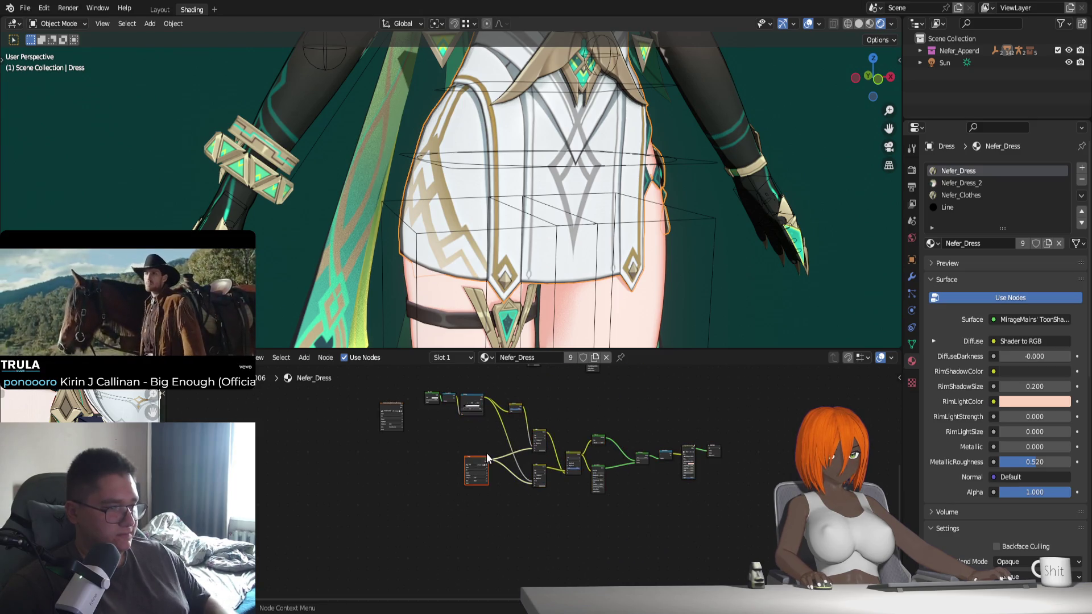
key("g")
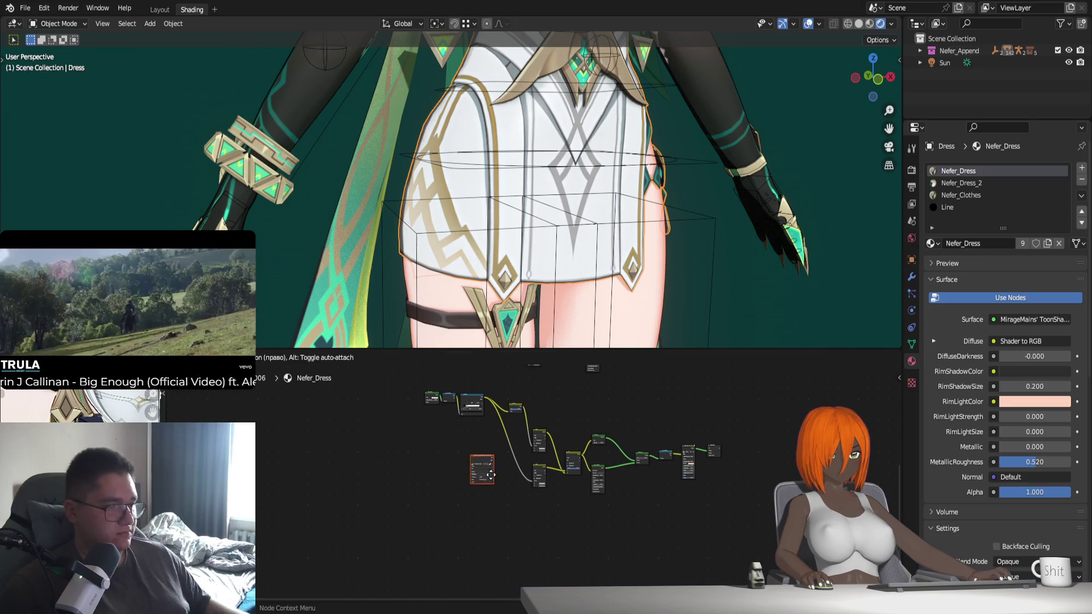
left_click(490, 474)
scroll(512, 477, "up", 1)
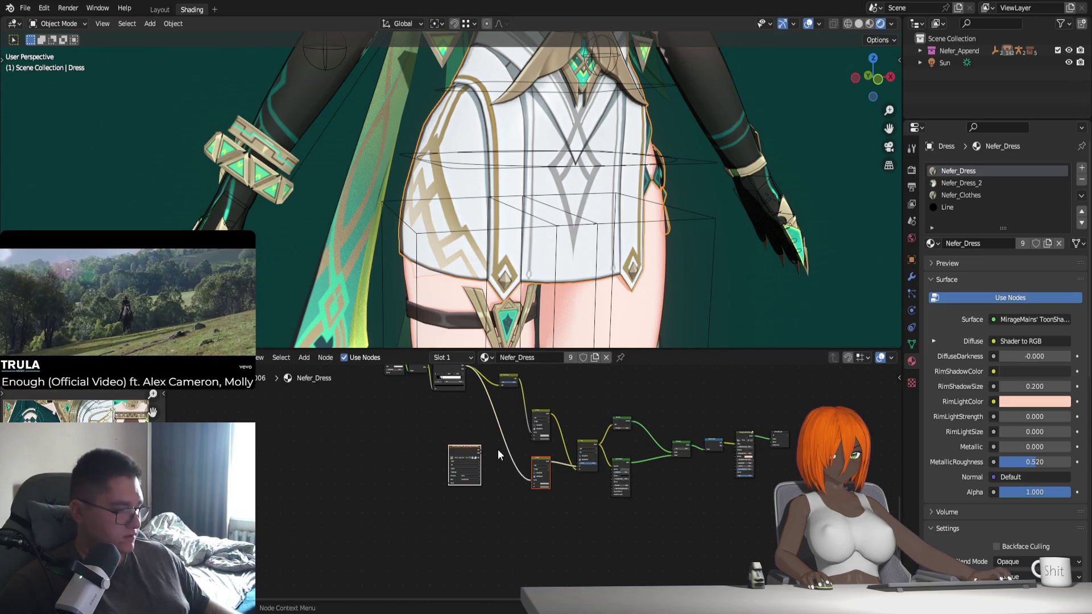
left_click(540, 424)
left_click(456, 452, "shift")
key("f")
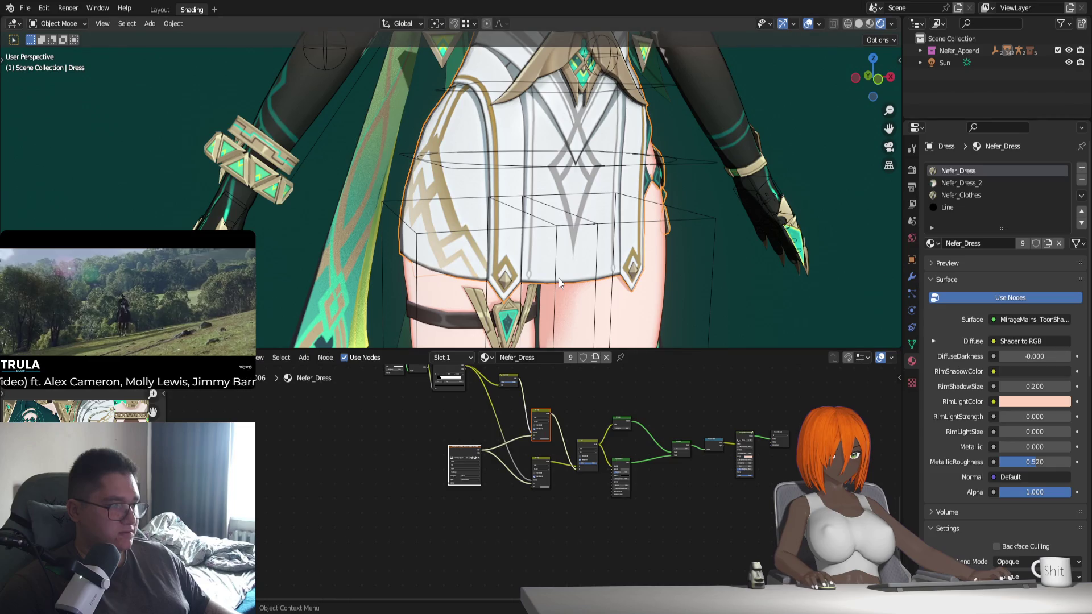
Select the whole dress node tree and duplicate it
scroll(560, 277, "down", 1)
scroll(753, 401, "down", 2)
key("a")
key("shift+d")
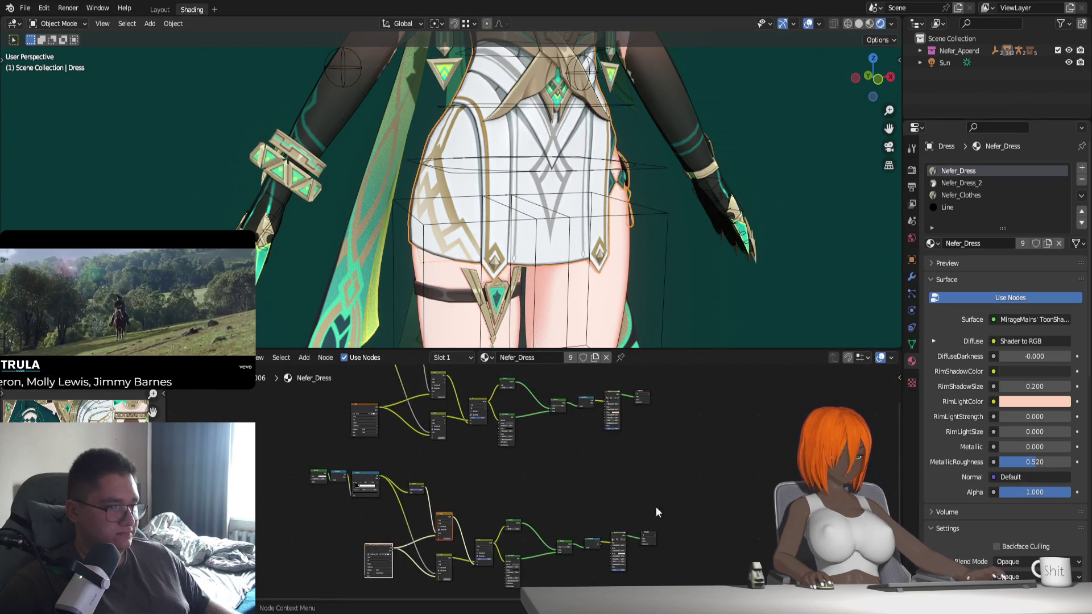
Drop the duplicated chain below the original and nudge its Material Output slightly right
left_click(653, 477)
middle_click_drag(669, 482, 636, 491)
scroll(623, 480, "up", 2)
scroll(502, 511, "up", 2)
scroll(560, 486, "up", 1)
key("g")
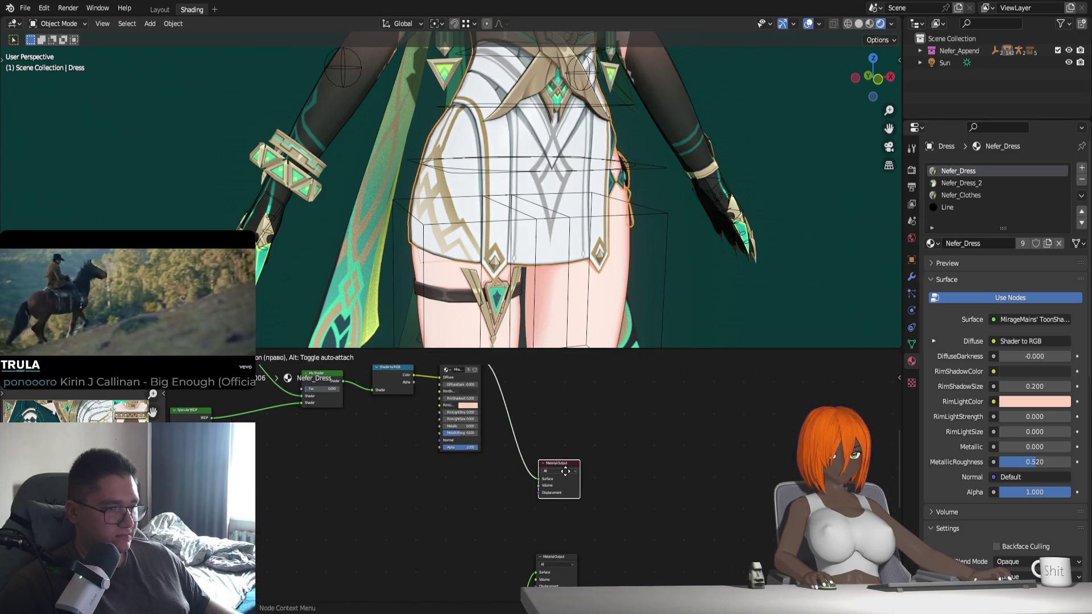
left_click(565, 470)
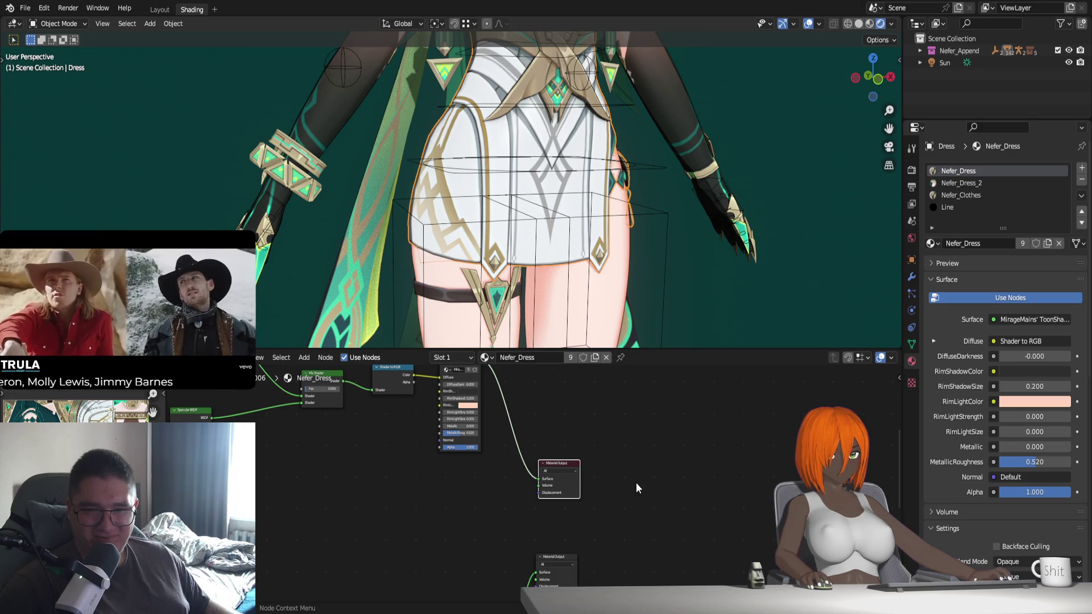
Toggle between the two Material Outputs and reposition the lower Material Output node
middle_click_drag(628, 546, 613, 519)
left_click(543, 524)
left_click(545, 431)
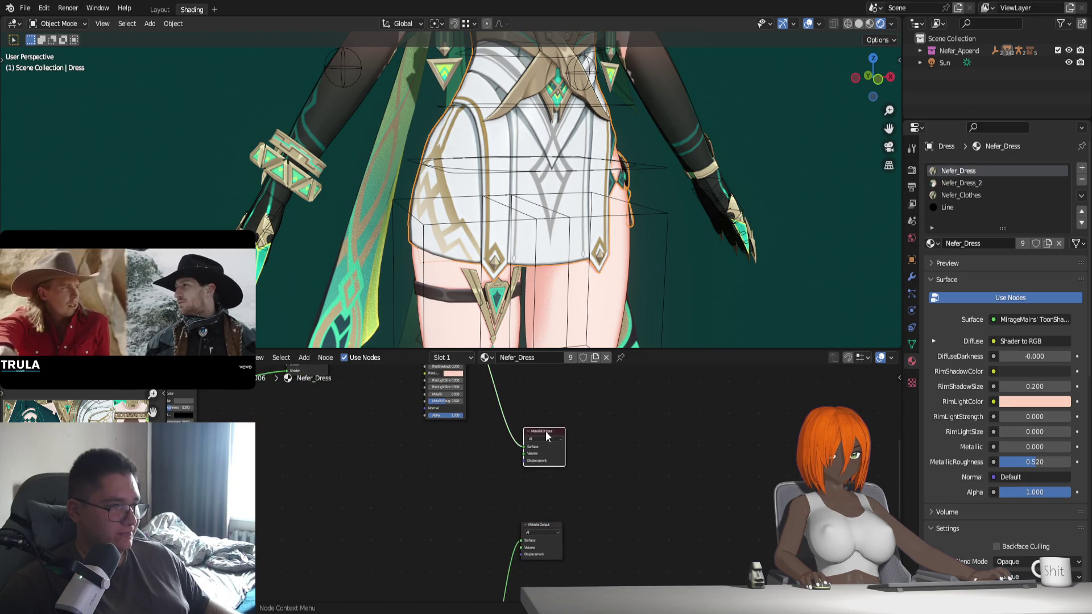
left_click(540, 524)
mouse_move(563, 272)
middle_mouse_down()
mouse_move(585, 247)
mouse_move(615, 261)
middle_mouse_up()
scroll(589, 251, "up", 2)
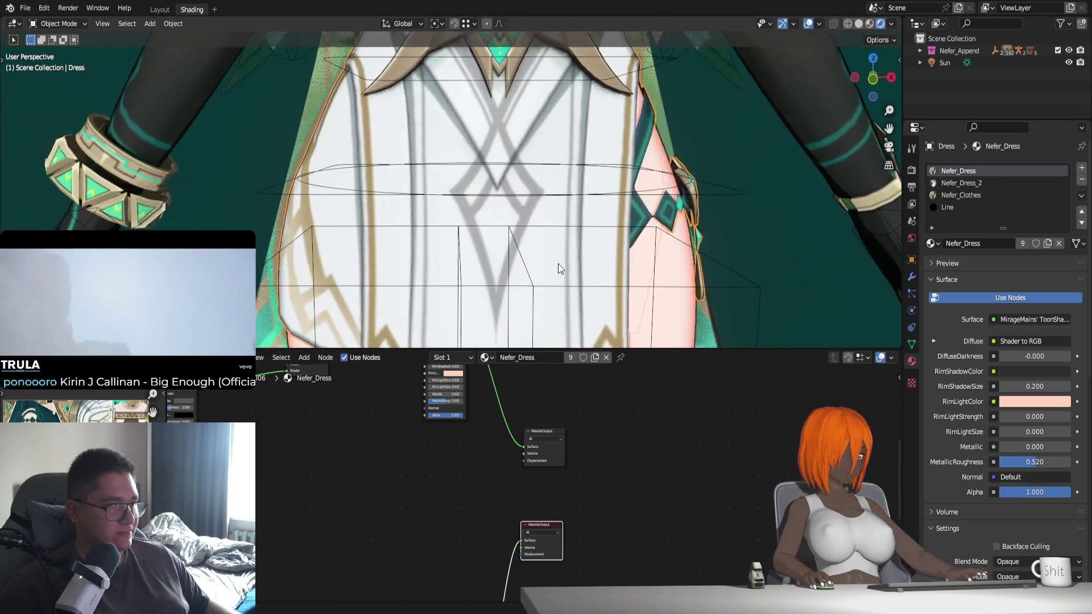
scroll(557, 264, "up", 3)
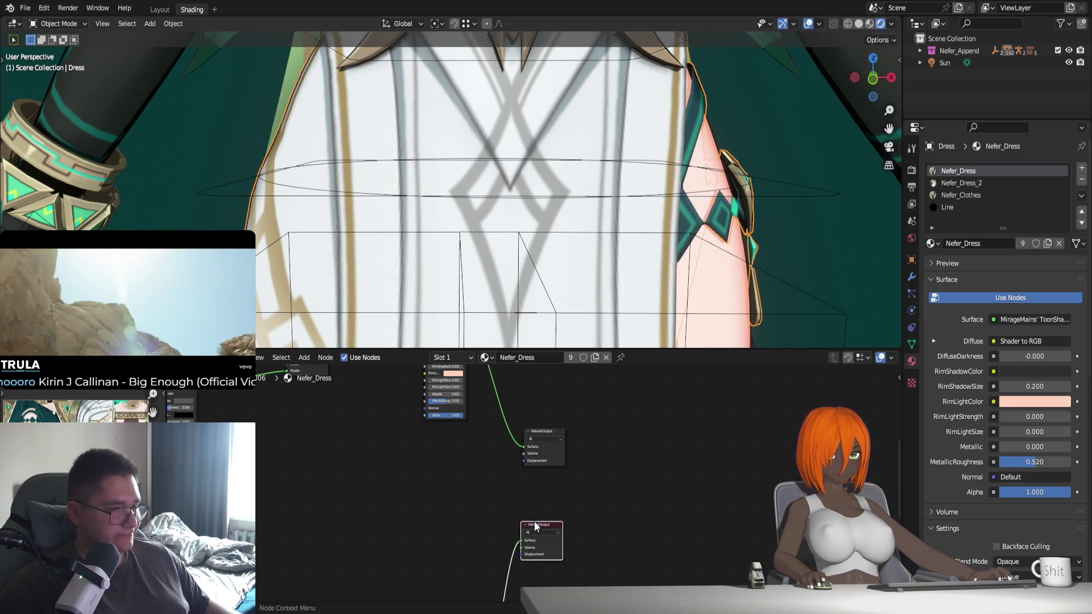
key("g")
left_click(553, 507)
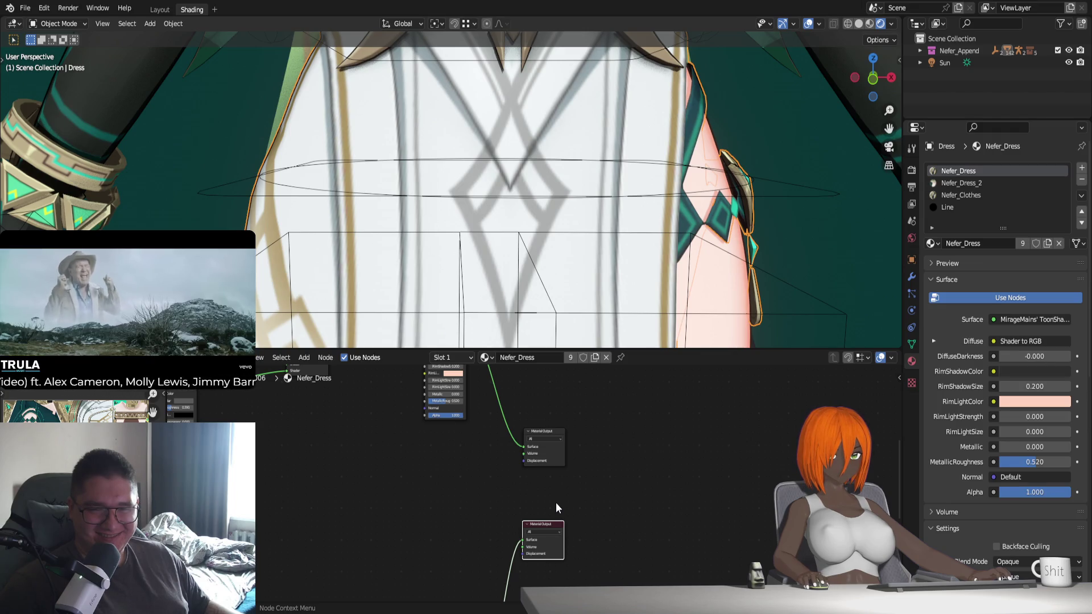
Switch the dress between upper and lower Material Outputs to compare the skirt shading
left_click(542, 432)
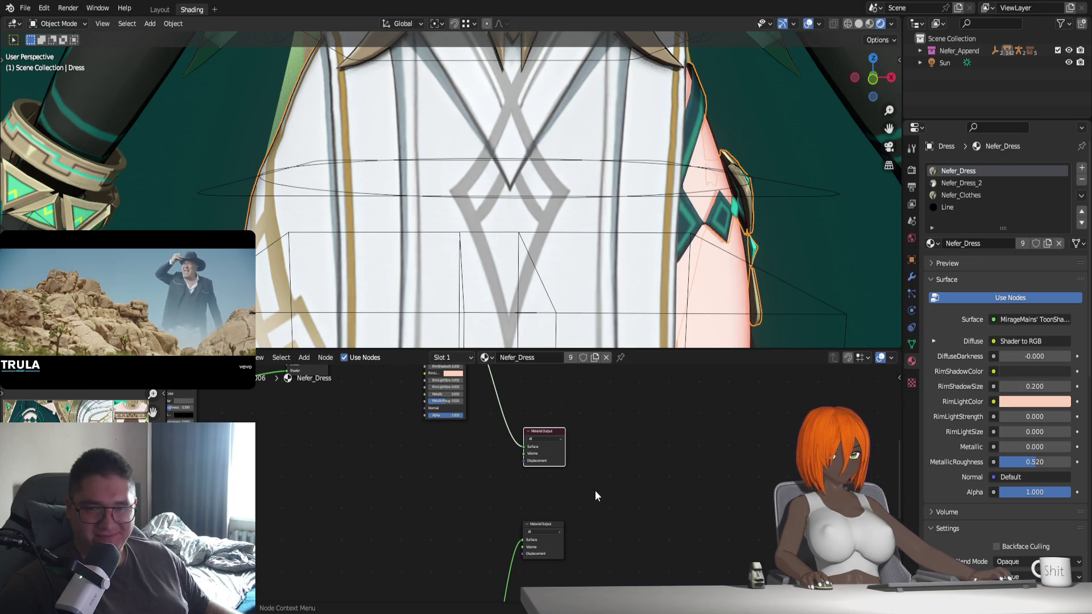
left_click(538, 524)
left_click(538, 428)
scroll(534, 297, "down", 3)
scroll(497, 293, "up", 2)
scroll(493, 295, "up", 2)
scroll(495, 293, "up", 1)
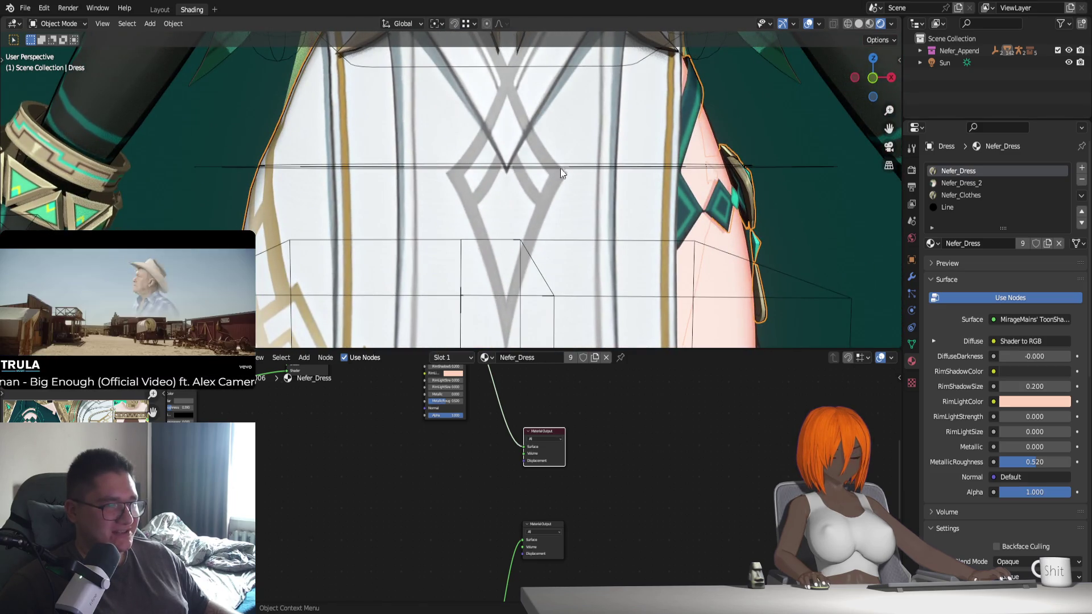
left_click(539, 524)
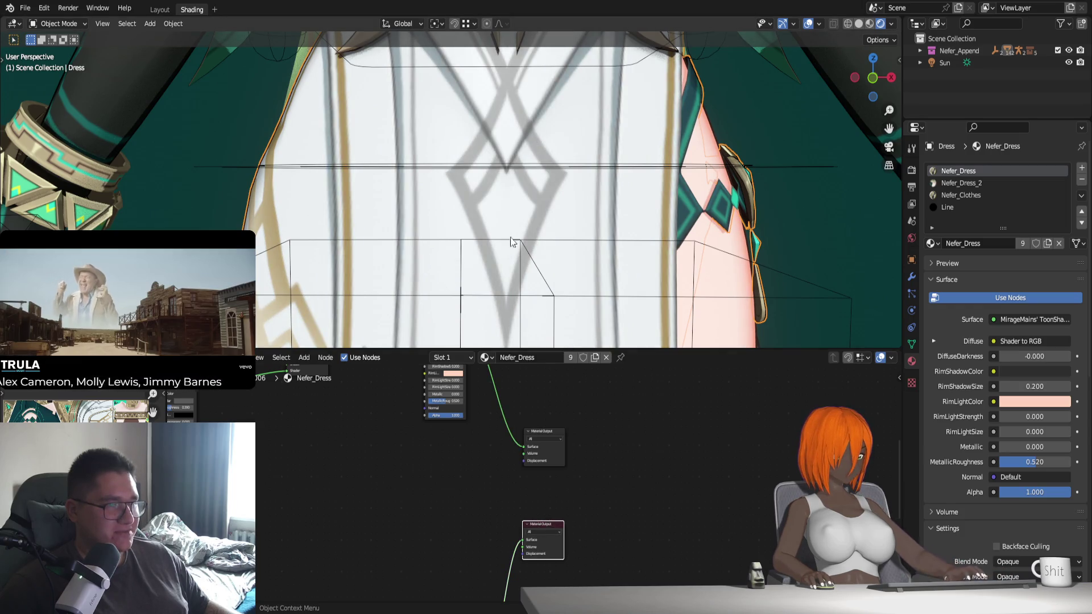
left_click(538, 431)
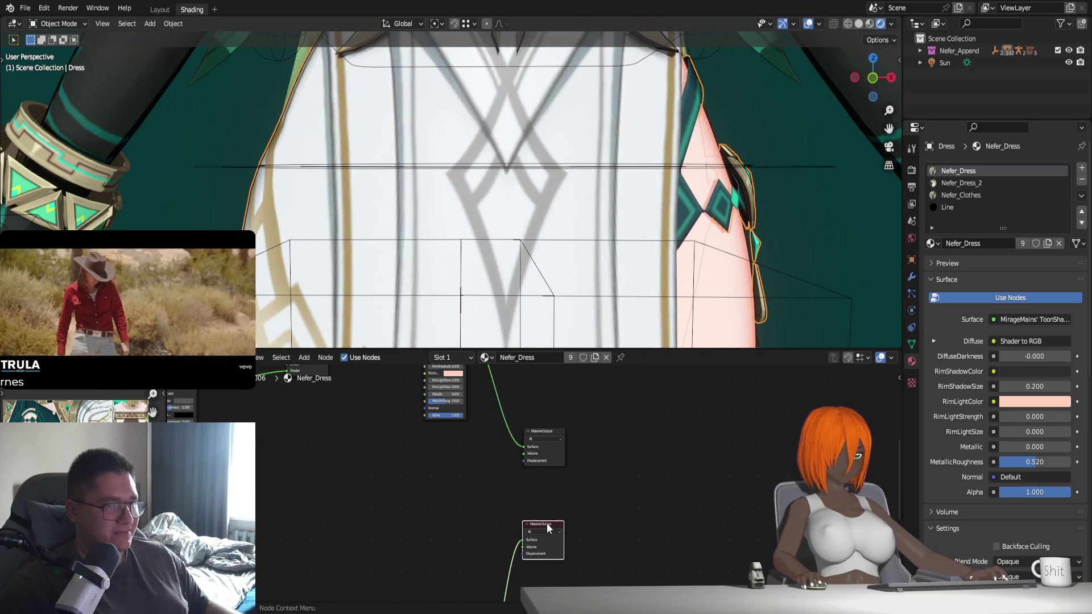
left_click(544, 432)
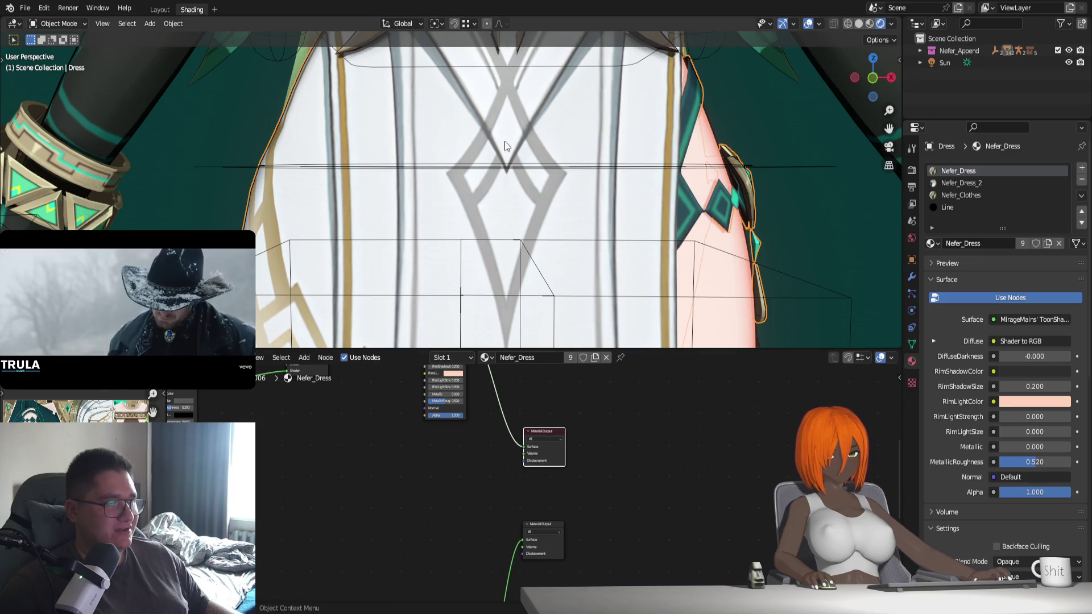
scroll(564, 196, "down", 4)
mouse_move(564, 197)
middle_mouse_down()
mouse_move(511, 211)
mouse_move(604, 203)
mouse_move(476, 204)
mouse_move(464, 213)
middle_mouse_up()
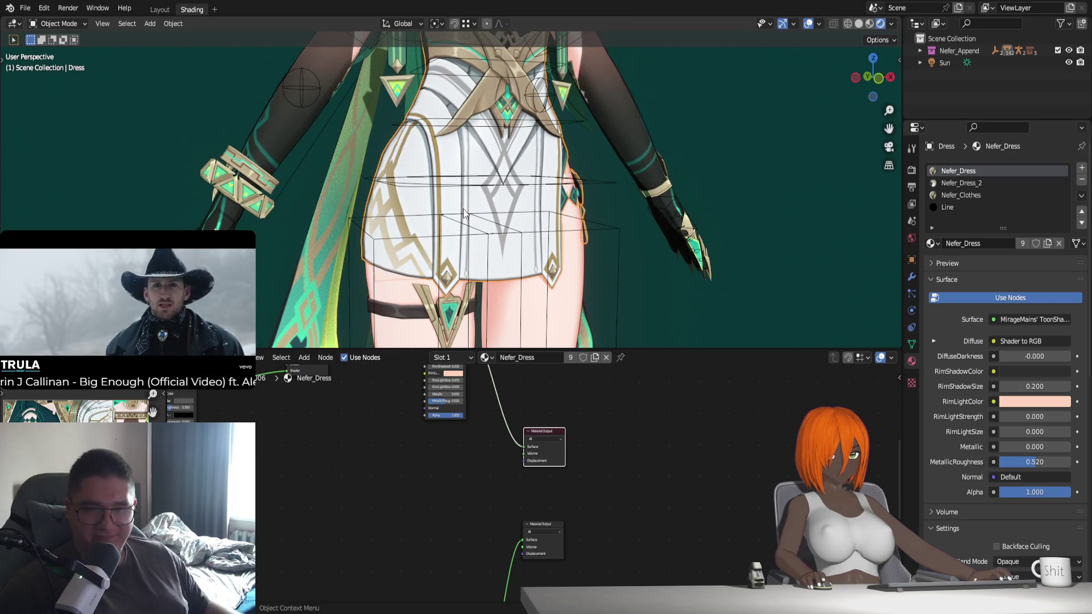
mouse_move(515, 224)
middle_mouse_down()
mouse_move(489, 213)
mouse_move(508, 183)
mouse_move(517, 242)
middle_mouse_up()
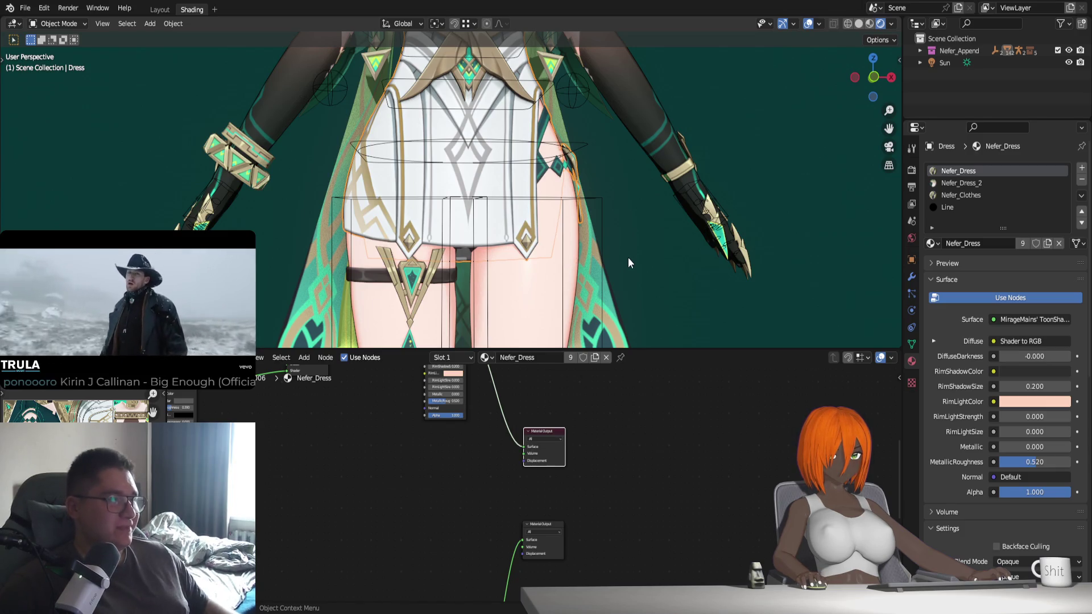
Keep alternating the outputs while viewing the skirt and torso from different angles
left_click(538, 525)
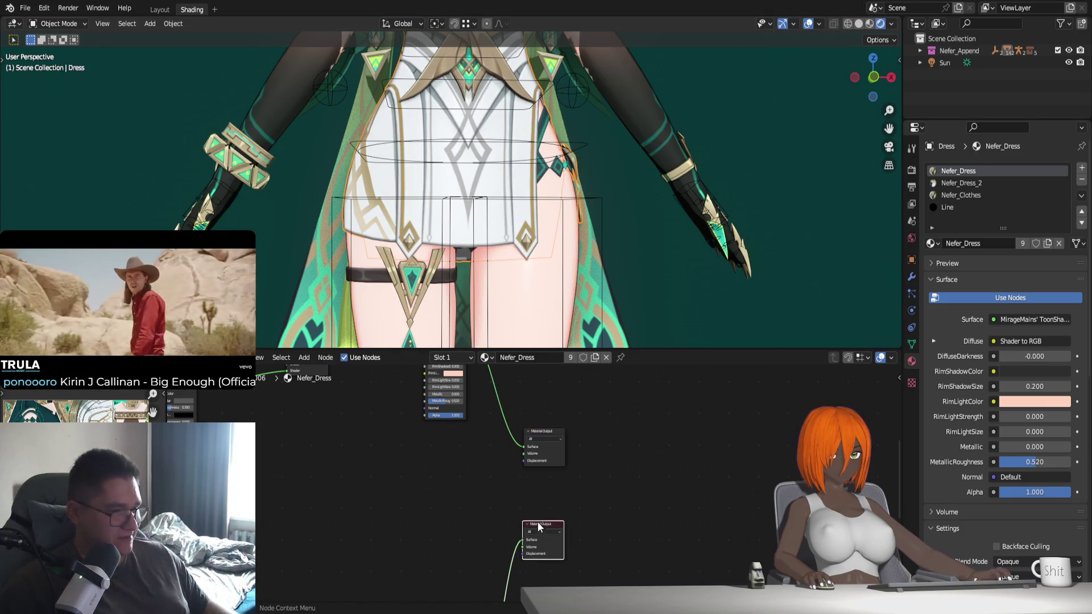
left_click(552, 431)
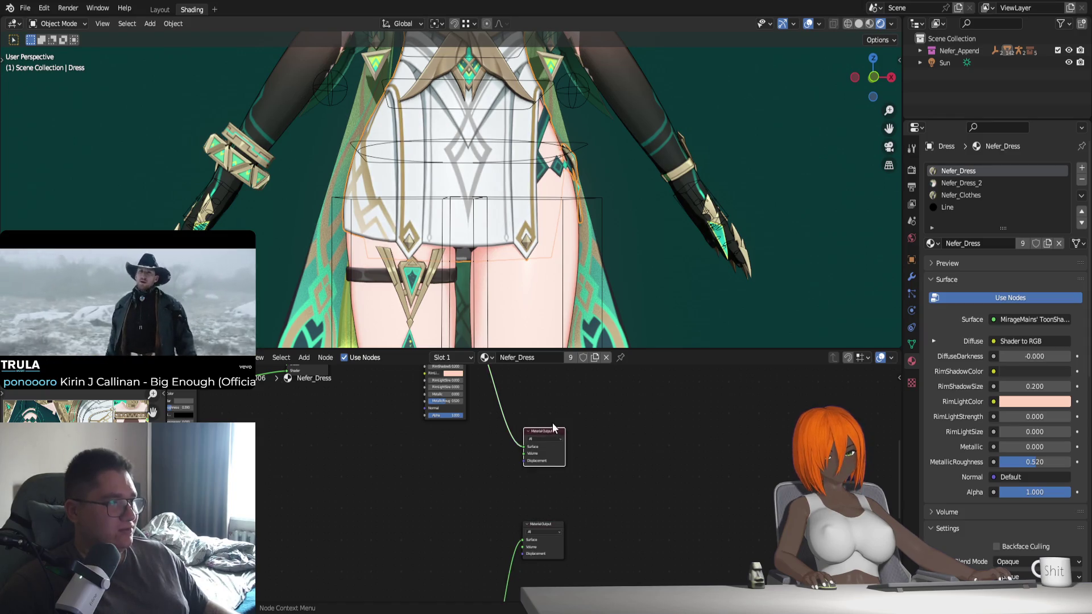
left_click(544, 524)
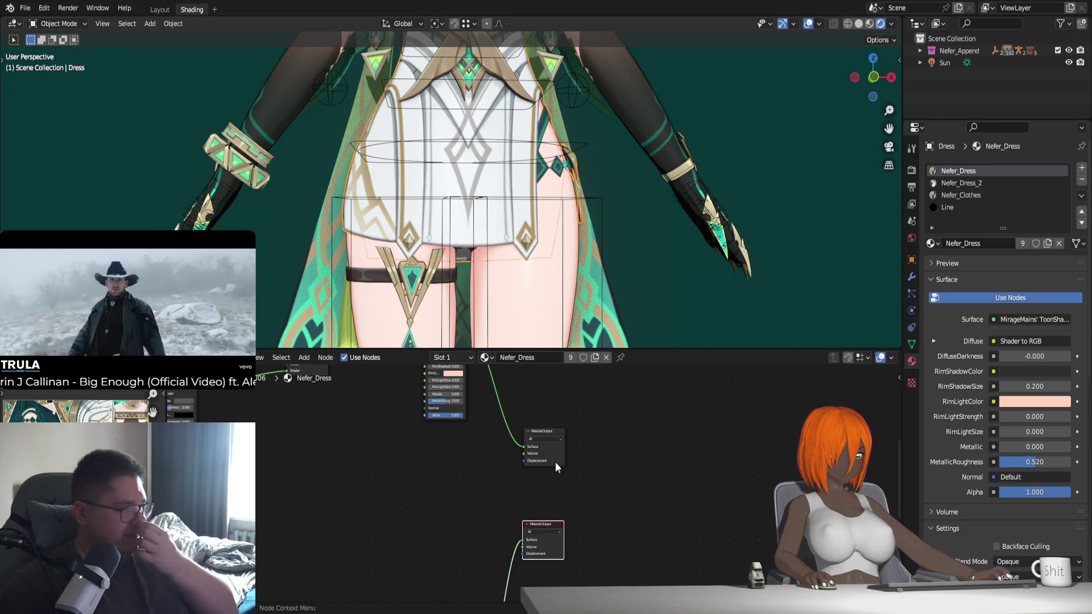
left_click(546, 432)
left_click(544, 523)
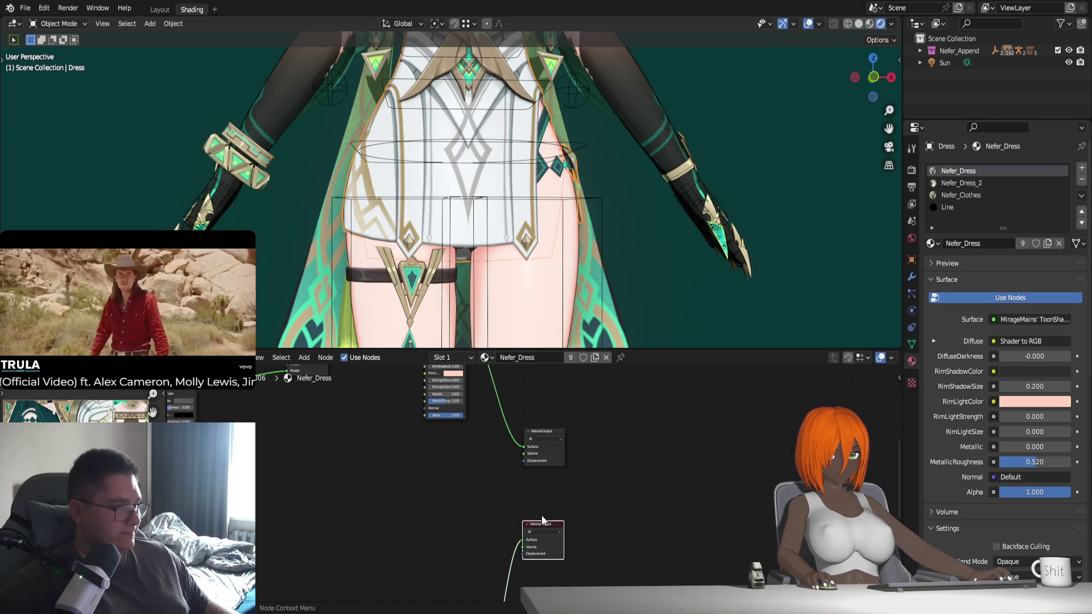
left_click(552, 432)
scroll(512, 243, "up", 2)
middle_click_drag(513, 242, 526, 275)
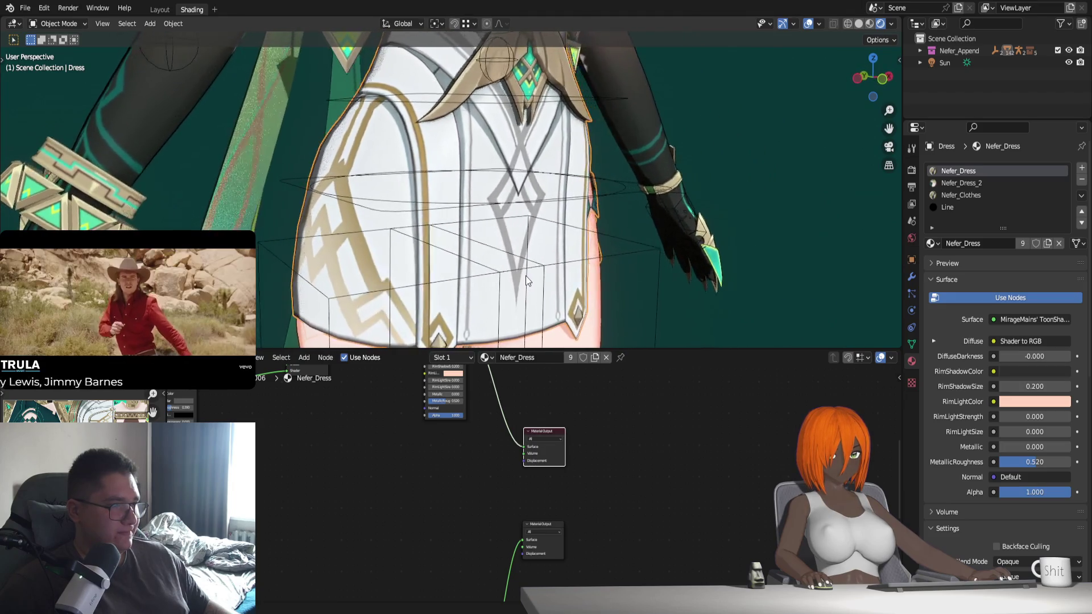
scroll(525, 275, "down", 2)
middle_click_drag(548, 140, 534, 292, "shift")
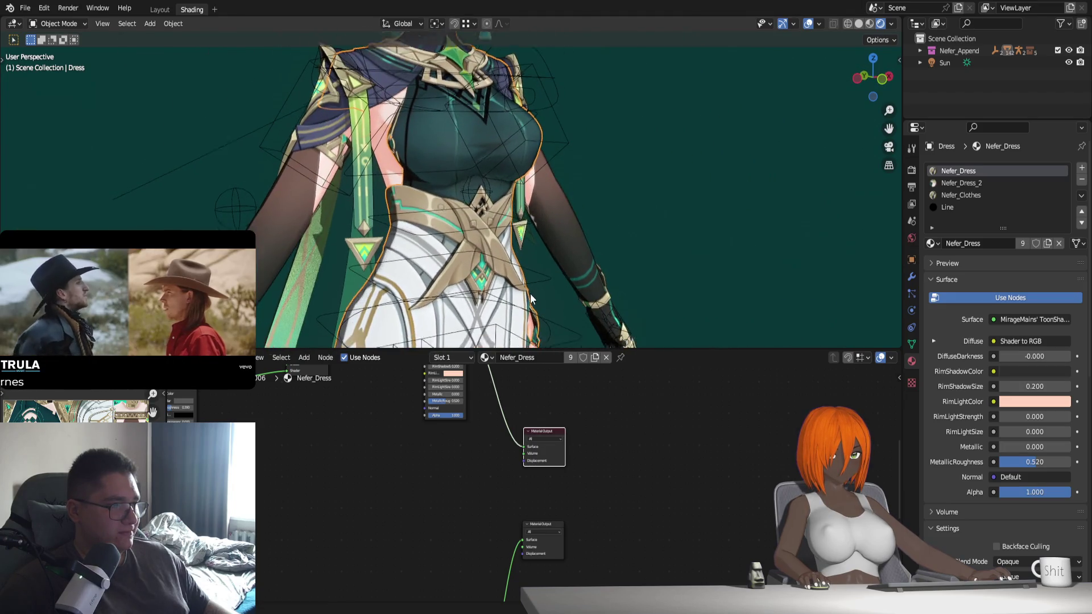
left_click(539, 525)
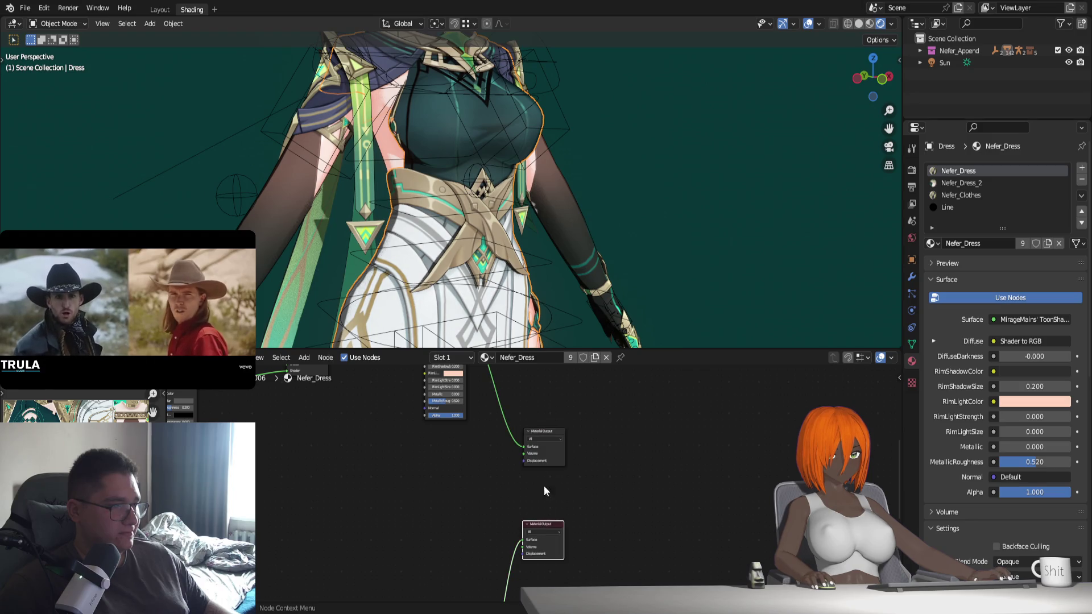
left_click(541, 434)
mouse_move(530, 336)
middle_mouse_down("shift")
mouse_move(535, 246)
mouse_move(535, 257)
middle_mouse_up("shift")
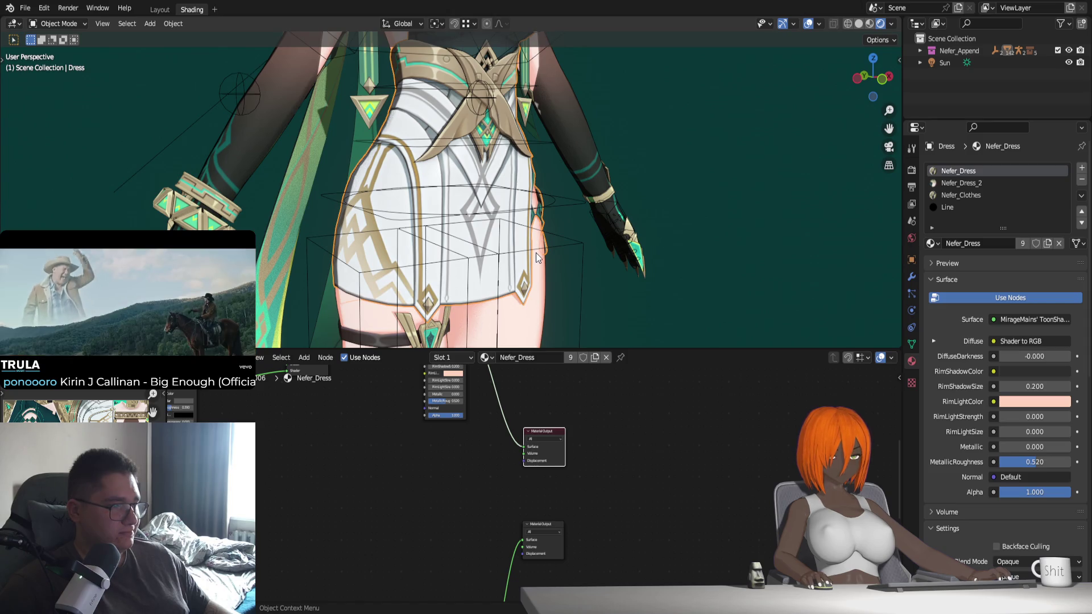
Inspect the skirt from several angles, finishing with the lower Material Output active
scroll(536, 252, "up", 2)
scroll(497, 259, "up", 1)
mouse_move(497, 260)
middle_mouse_down()
mouse_move(577, 258)
mouse_move(464, 250)
mouse_move(513, 257)
middle_mouse_up()
scroll(465, 248, "down", 1)
scroll(468, 247, "down", 2)
scroll(473, 245, "up", 2)
scroll(514, 257, "down", 1)
mouse_move(544, 224)
middle_mouse_down("shift")
mouse_move(552, 305)
mouse_move(516, 210)
middle_mouse_up("shift")
scroll(518, 233, "up", 1)
scroll(499, 249, "up", 2)
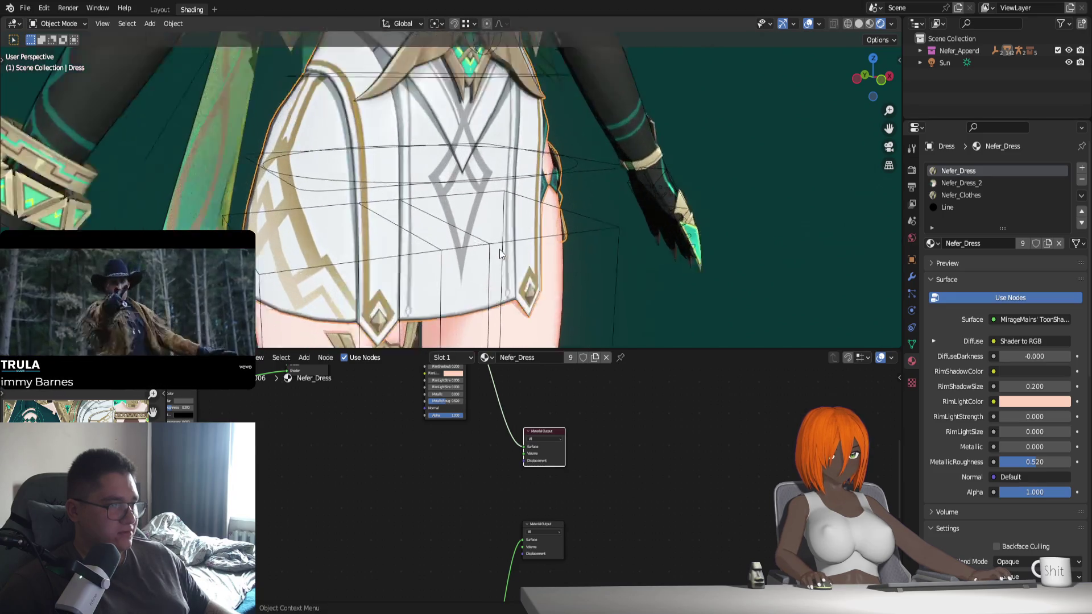
scroll(494, 249, "up", 1)
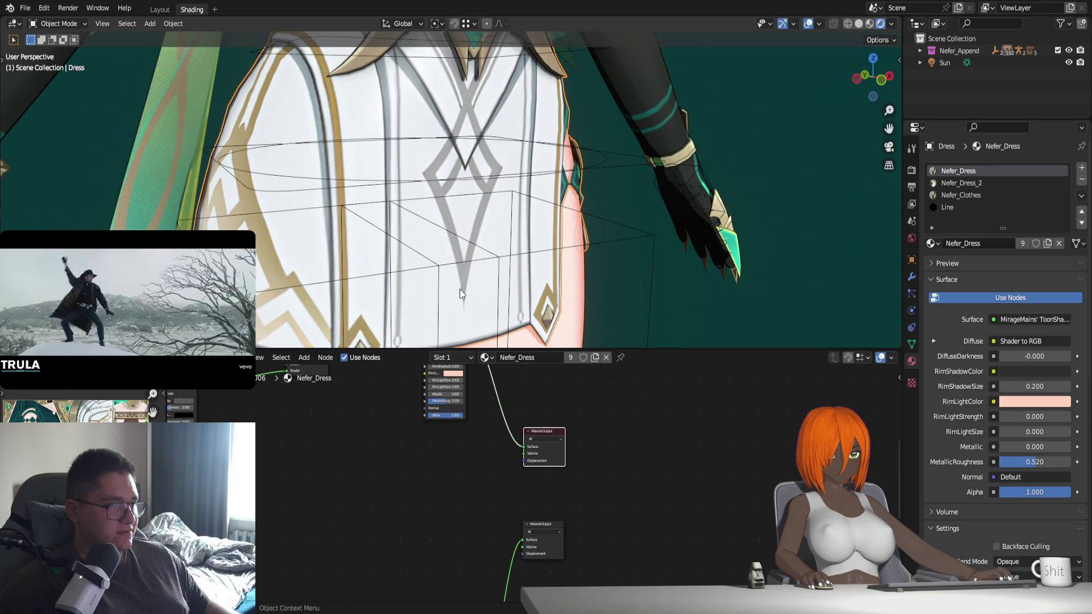
mouse_move(483, 305)
middle_mouse_down()
mouse_move(466, 299)
mouse_move(477, 293)
middle_mouse_up()
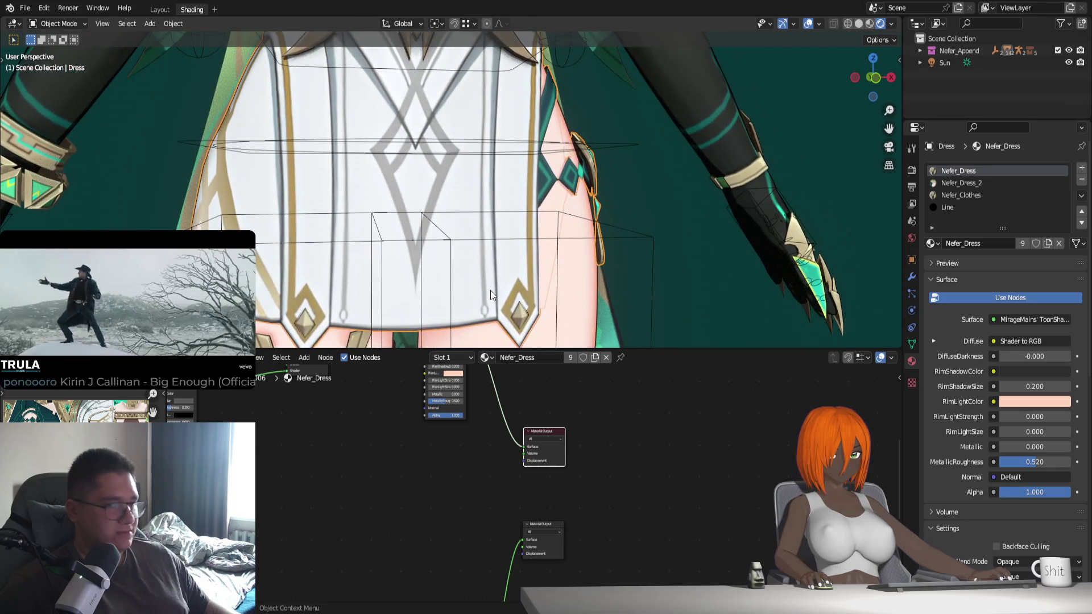
left_click(544, 526)
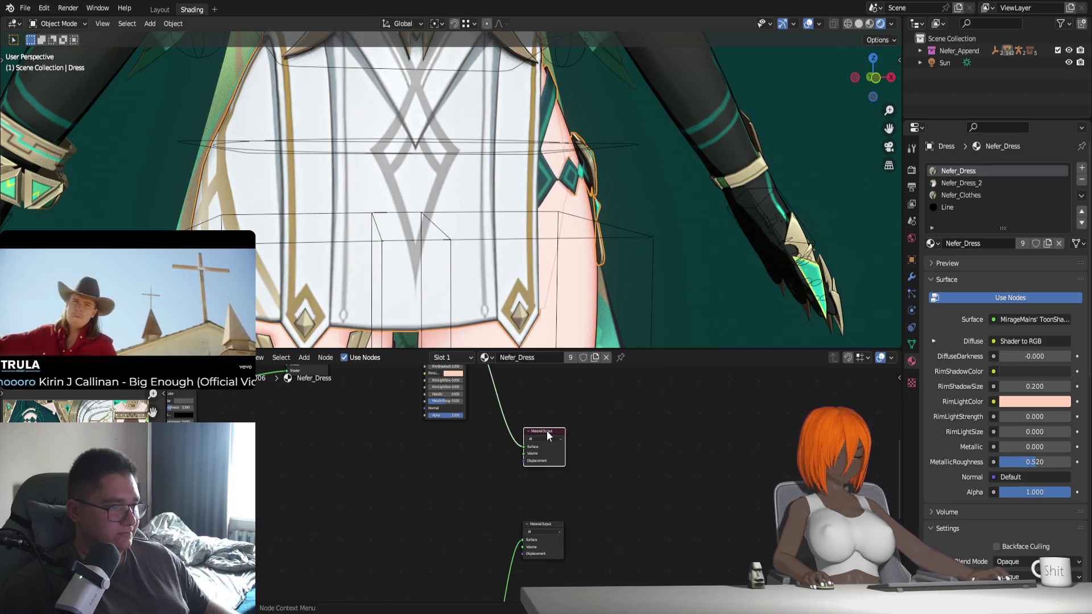
left_click(543, 489)
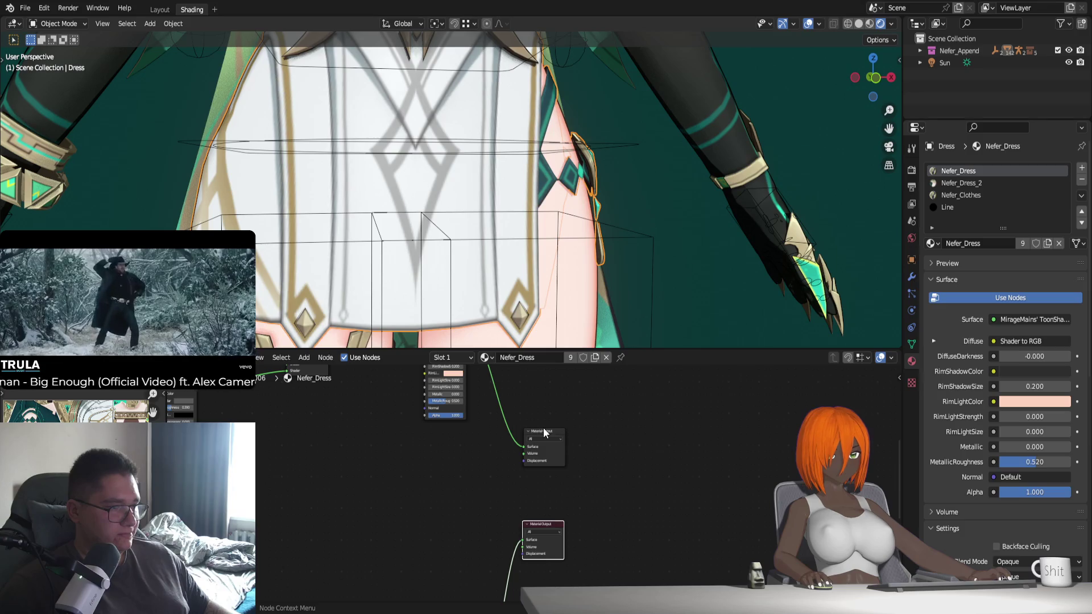
left_click(542, 436)
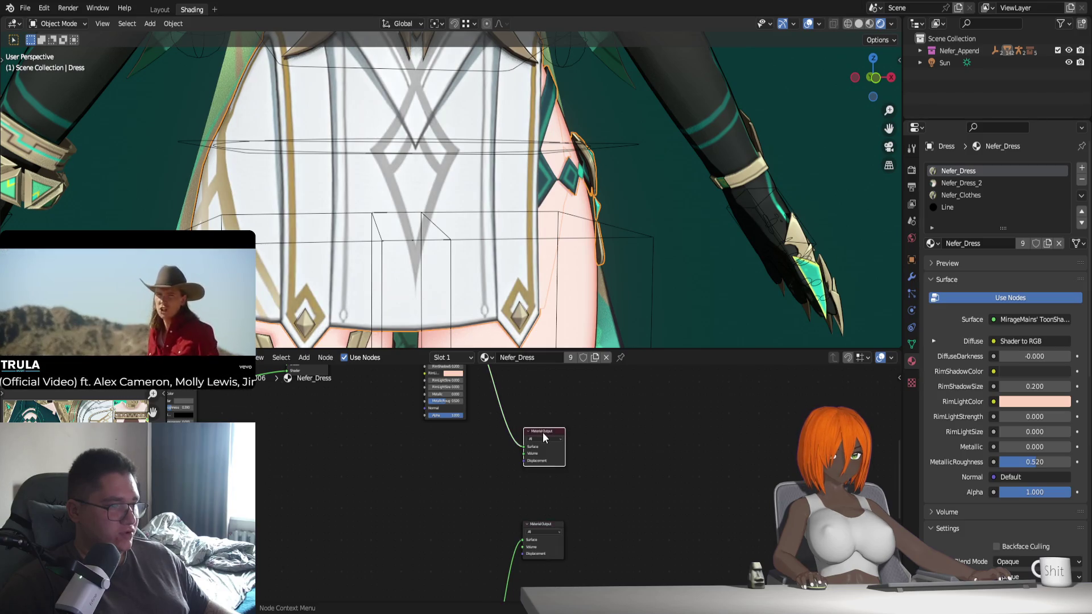
left_click(541, 526)
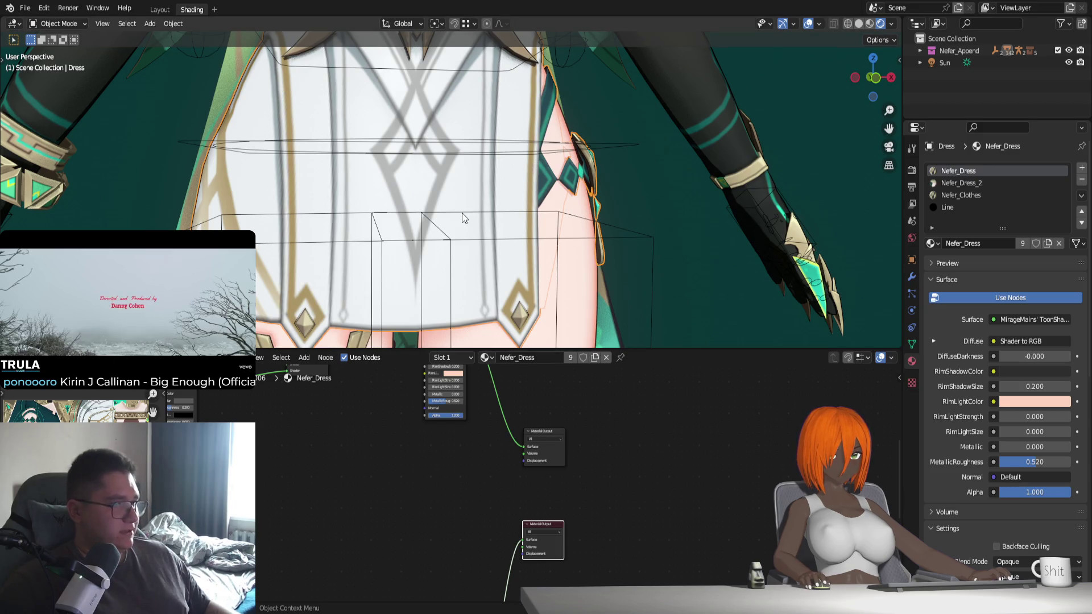
Compare both Material Outputs again, ending with the upper one active
middle_click_drag(462, 212, 475, 211)
left_click(541, 434)
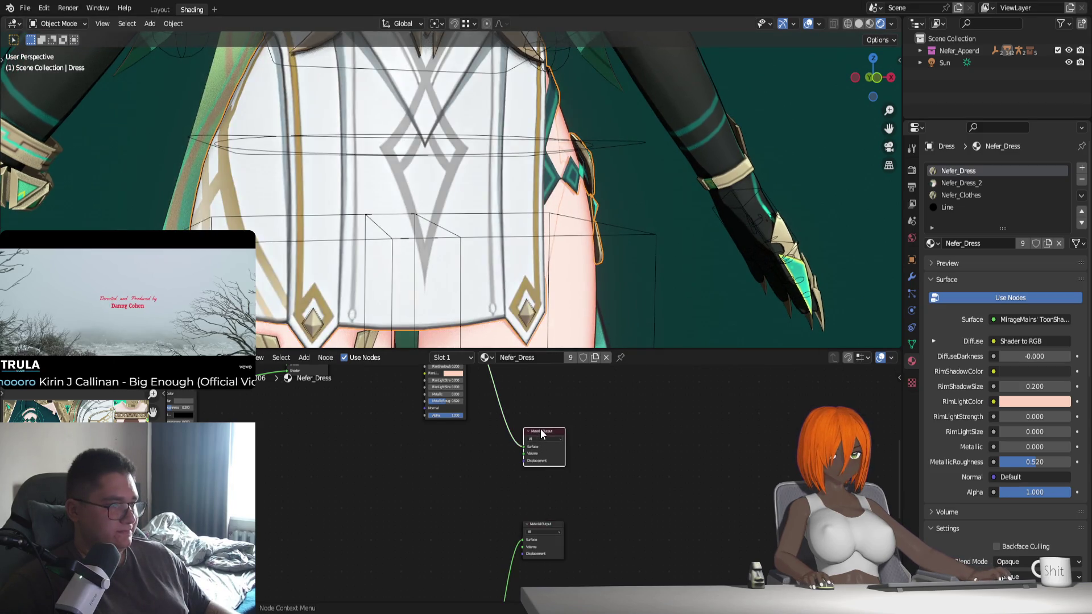
left_click(540, 523)
left_click(534, 430)
scroll(403, 249, "down", 4)
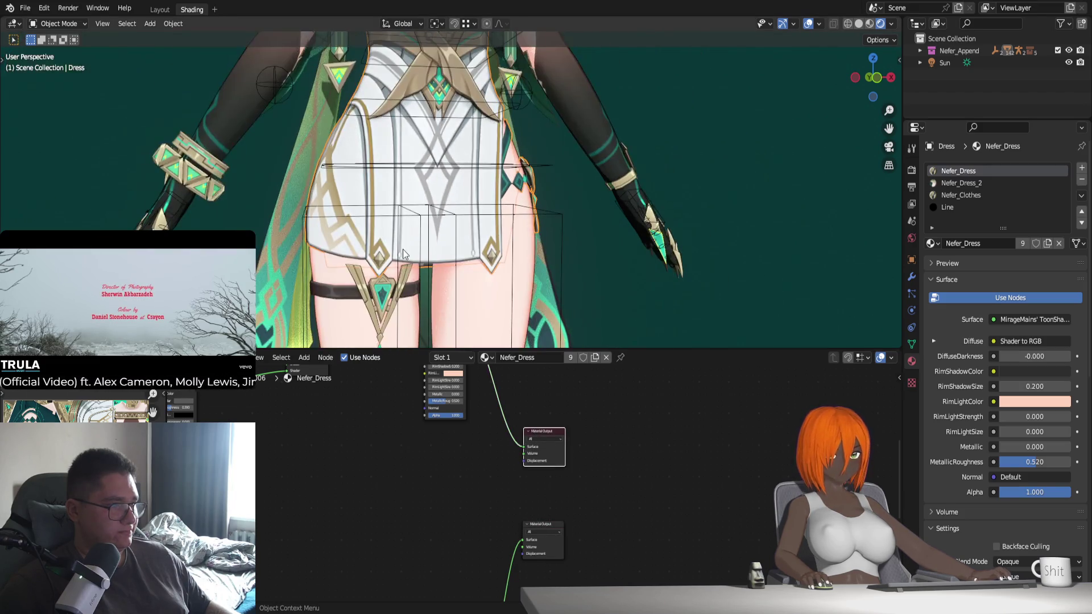
scroll(459, 203, "down", 2)
Turn Use Nodes off and back on for Nefer_Dress, checking the legs and torso
left_click(973, 299)
scroll(564, 261, "down", 4)
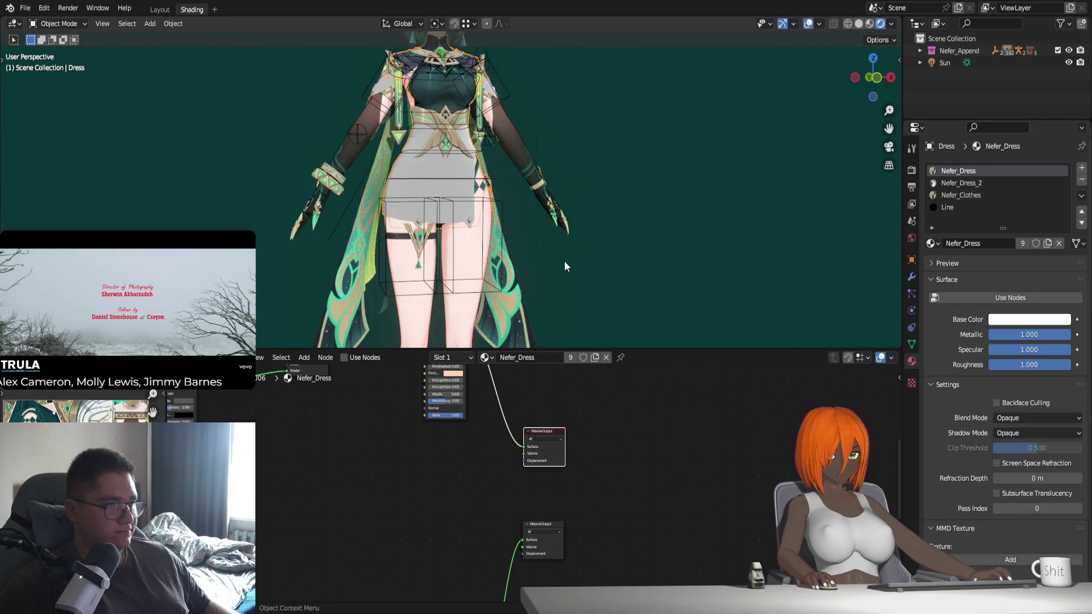
scroll(544, 273, "up", 2)
mouse_move(545, 273)
middle_mouse_down("shift")
mouse_move(548, 169)
mouse_move(526, 186)
mouse_move(550, 188)
middle_mouse_up("shift")
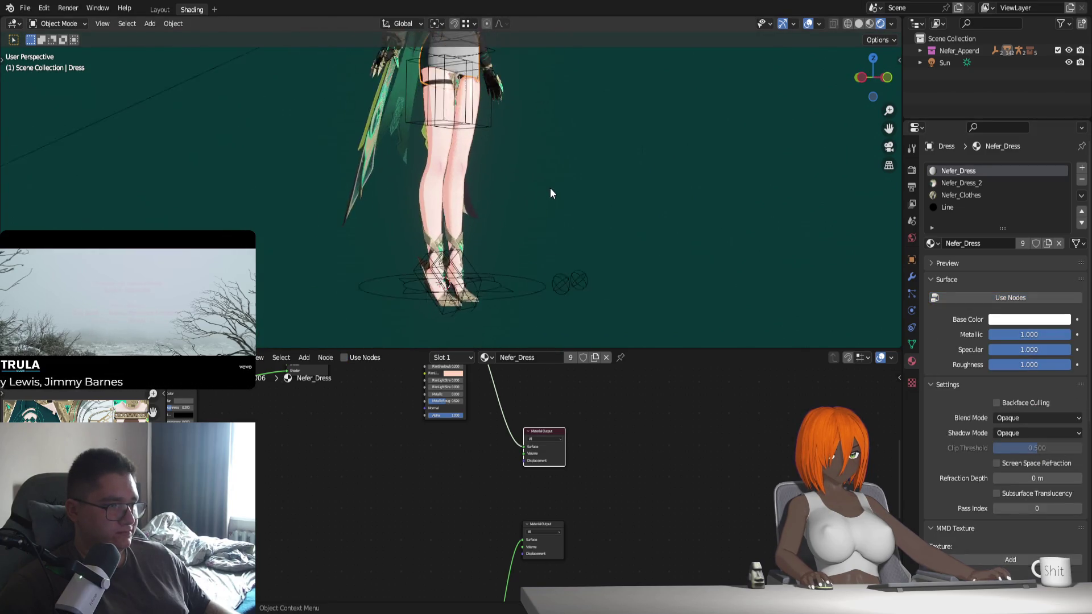
scroll(550, 188, "up", 1)
left_click(995, 301)
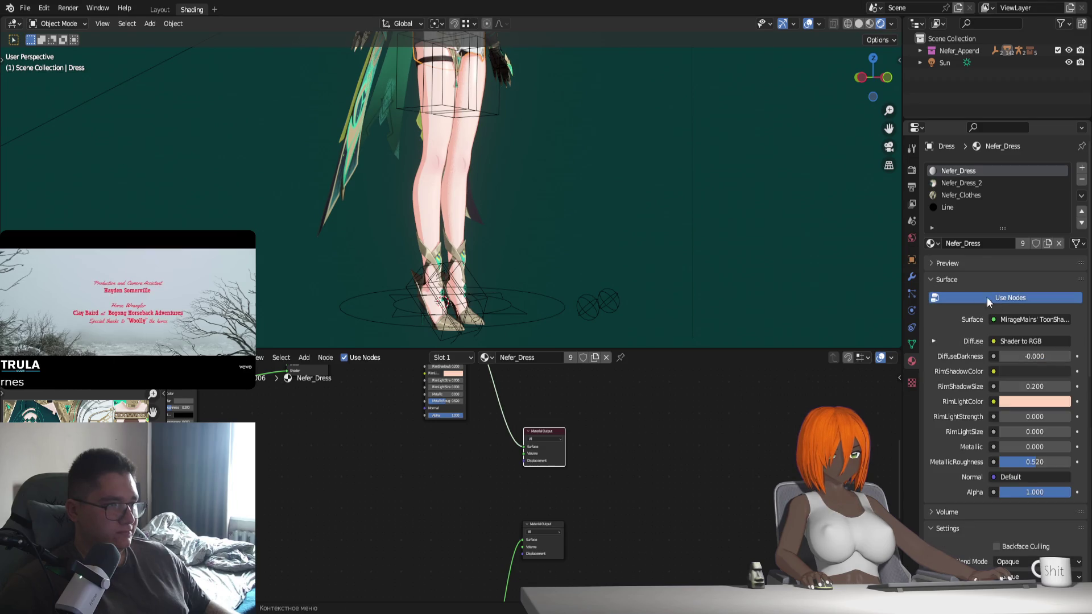
scroll(607, 305, "down", 3)
scroll(537, 294, "up", 3)
middle_click_drag(537, 295, 574, 284)
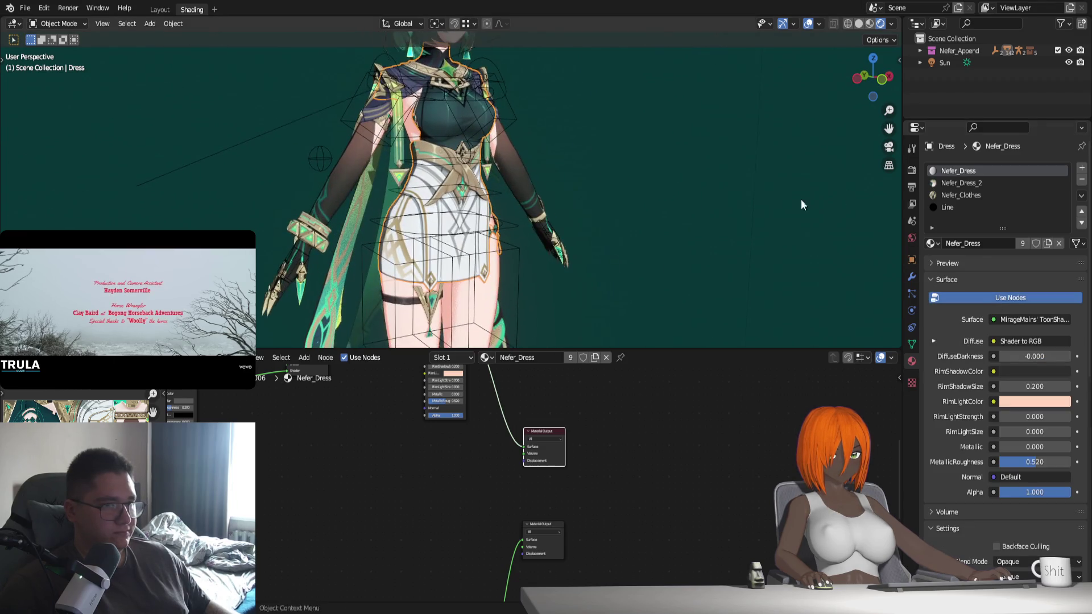
Check Nefer_Dress_2, then show Nefer_Clothes, toggling its Use Nodes and framing its node tree
left_click(995, 183)
left_click(984, 196)
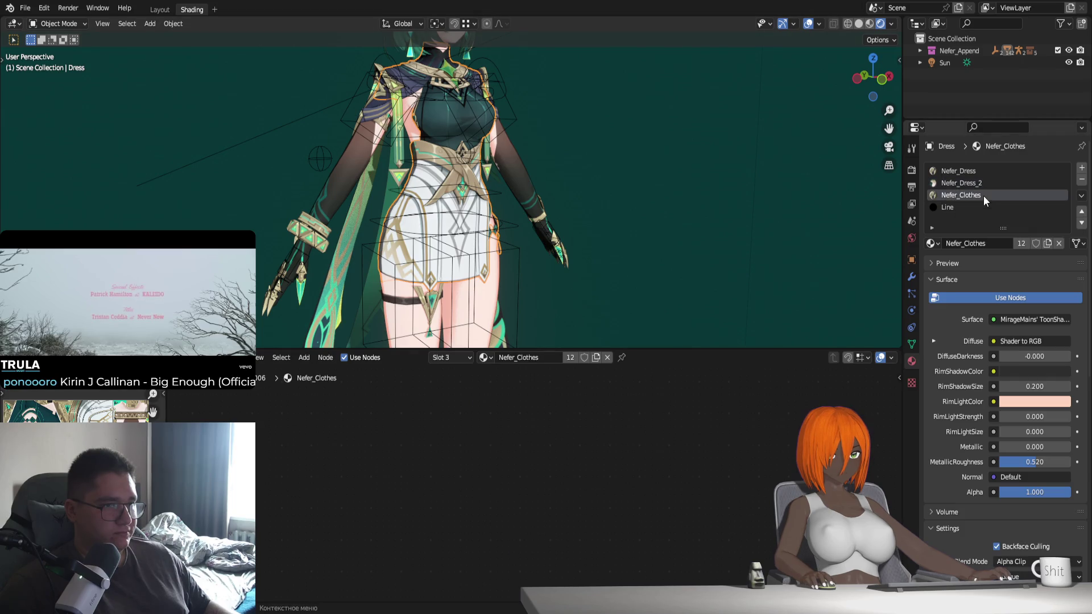
left_click(1015, 299)
left_click(1015, 299)
left_click(1015, 299)
left_click(1016, 299)
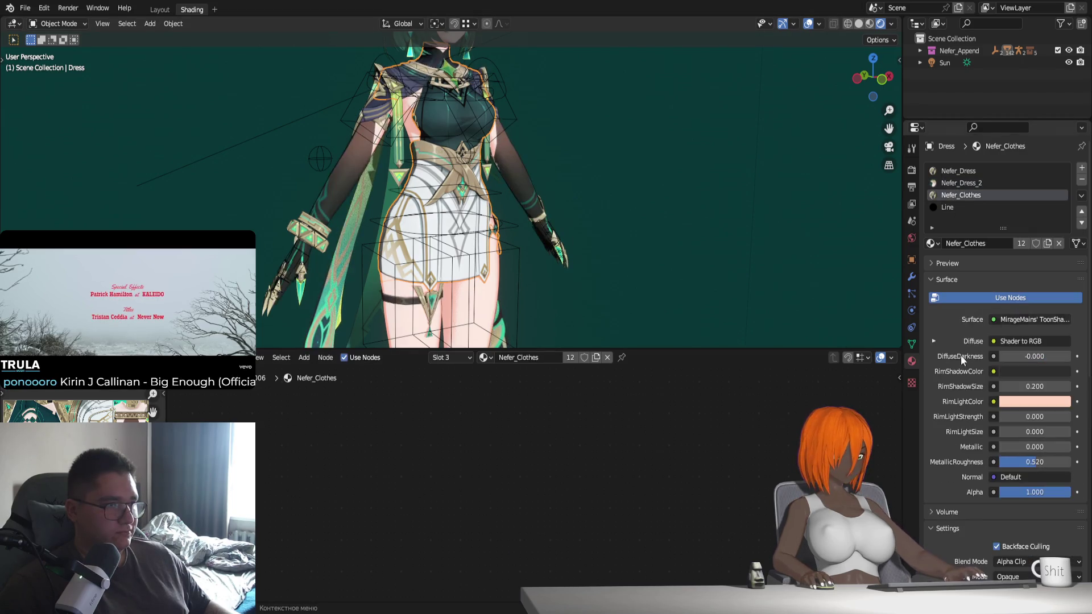
key("Home")
scroll(511, 512, "up", 1)
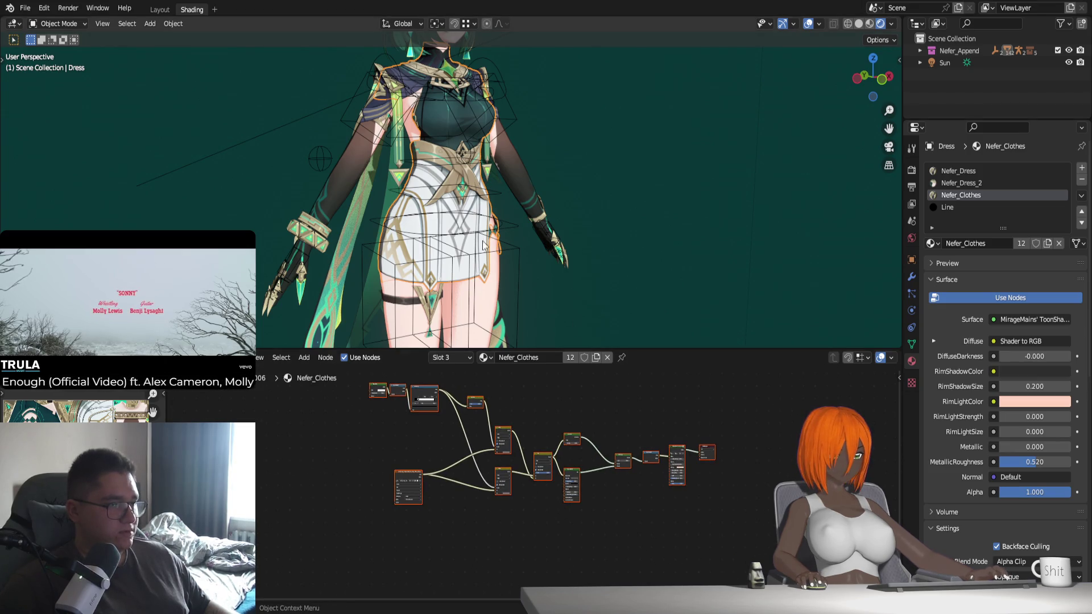
Switch to Nefer_Dress, frame its nodes and select the upper node group
left_click(964, 172)
key("Home")
scroll(580, 477, "up", 2)
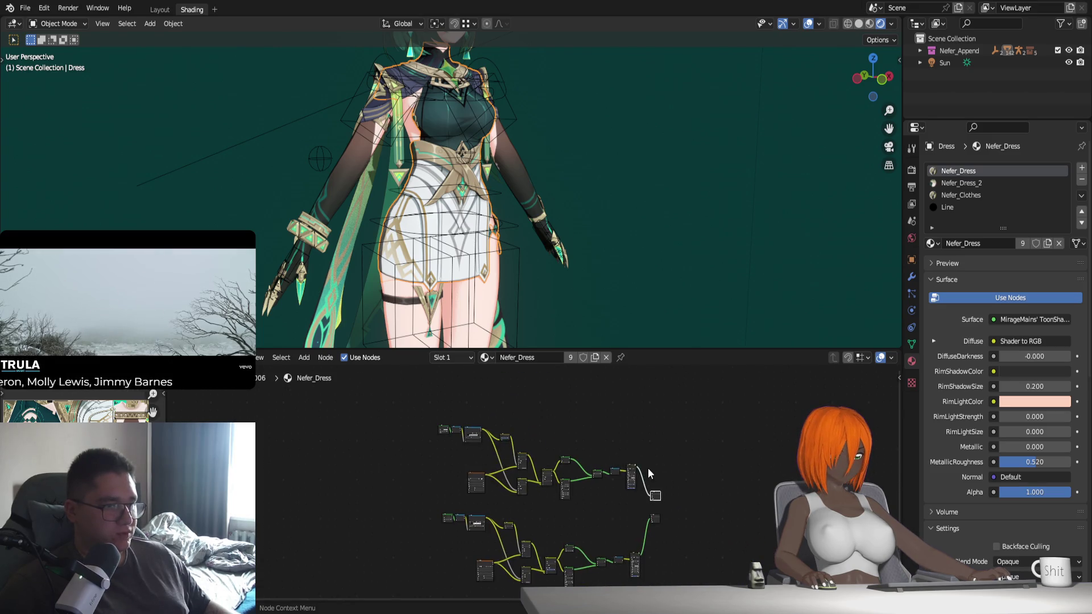
left_click_drag(395, 397, 690, 507)
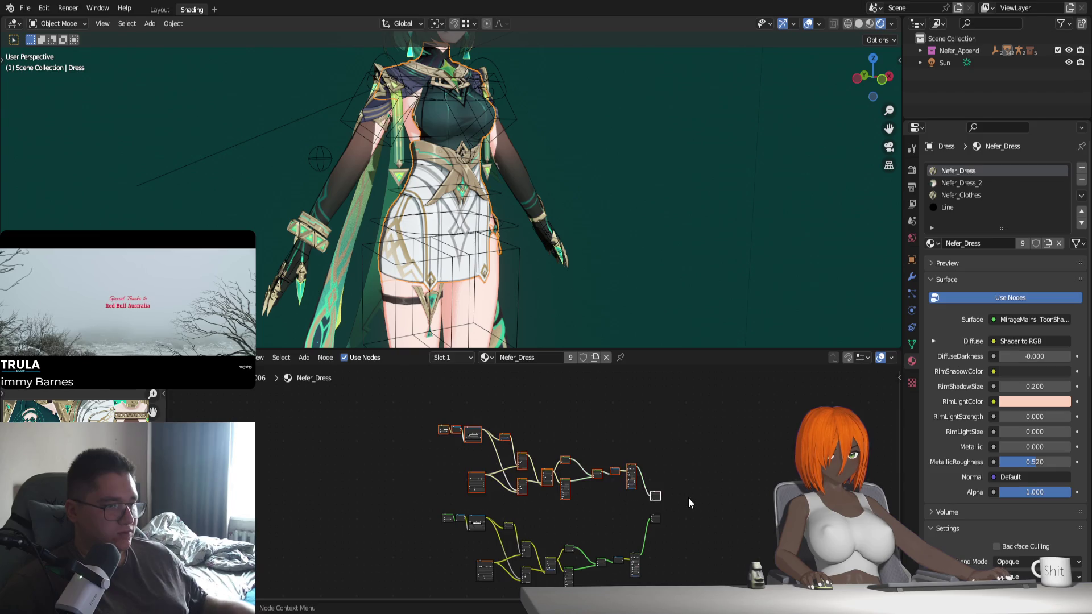
Return to the Nefer_Clothes material and arrange its node tree in view
left_click(963, 193)
middle_click_drag(398, 433, 466, 513)
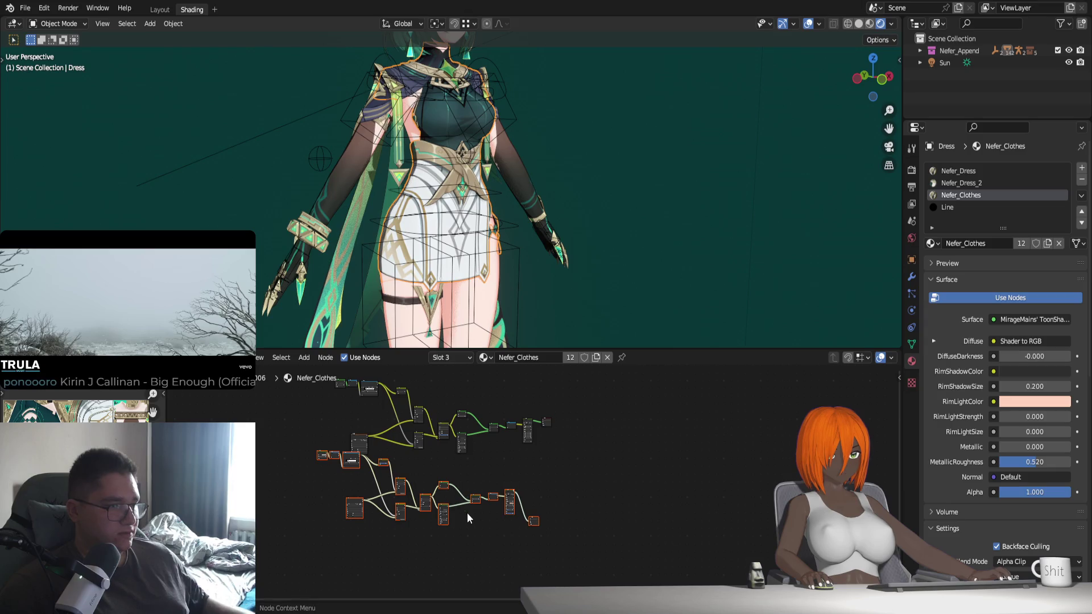
scroll(466, 513, "up", 2)
left_click(507, 523)
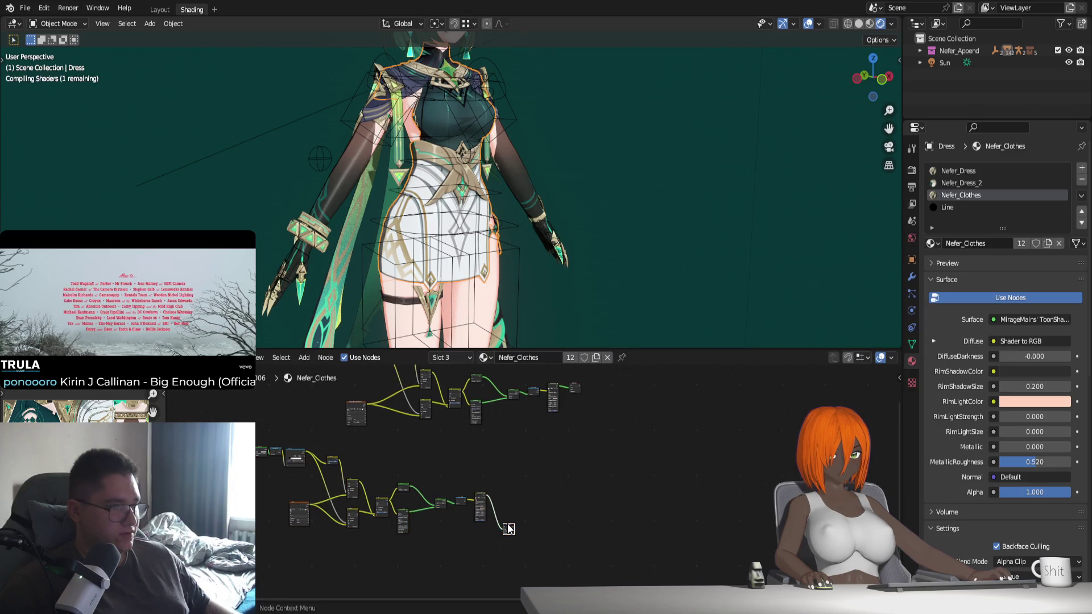
mouse_move(464, 229)
middle_mouse_down()
mouse_move(523, 224)
mouse_move(463, 231)
middle_mouse_up()
scroll(463, 231, "up", 2)
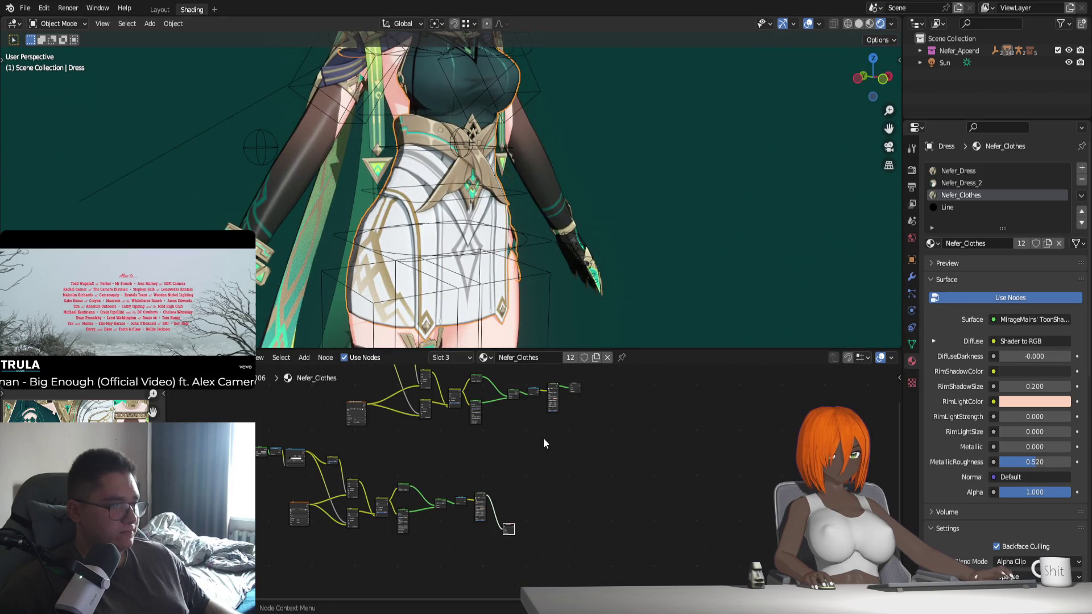
scroll(544, 438, "up", 1)
middle_click_drag(543, 438, 537, 496)
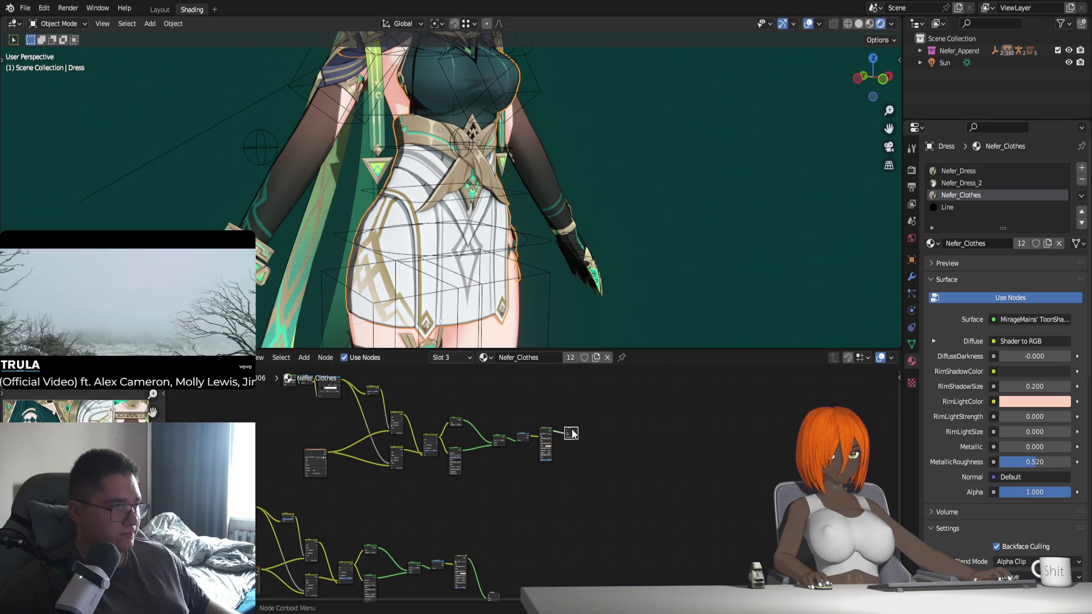
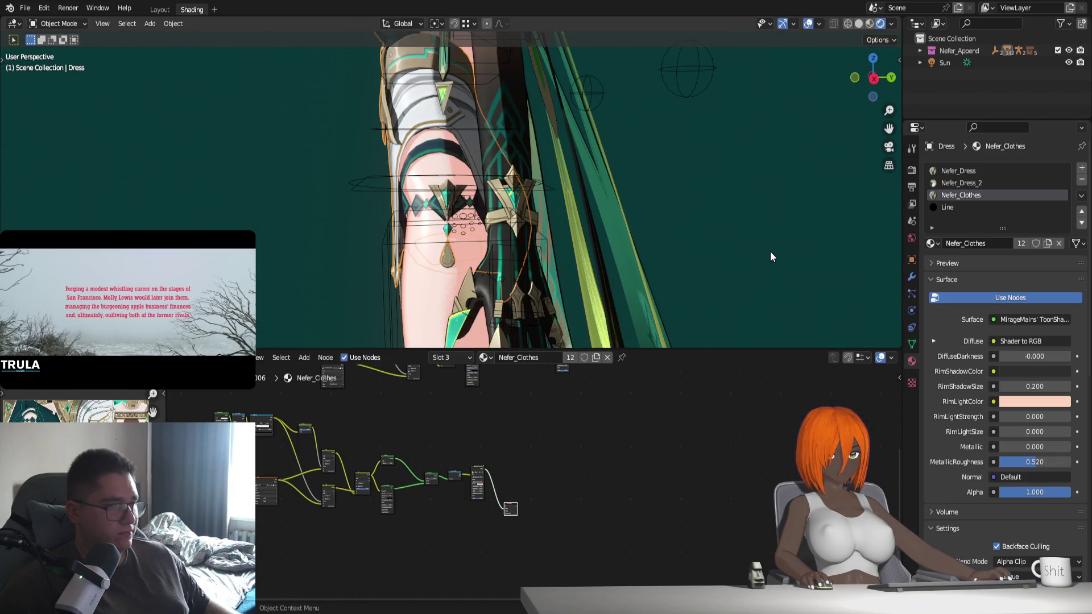
Set the World background strength to 4, then orbit to check the brighter teal backdrop
left_click(911, 238)
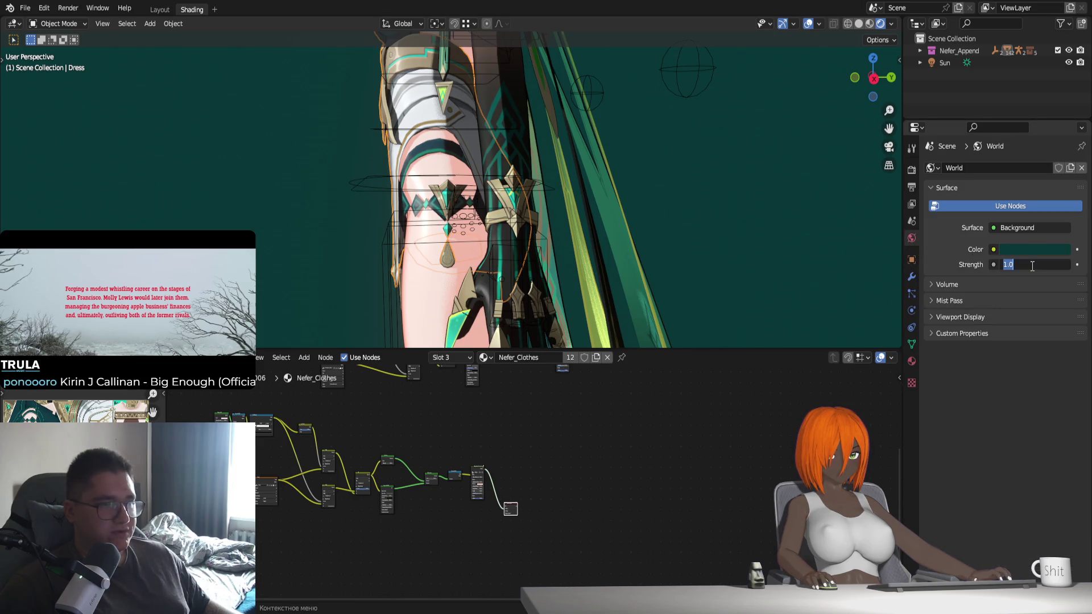
type("4.000")
key("Return")
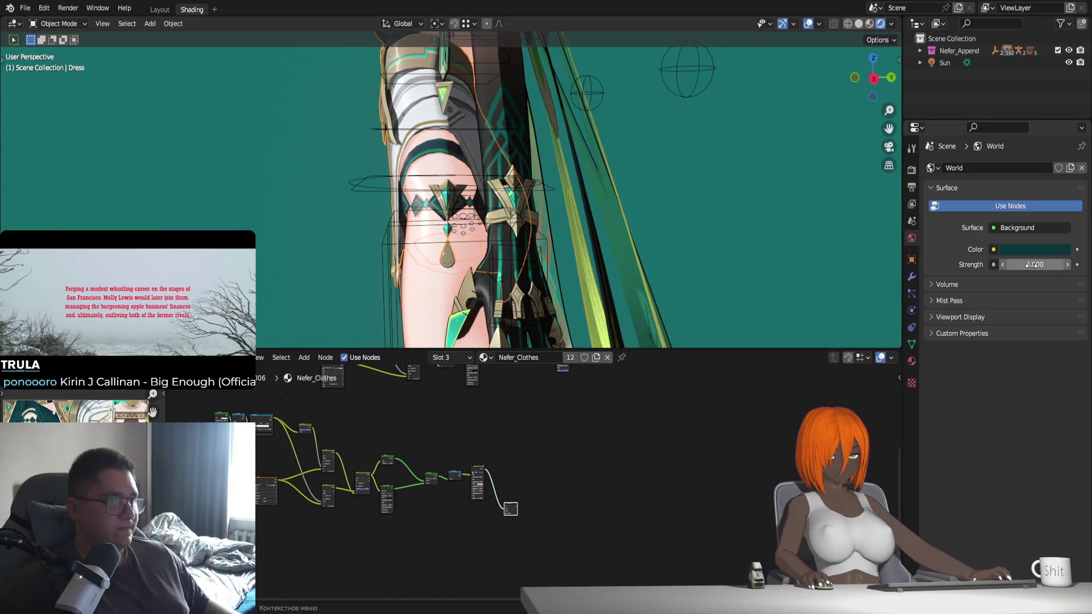
middle_click_drag(698, 217, 600, 248, "shift")
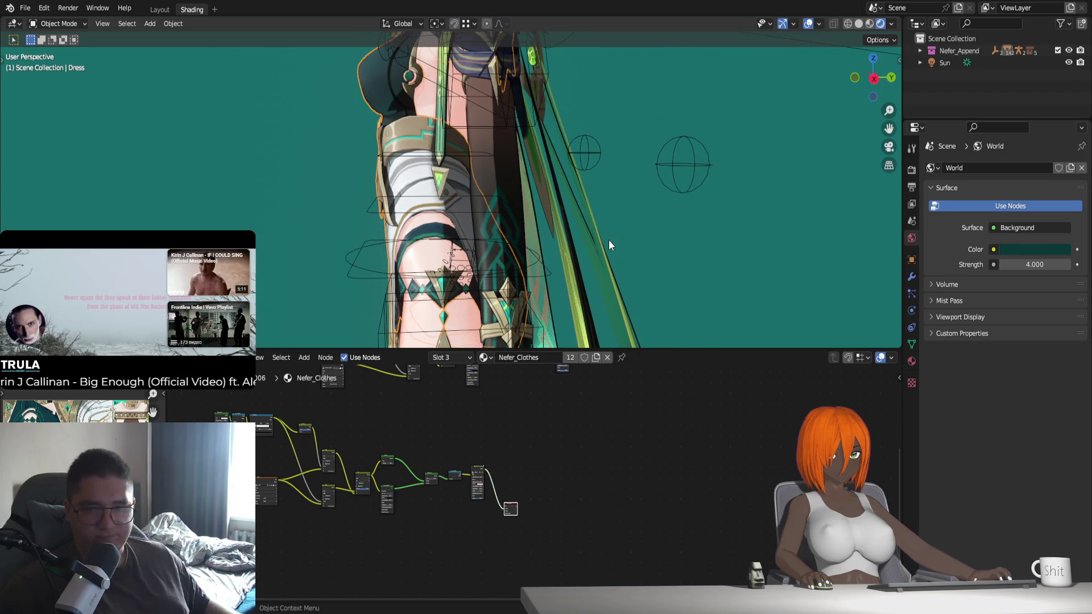
middle_click_drag(564, 203, 694, 213)
mouse_move(332, 153)
middle_mouse_down("shift")
mouse_move(331, 242)
mouse_move(490, 210)
mouse_move(504, 224)
middle_mouse_up("shift")
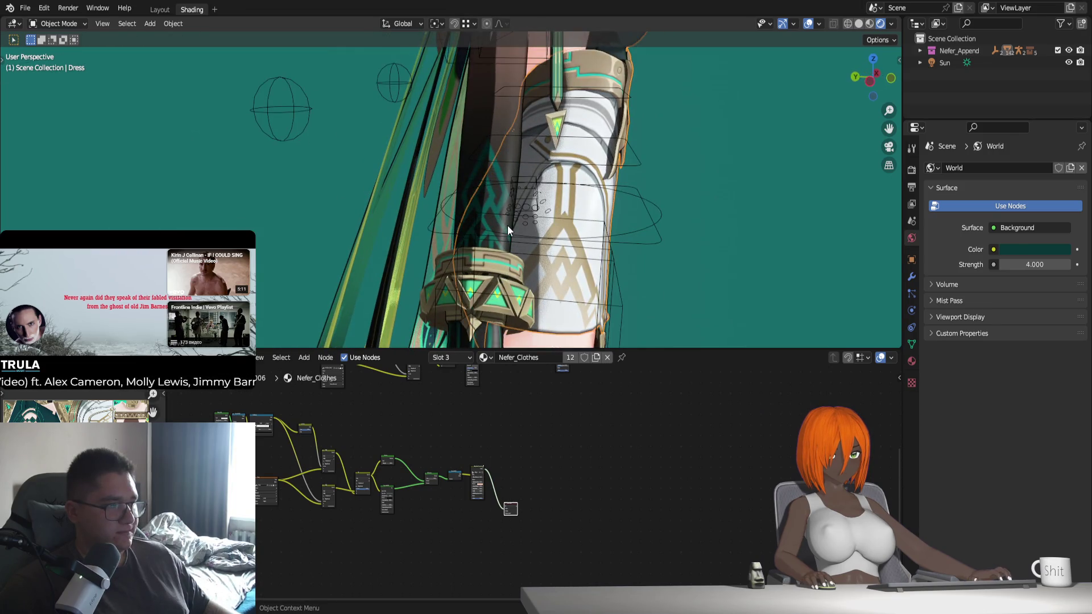
scroll(507, 226, "down", 2)
scroll(513, 224, "down", 3)
scroll(513, 224, "down", 3)
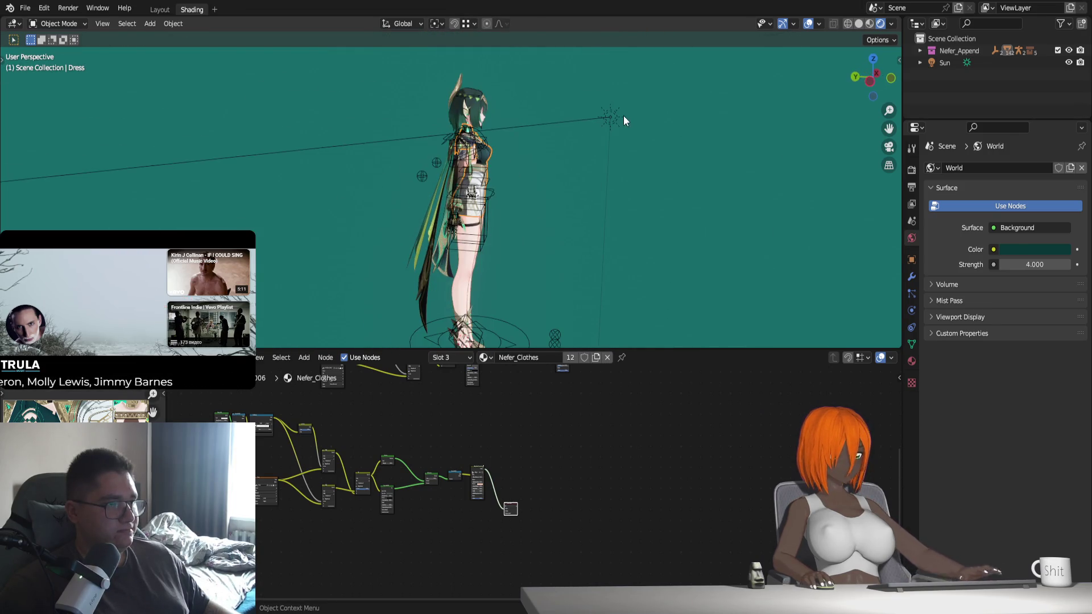
Duplicate the Sun as Sun.001, place it left of the character, and rotate it 1 degree on Z
left_click(618, 116)
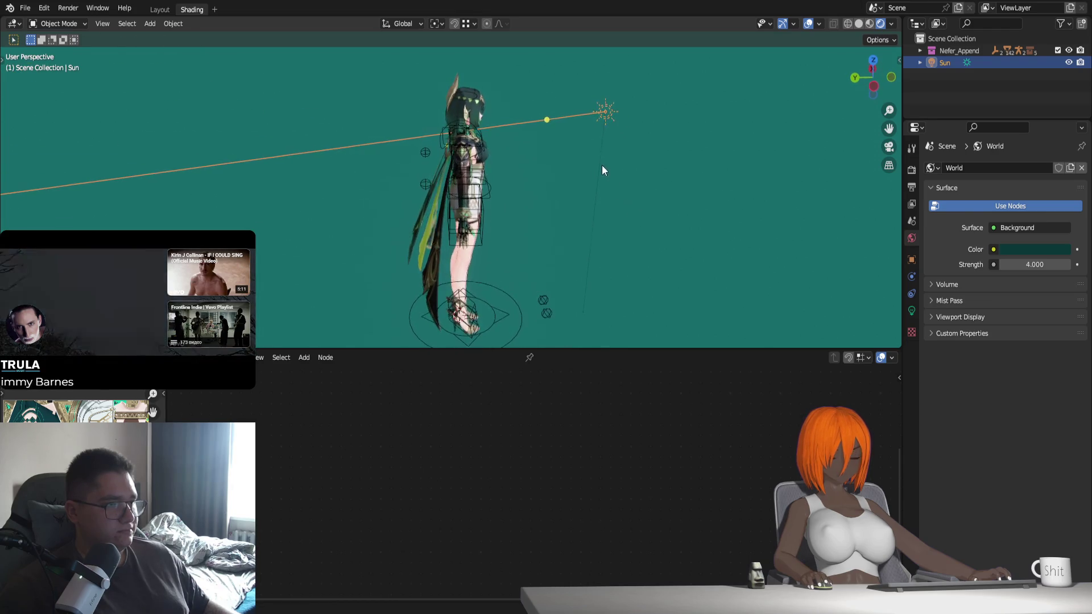
key("shift+d")
key("g")
left_click(421, 158)
key("r")
key("z")
key("1")
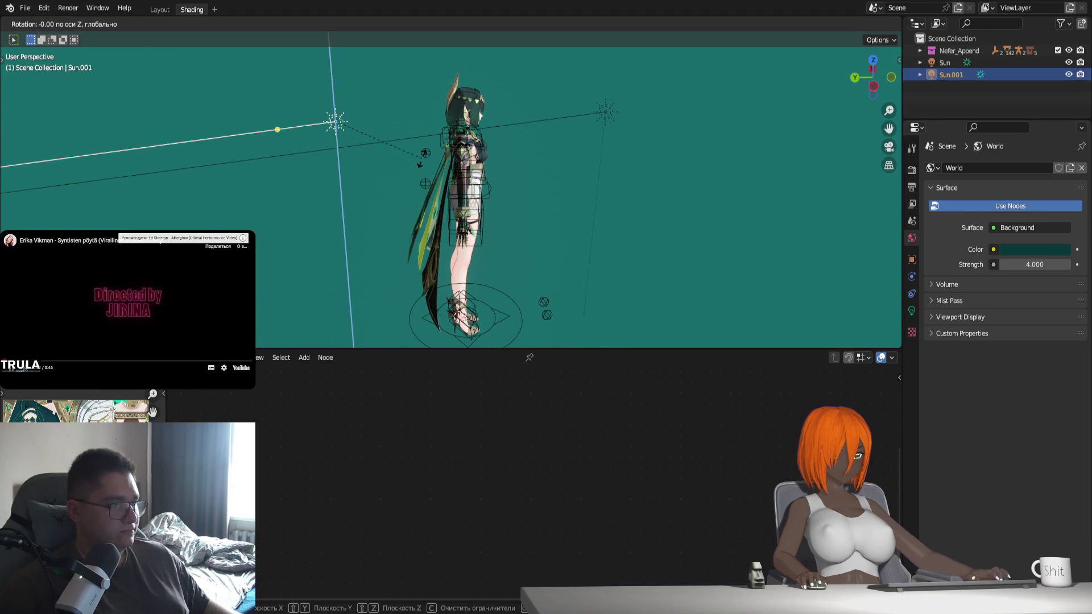
key("Return")
Toggle the viewport overlays off and back on to judge the lighting, then select the Sleeves
scroll(566, 165, "up", 3)
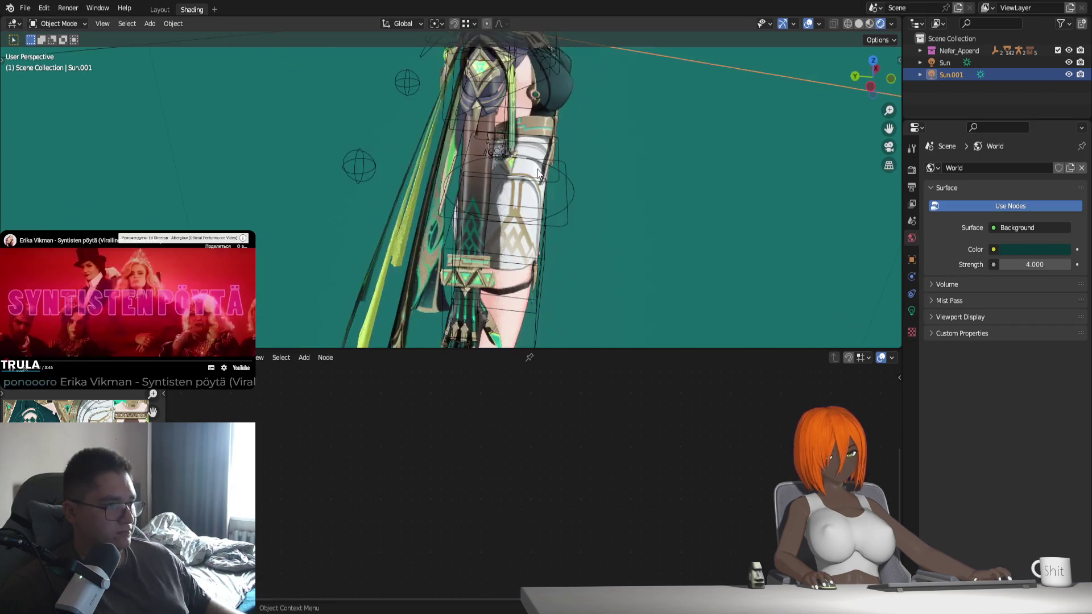
scroll(551, 181, "up", 3)
left_click(807, 22)
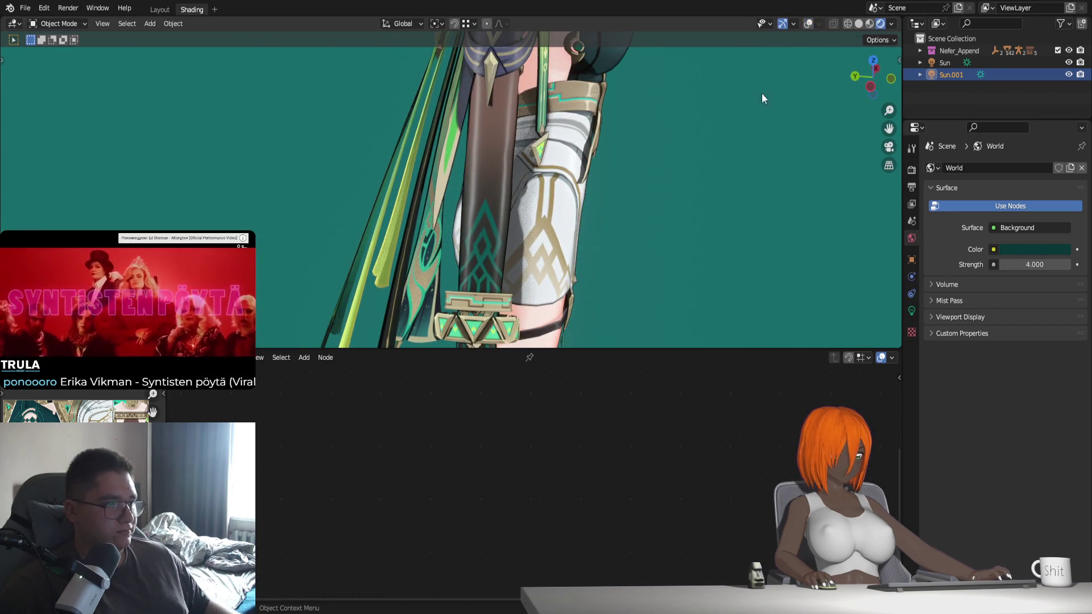
scroll(616, 215, "up", 3)
scroll(495, 156, "down", 3)
left_click(806, 22)
left_click(437, 122)
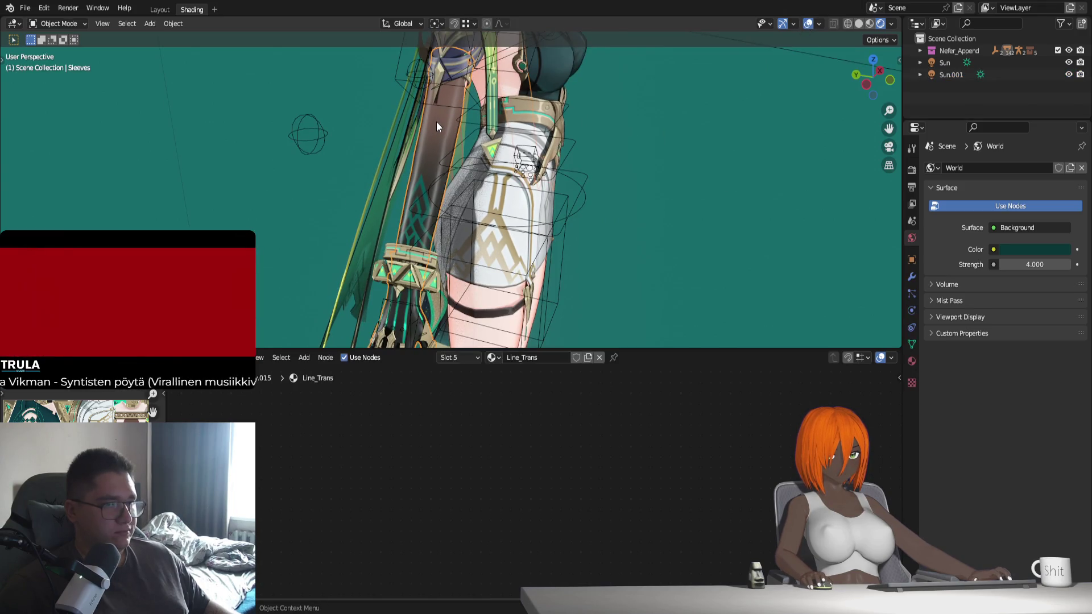
Inspect the Sleeves material, then select the Dress and toggle its Use Nodes off and on
left_click(912, 361)
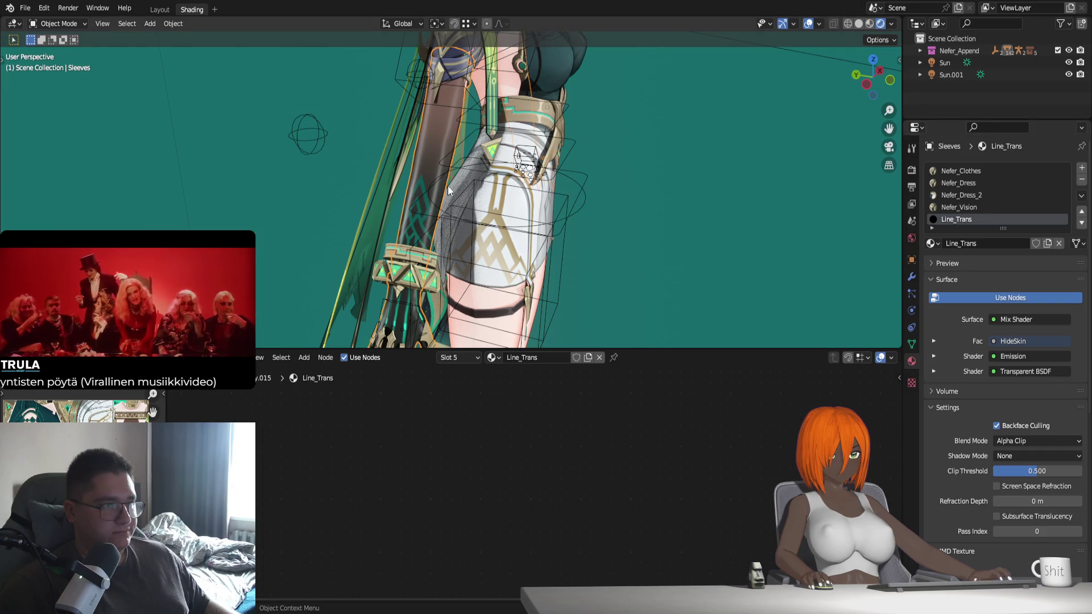
mouse_move(498, 189)
middle_mouse_down()
mouse_move(528, 233)
mouse_move(520, 107)
middle_mouse_up()
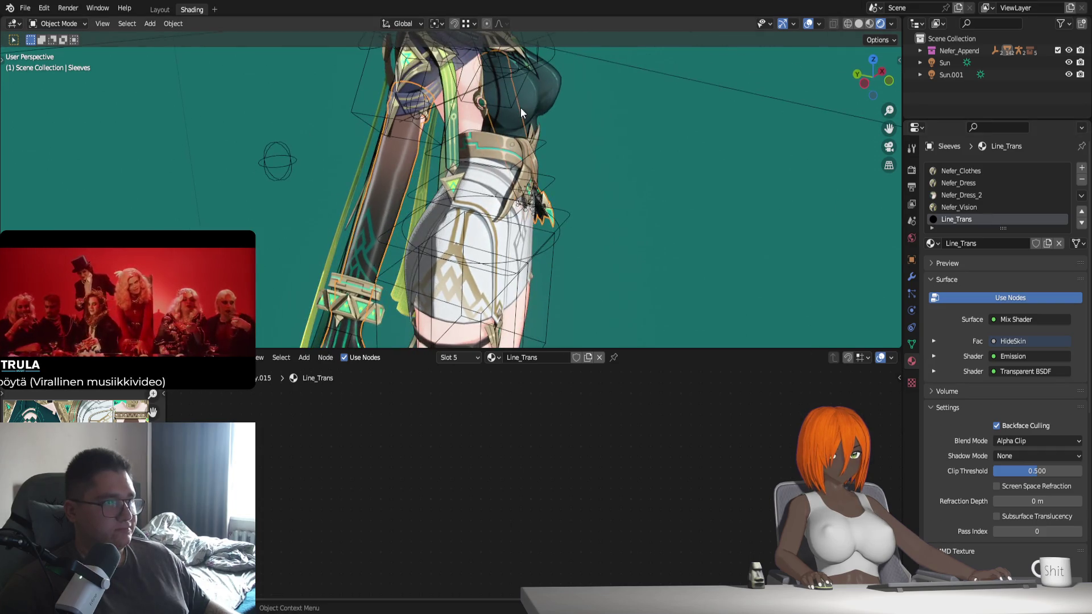
left_click(551, 90)
left_click(999, 292)
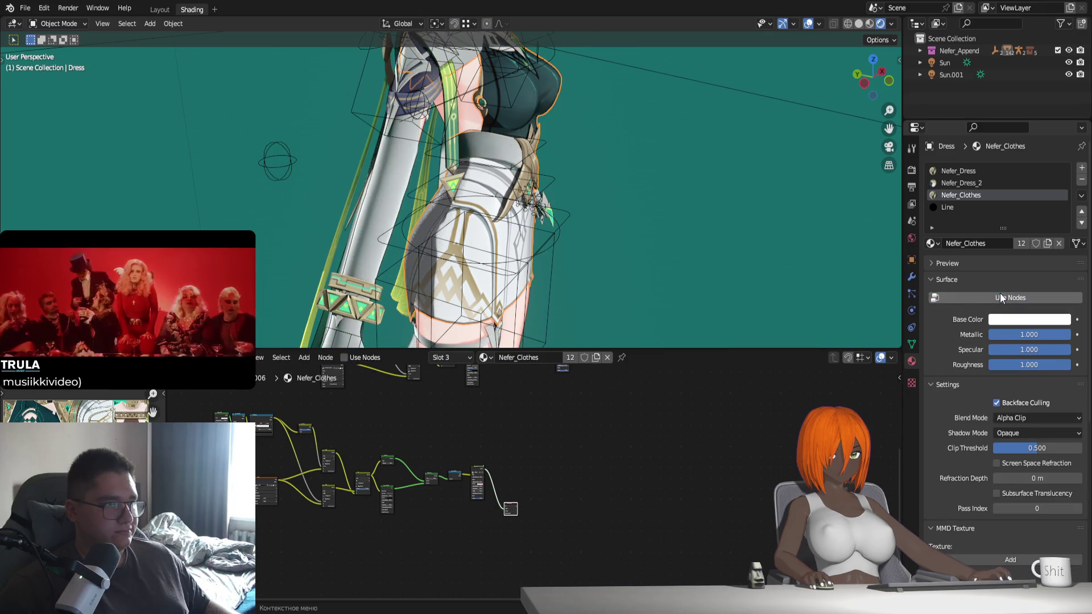
left_click(1000, 293)
Switch to the Nefer_Dress_2 material and toggle its Use Nodes off and on twice
left_click(975, 183)
left_click(1009, 299)
left_click(1008, 300)
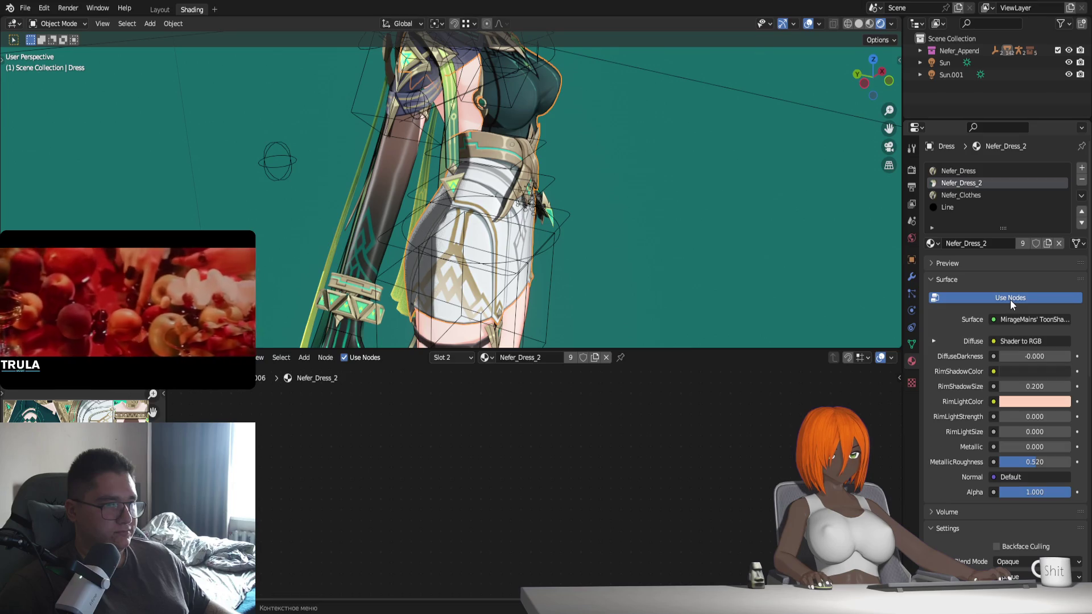
left_click(1009, 299)
left_click(1010, 299)
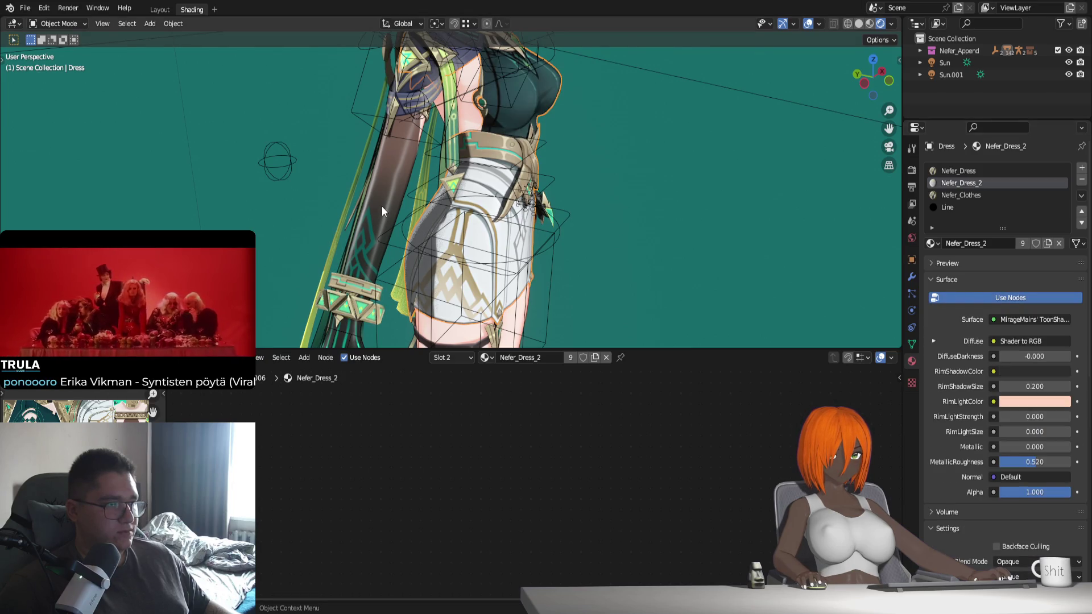
Switch to the Nefer_Clothes material, toggle Use Nodes off and on, and orbit around the dress
left_click(974, 197)
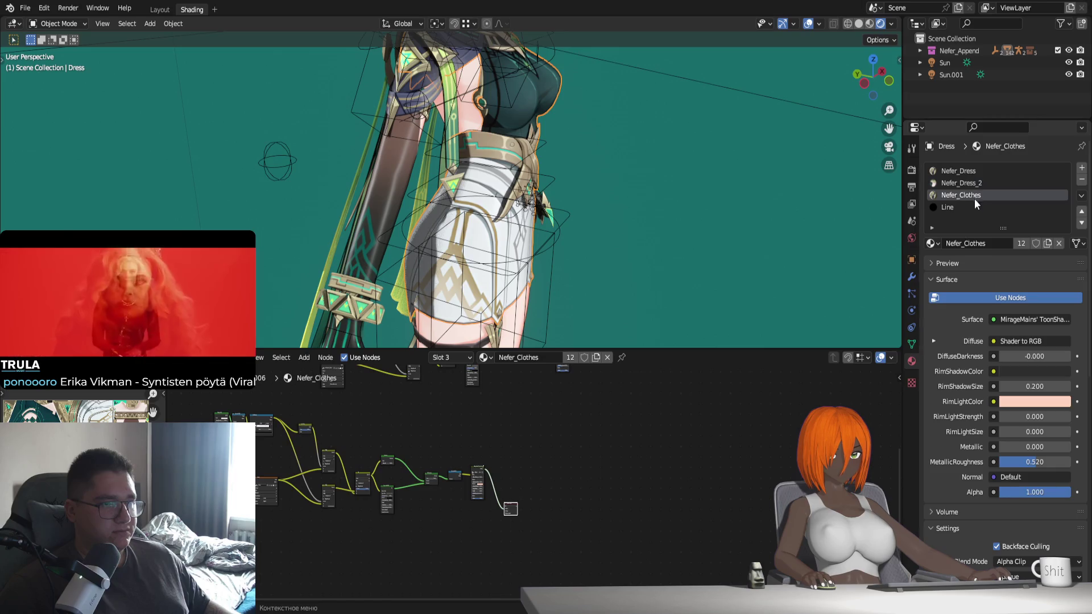
left_click(1012, 301)
left_click(1012, 301)
mouse_move(636, 286)
middle_mouse_down()
mouse_move(513, 255)
mouse_move(584, 153)
middle_mouse_up()
middle_click_drag(548, 232, 606, 245)
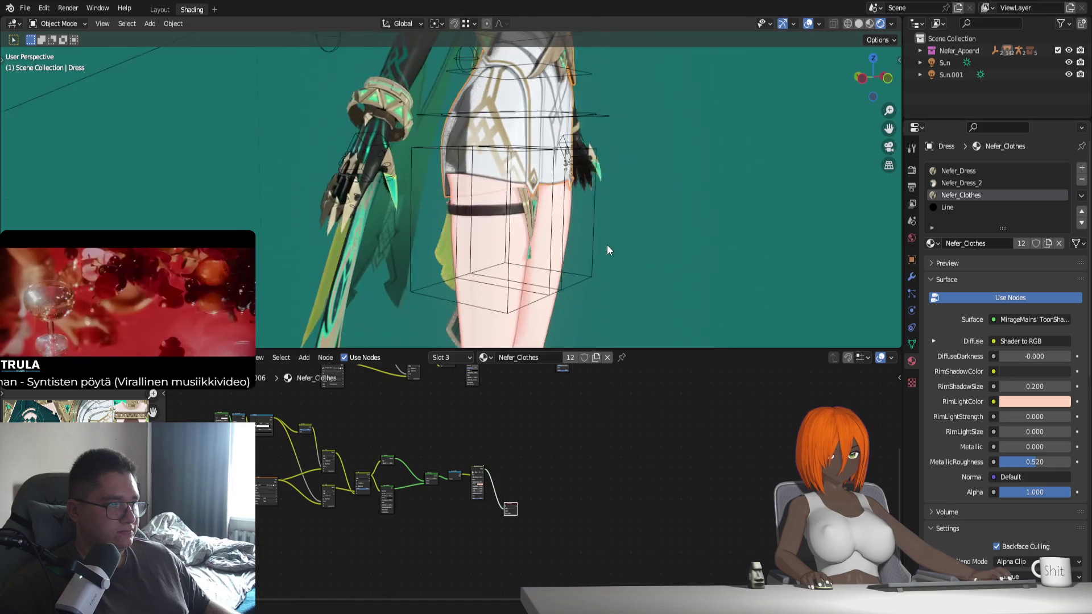
left_click(999, 298)
left_click(1000, 298)
mouse_move(475, 244)
middle_mouse_down()
mouse_move(540, 435)
mouse_move(546, 526)
middle_mouse_up()
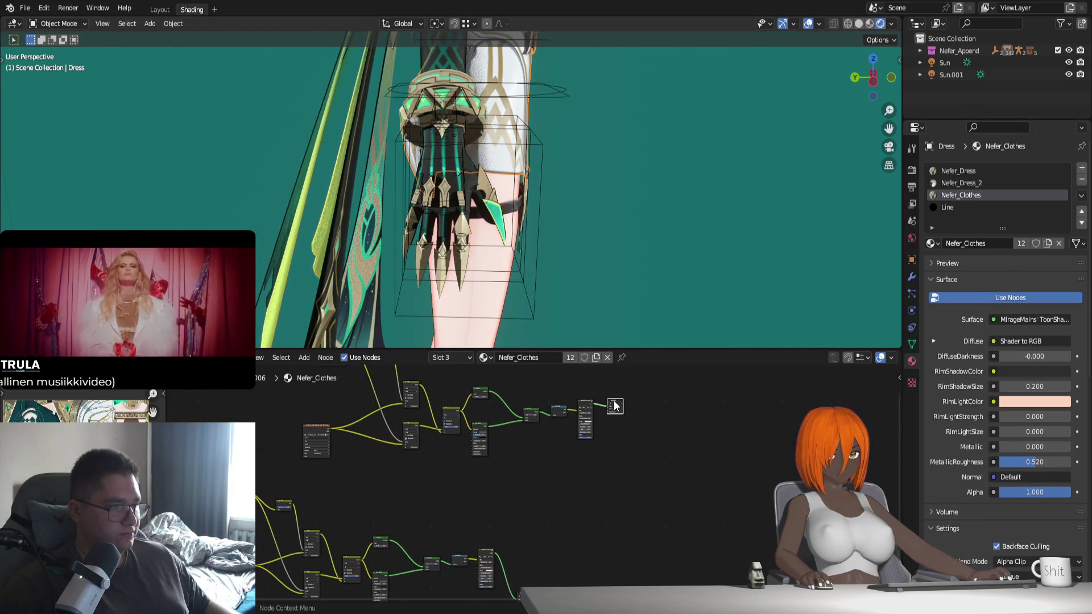
middle_click_drag(550, 251, 543, 330)
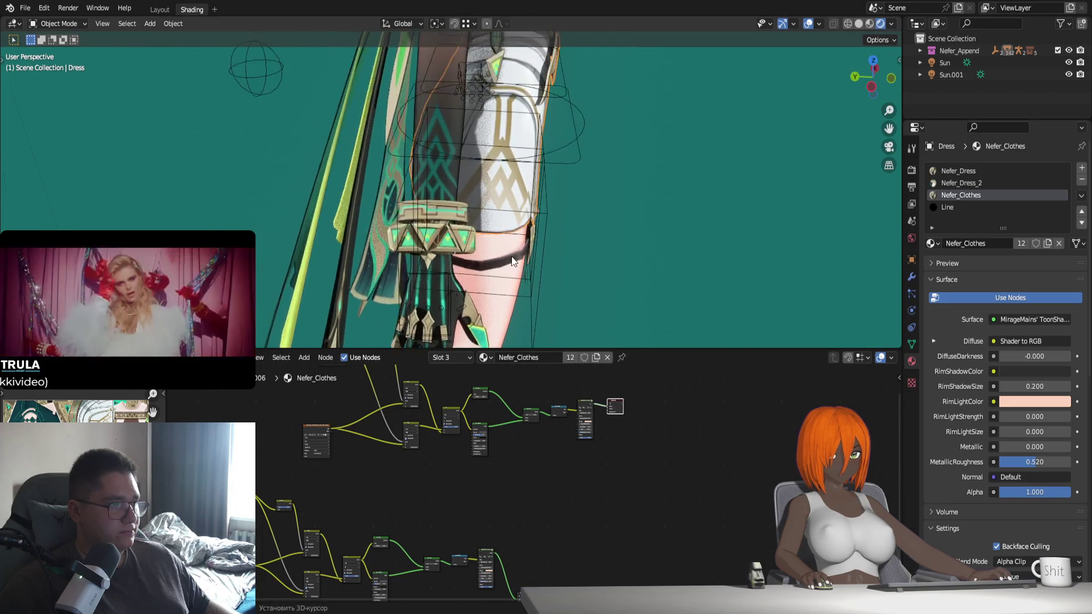
middle_click_drag(537, 527, 550, 481)
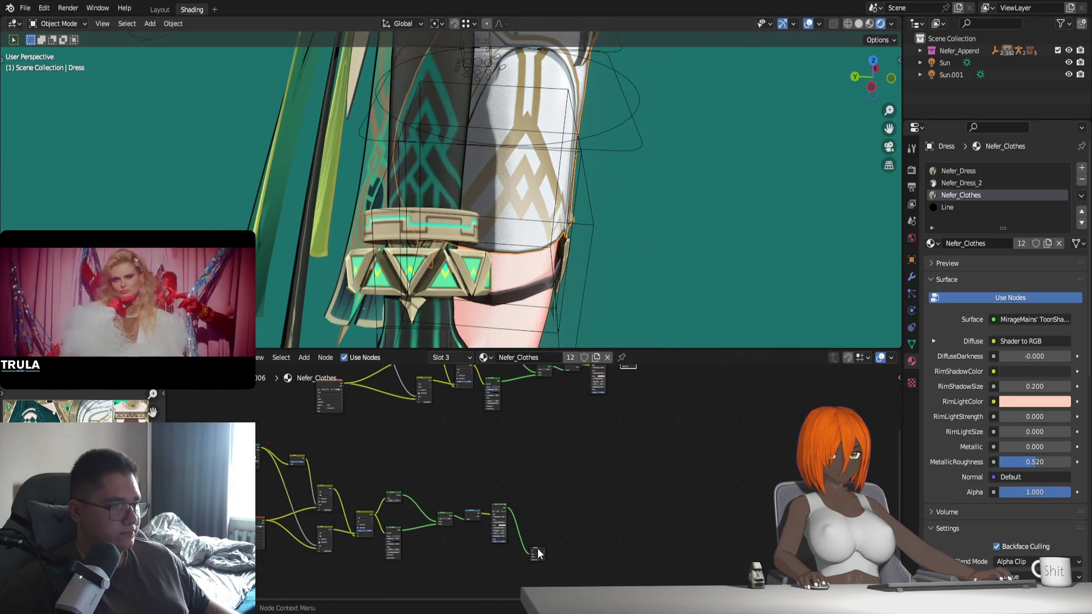
left_click(537, 553)
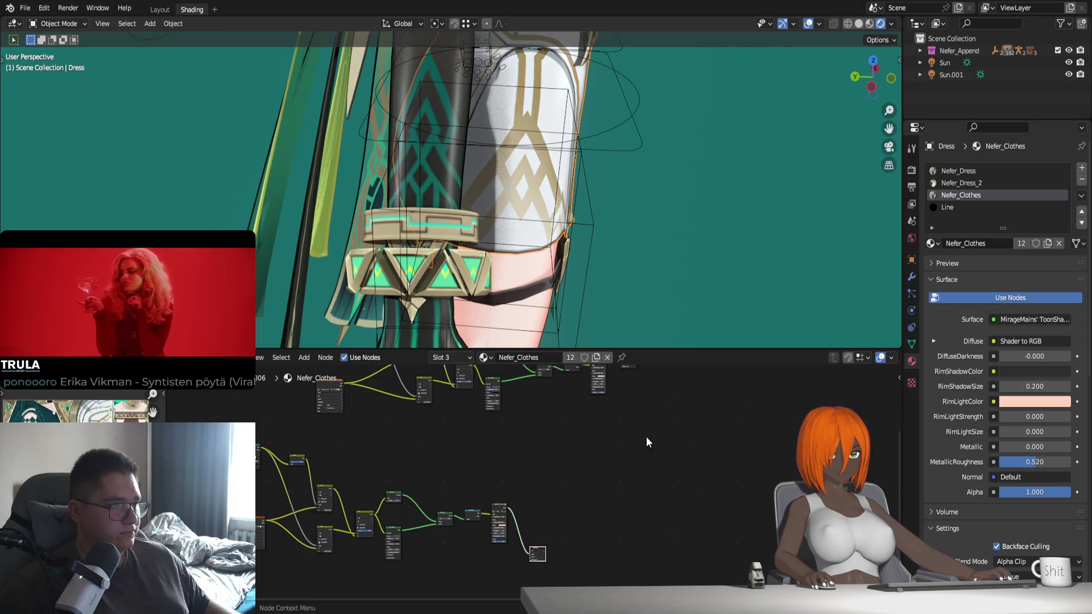
key("Home")
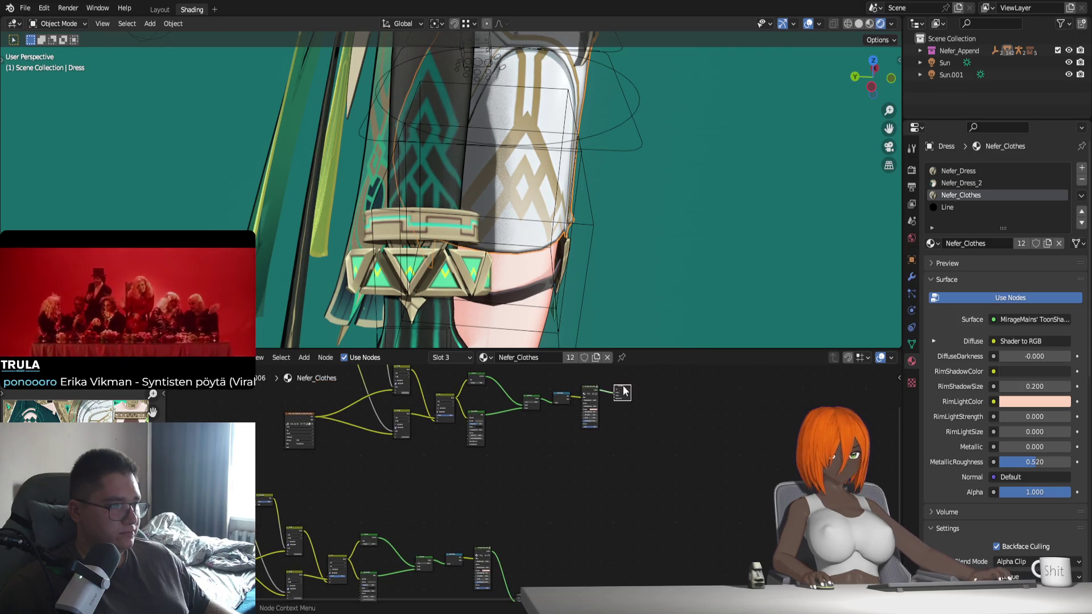
middle_click_drag(611, 485, 626, 398)
left_click(541, 506)
key("KP_Decimal")
scroll(530, 267, "up", 5)
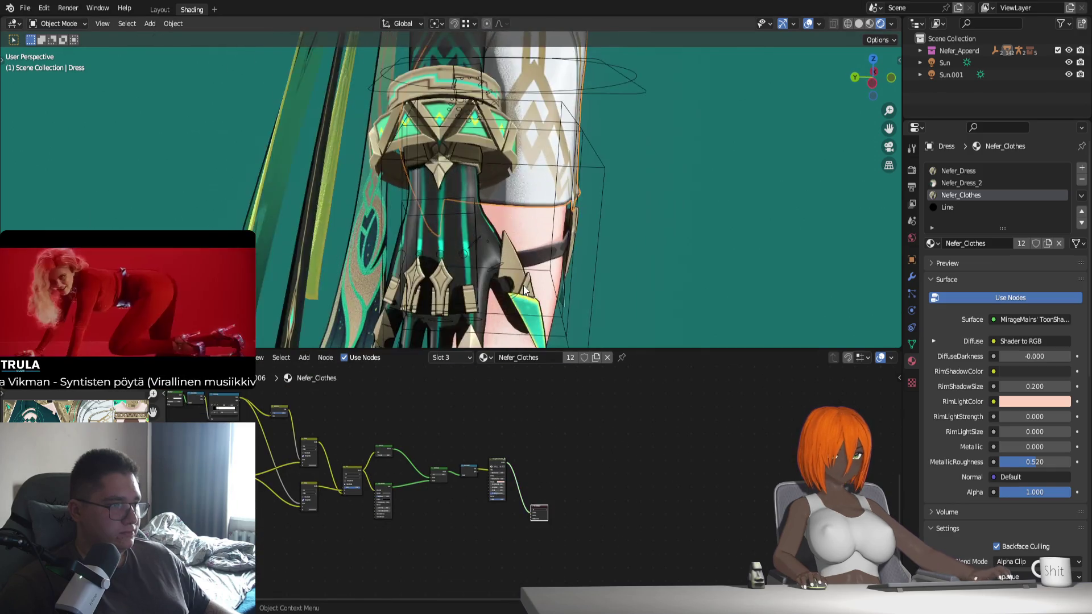
middle_click_drag(558, 368, 575, 480)
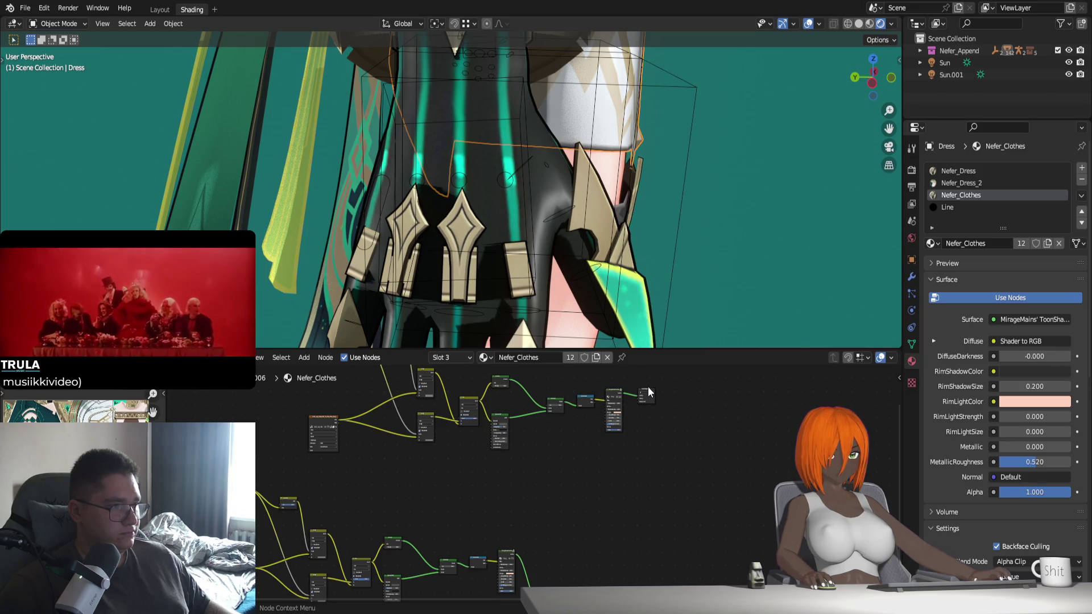
left_click(646, 394)
middle_click_drag(651, 510, 660, 420)
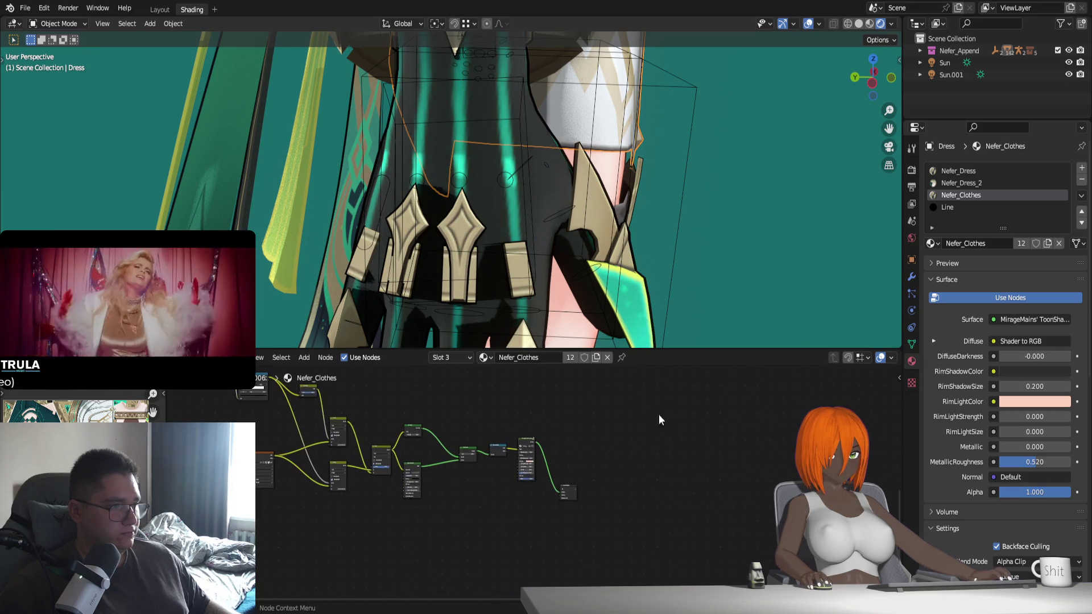
left_click(566, 491)
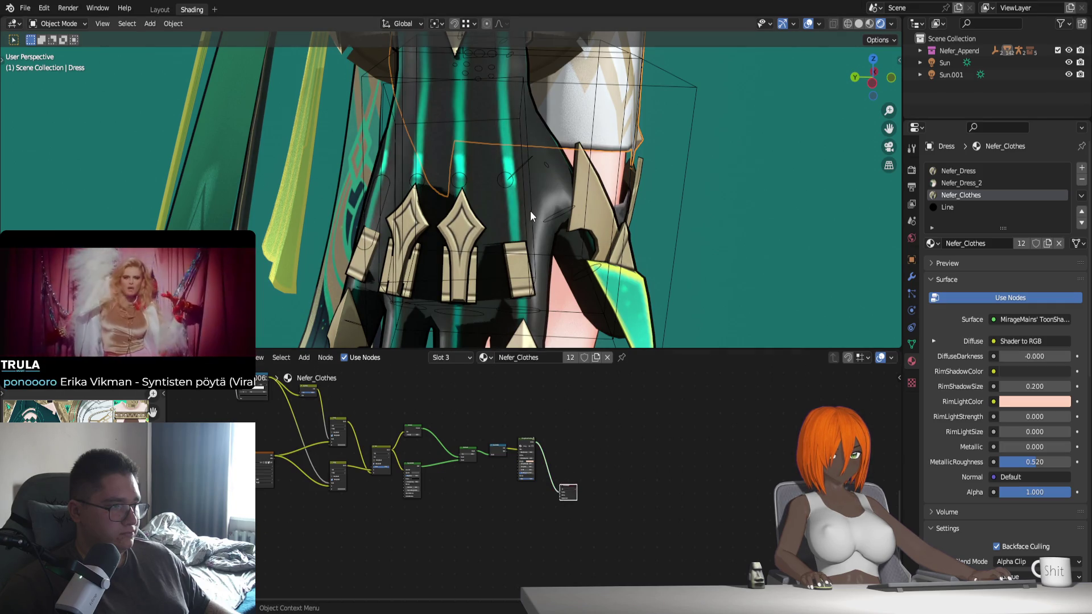
scroll(520, 269, "down", 2)
scroll(523, 271, "down", 2)
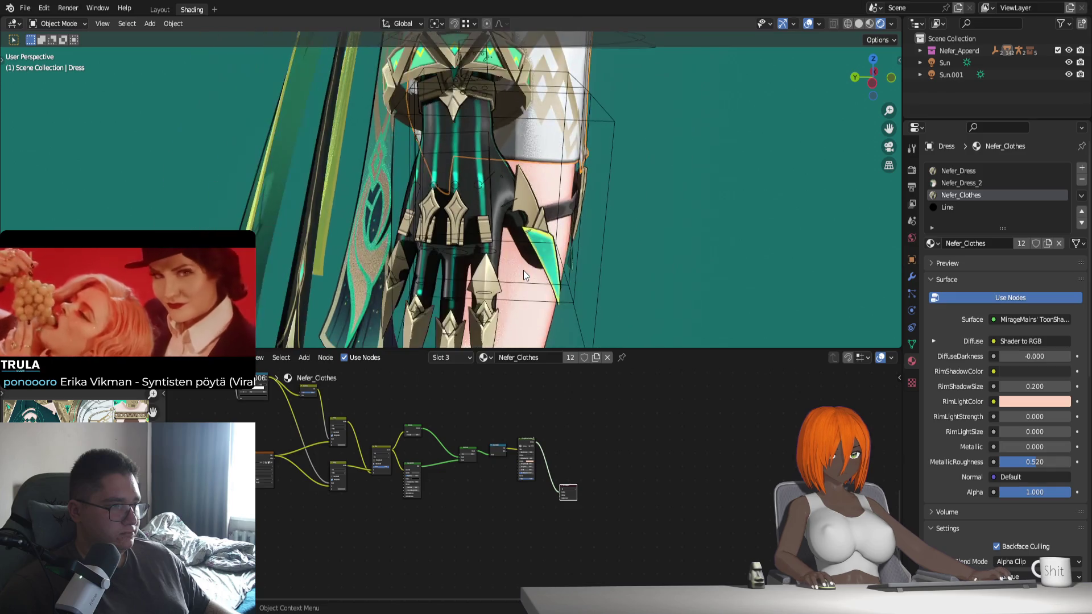
mouse_move(555, 274)
middle_mouse_down()
mouse_move(535, 245)
mouse_move(530, 286)
mouse_move(542, 278)
mouse_move(516, 268)
mouse_move(536, 240)
mouse_move(553, 281)
mouse_move(534, 258)
mouse_move(520, 268)
mouse_move(534, 262)
middle_mouse_up()
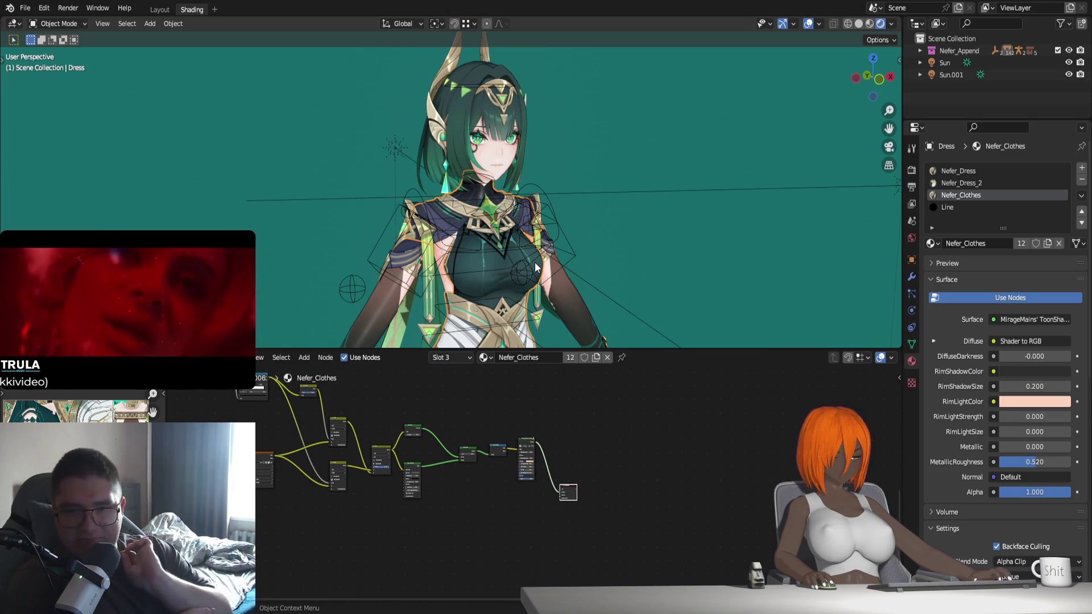
mouse_move(529, 206)
middle_mouse_down()
mouse_move(551, 100)
mouse_move(502, 193)
mouse_move(551, 221)
mouse_move(544, 172)
mouse_move(552, 251)
mouse_move(544, 205)
middle_mouse_up()
scroll(552, 219, "up", 3)
scroll(543, 204, "up", 2)
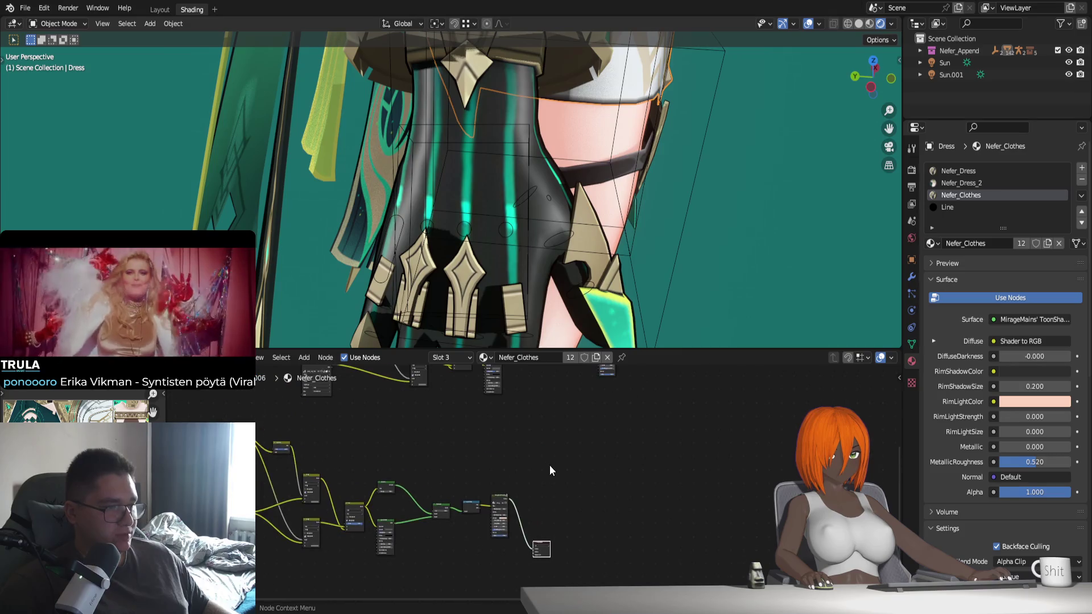
scroll(550, 465, "down", 3)
left_click(603, 413)
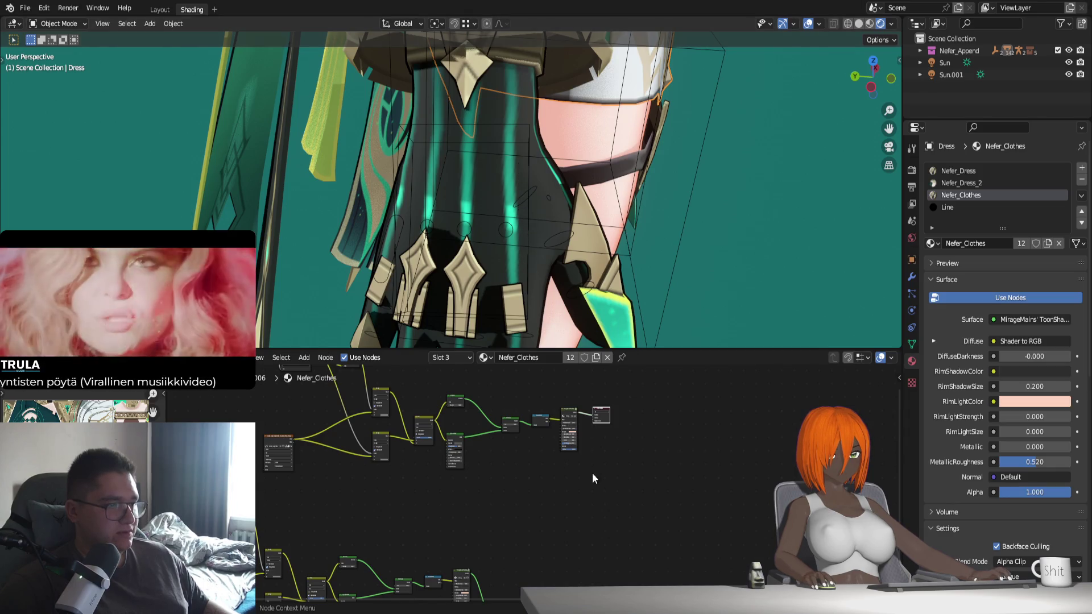
middle_click_drag(593, 475, 573, 401)
scroll(504, 498, "up", 2)
scroll(504, 497, "up", 1)
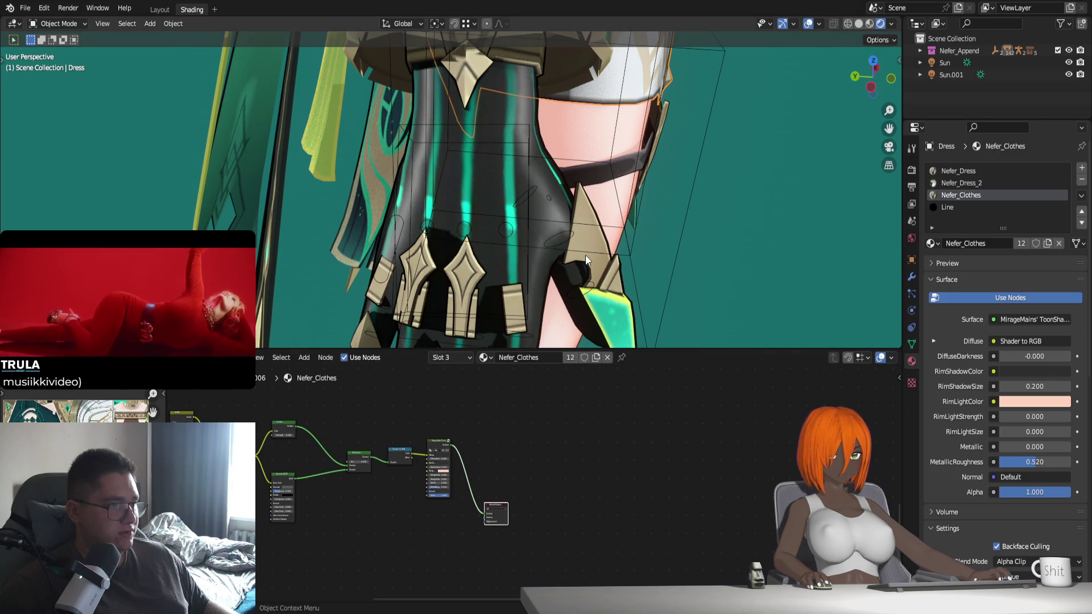
scroll(563, 253, "down", 2)
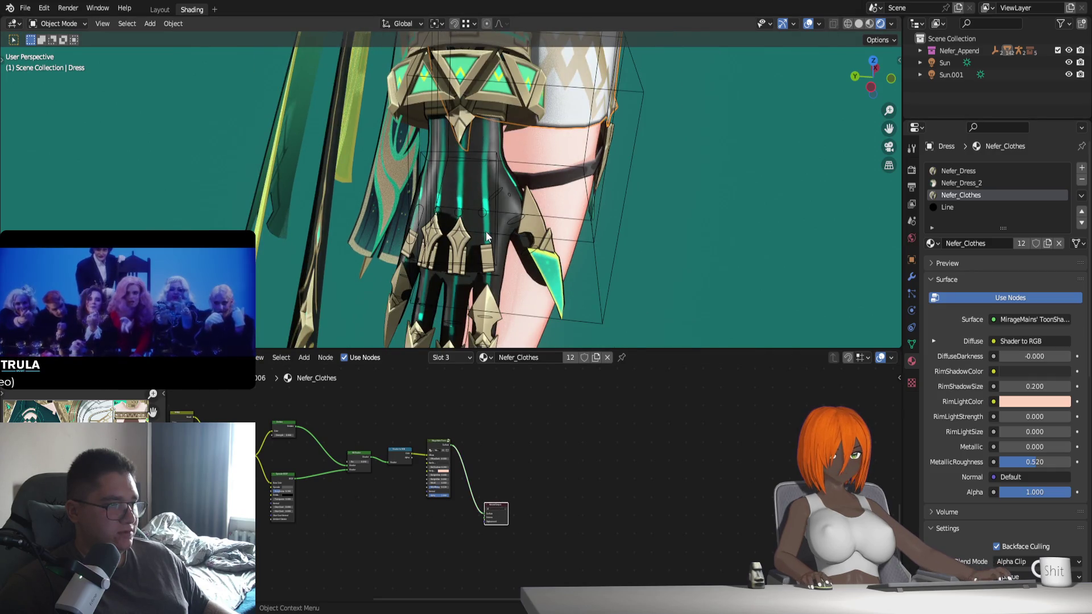
scroll(487, 237, "up", 3)
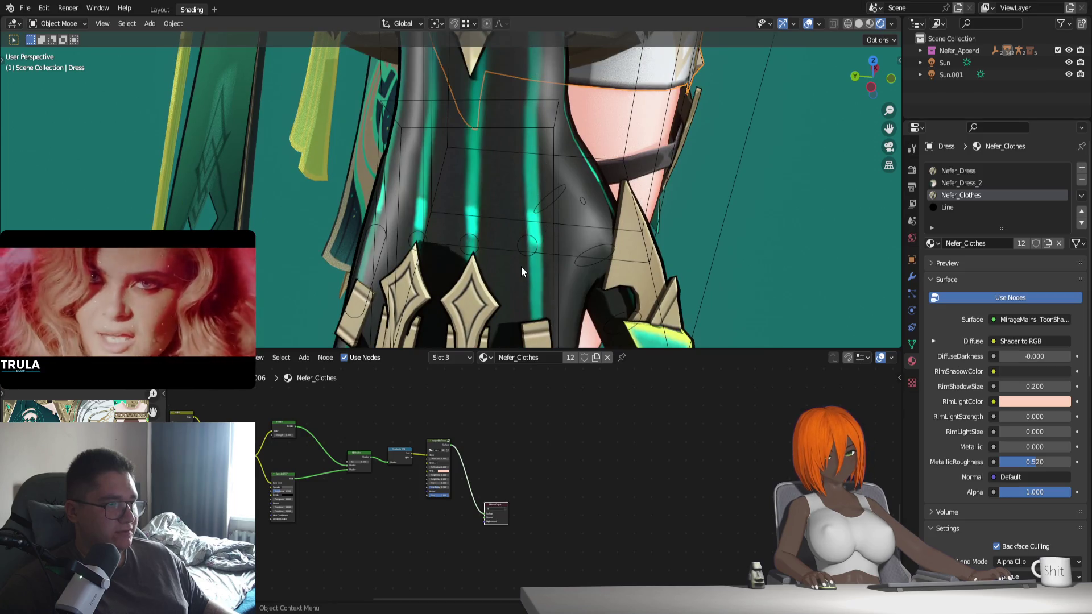
scroll(532, 299, "down", 3)
mouse_move(617, 277)
middle_mouse_down()
mouse_move(496, 234)
mouse_move(537, 244)
middle_mouse_up()
scroll(496, 234, "down", 2)
scroll(502, 239, "down", 2)
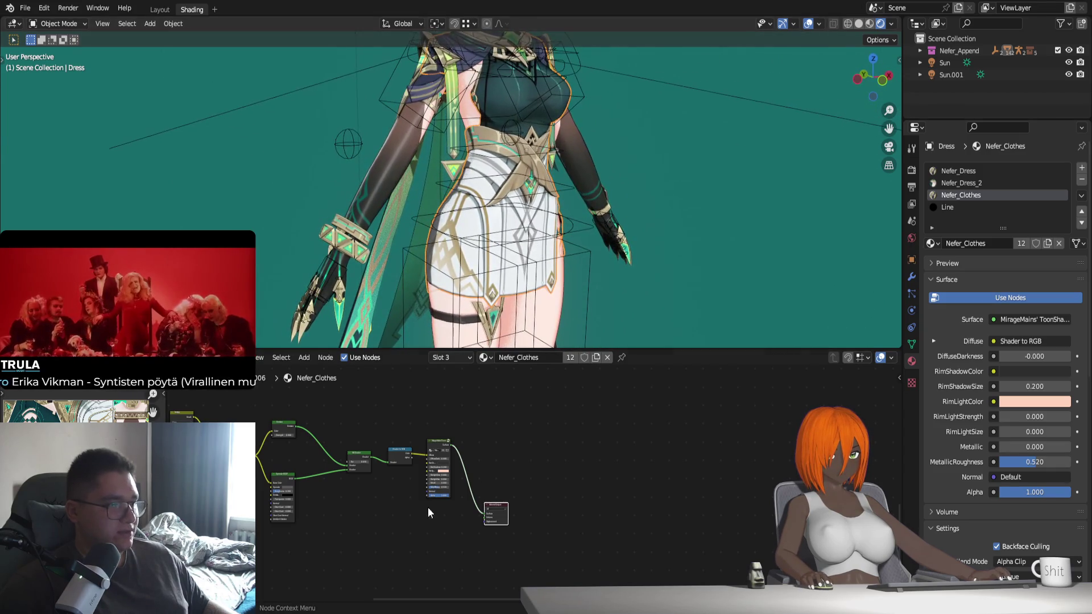
scroll(472, 527, "up", 2)
scroll(469, 517, "up", 1)
middle_click_drag(571, 230, 572, 180)
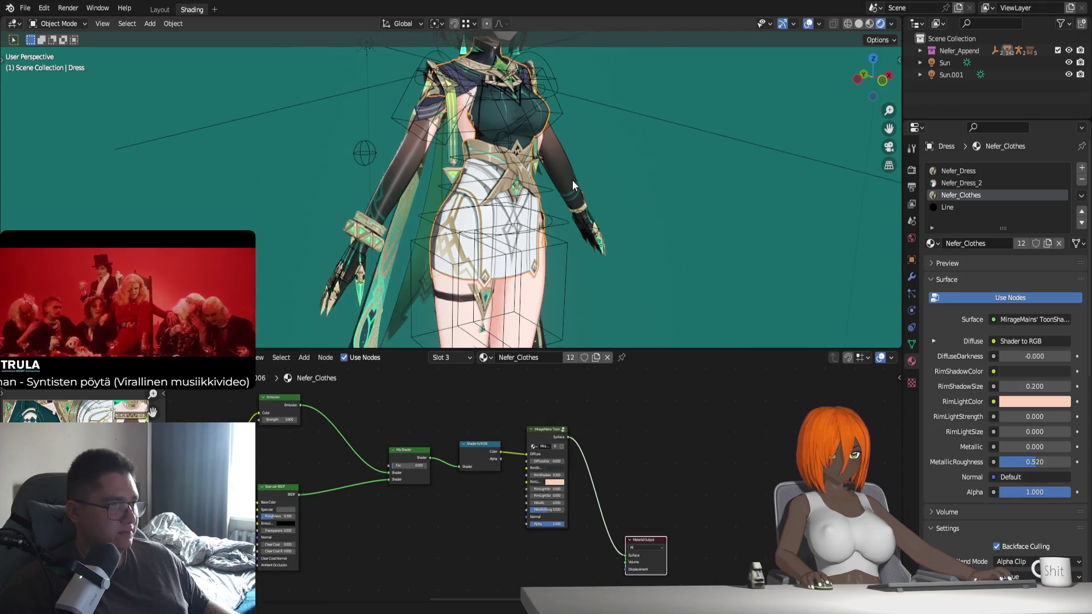
Toggle node shading off and on for Nefer_Clothes while orbiting around the skirt
scroll(558, 278, "down", 3)
mouse_move(558, 277)
middle_mouse_down()
mouse_move(706, 265)
mouse_move(653, 248)
middle_mouse_up()
left_click(1003, 300)
left_click(1003, 299)
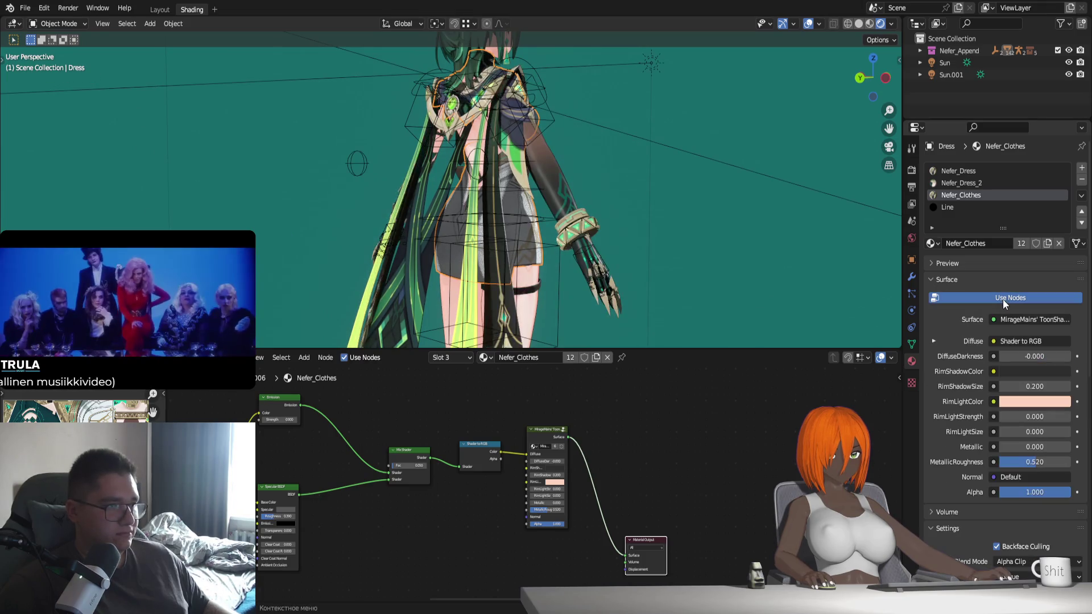
scroll(567, 139, "up", 2)
scroll(568, 214, "up", 2)
scroll(533, 185, "up", 2)
middle_click_drag(533, 186, 563, 241)
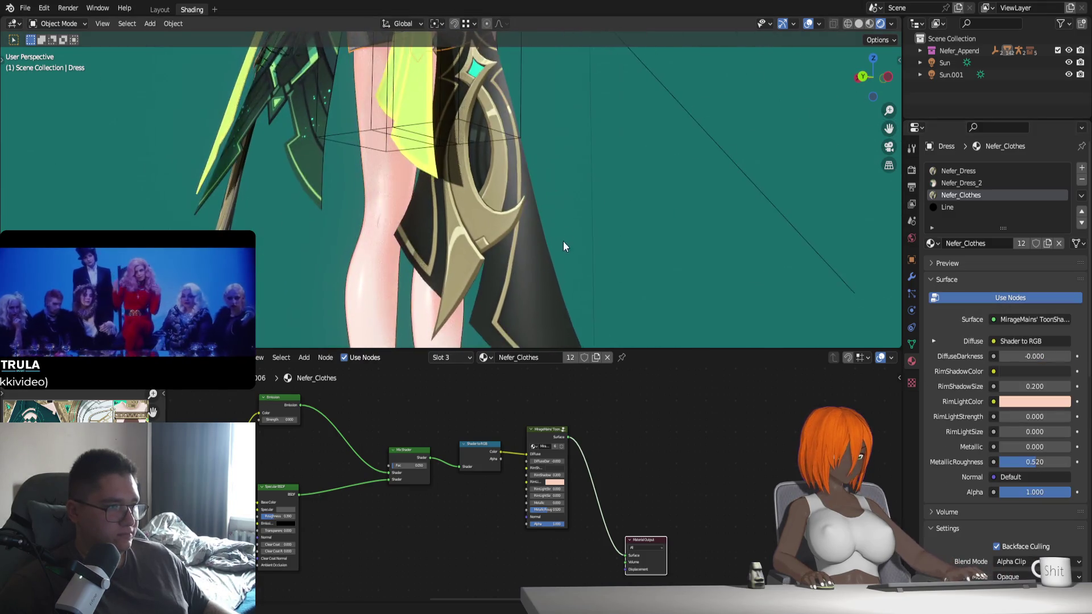
Frame the Nefer_Clothes node tree and select its Material Output nodes
middle_click_drag(591, 456, 596, 494)
key("Home")
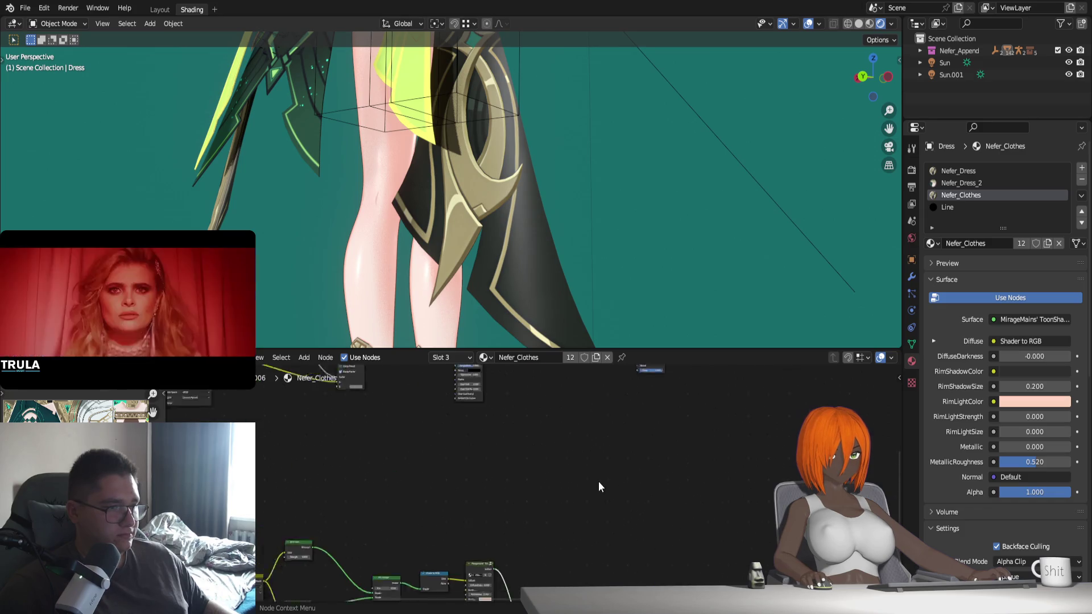
left_click(656, 420)
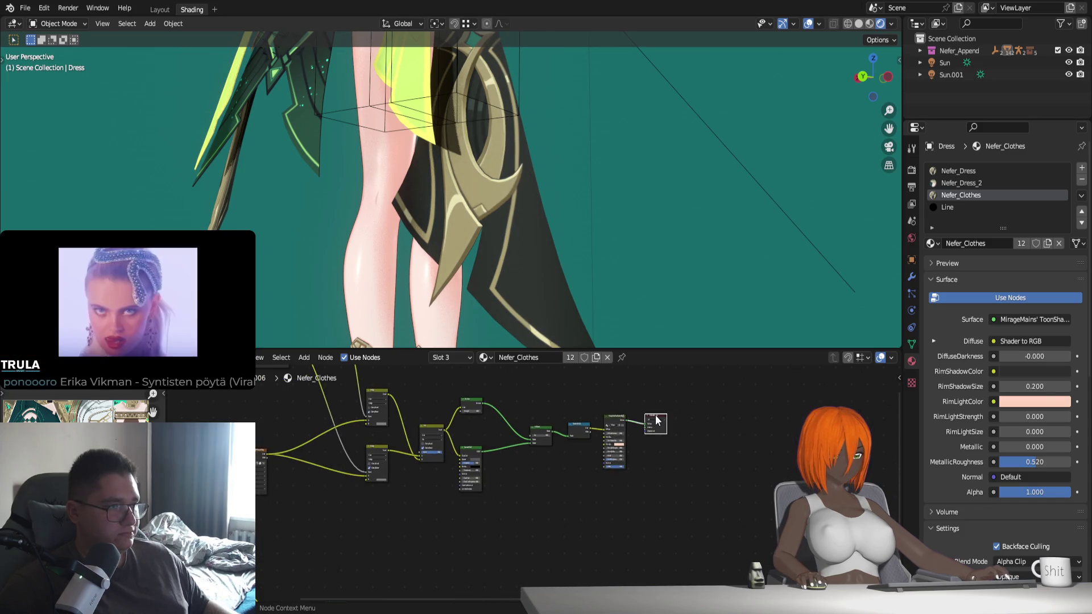
scroll(645, 513, "down", 2)
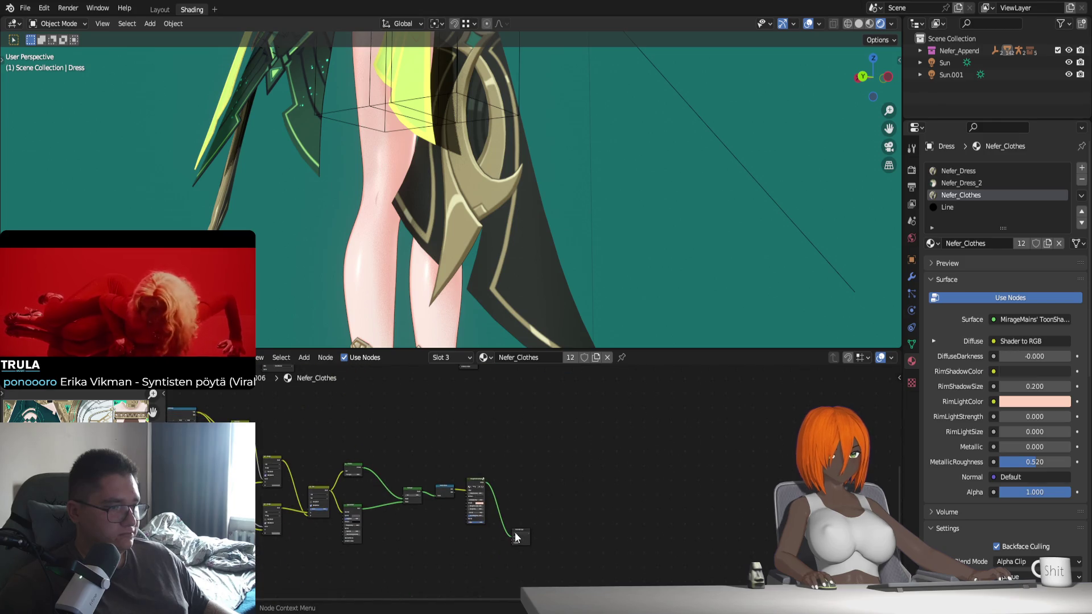
left_click(518, 534)
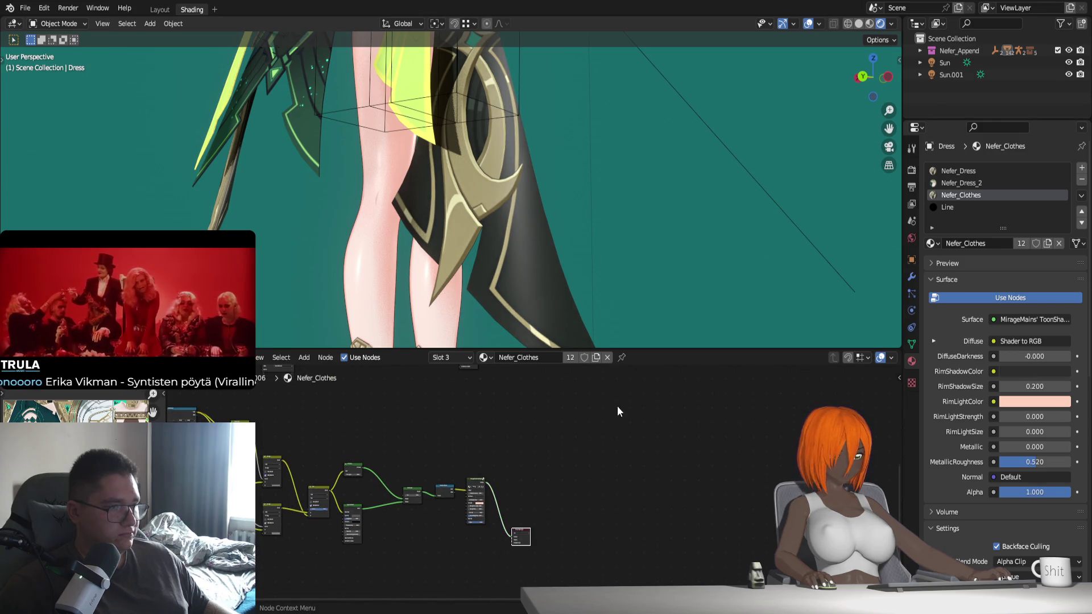
scroll(617, 408, "up", 2)
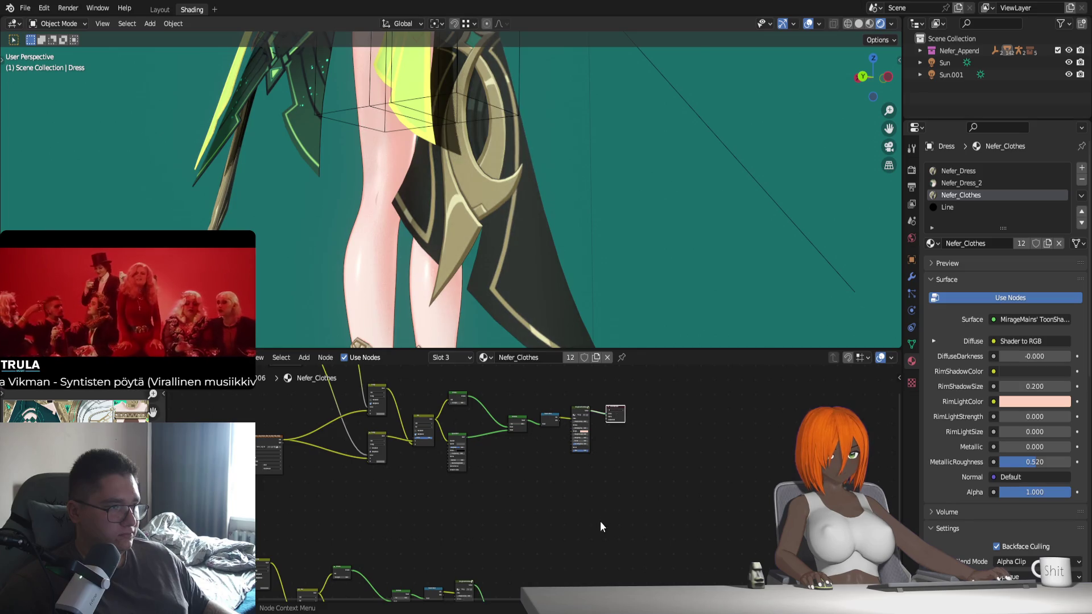
middle_click_drag(599, 521, 542, 501)
Compare the two node trees by switching the active output between the lower and upper trees
mouse_move(529, 318)
middle_mouse_down()
mouse_move(575, 258)
mouse_move(541, 231)
mouse_move(485, 241)
mouse_move(553, 334)
mouse_move(532, 208)
middle_mouse_up()
scroll(581, 257, "up", 3)
scroll(583, 256, "down", 3)
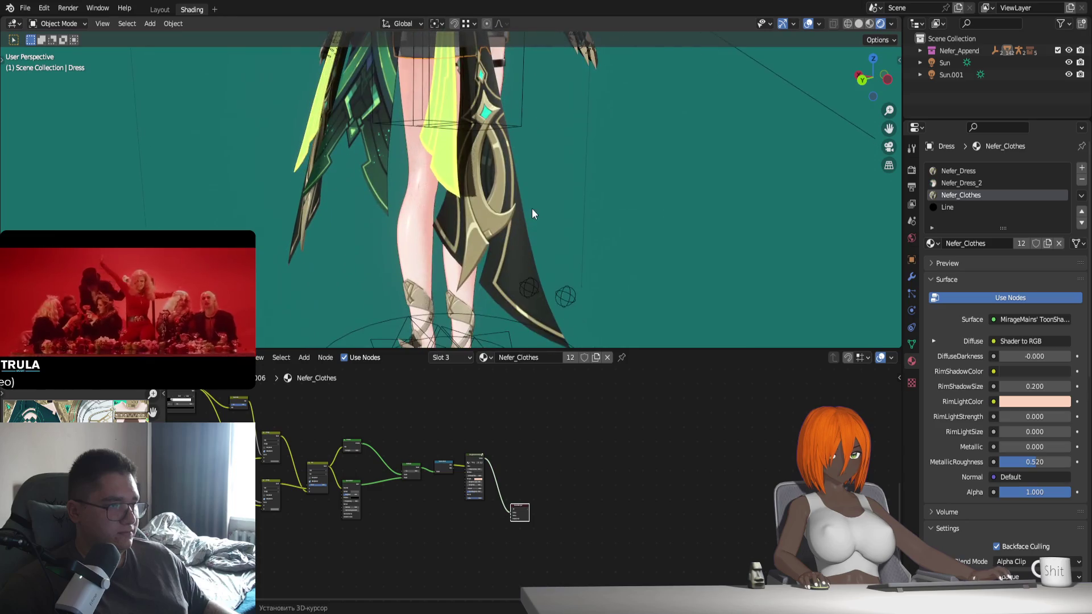
scroll(549, 434, "down", 3)
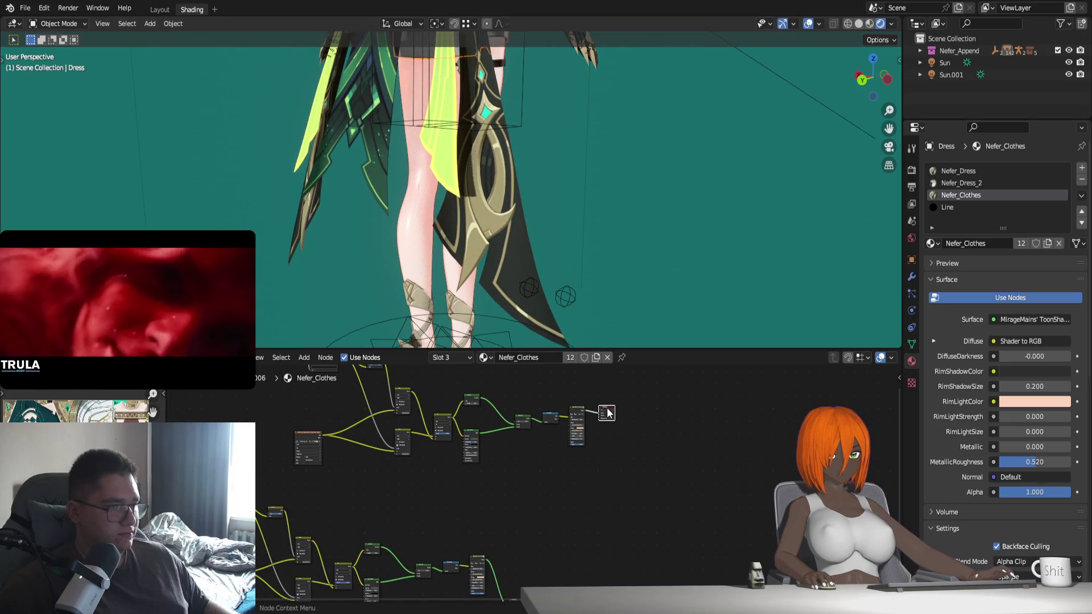
middle_click_drag(547, 549, 556, 522)
scroll(556, 522, "down", 1)
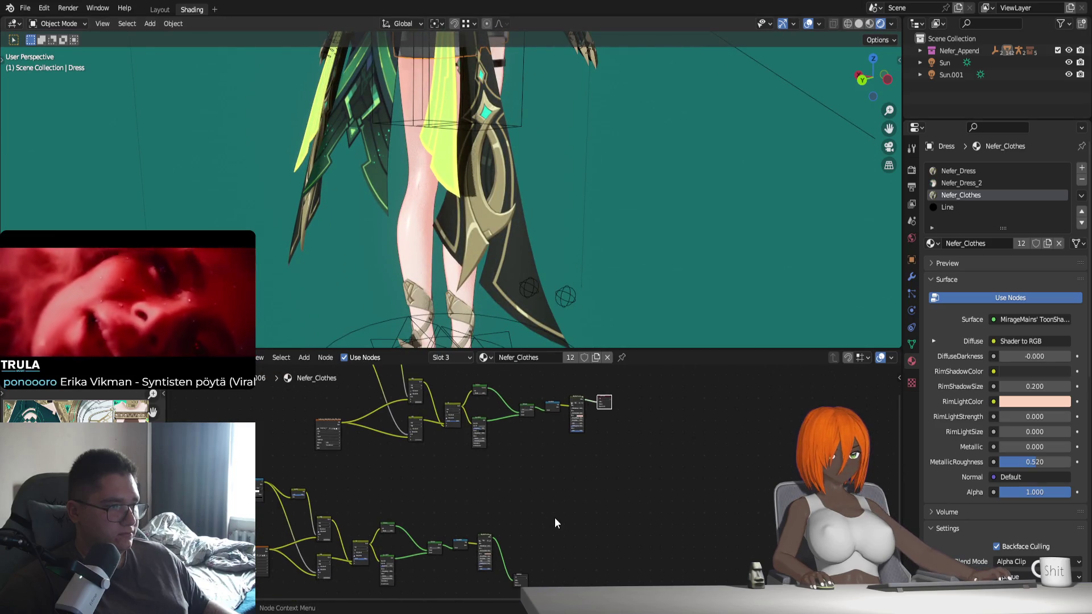
left_click(521, 576)
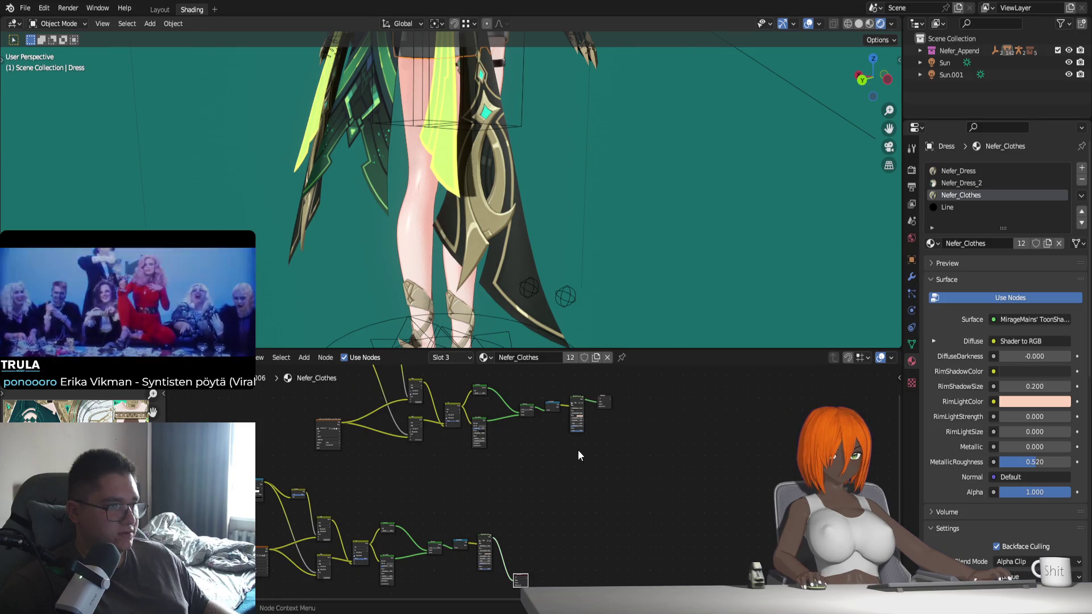
left_click(604, 402)
left_click(519, 574)
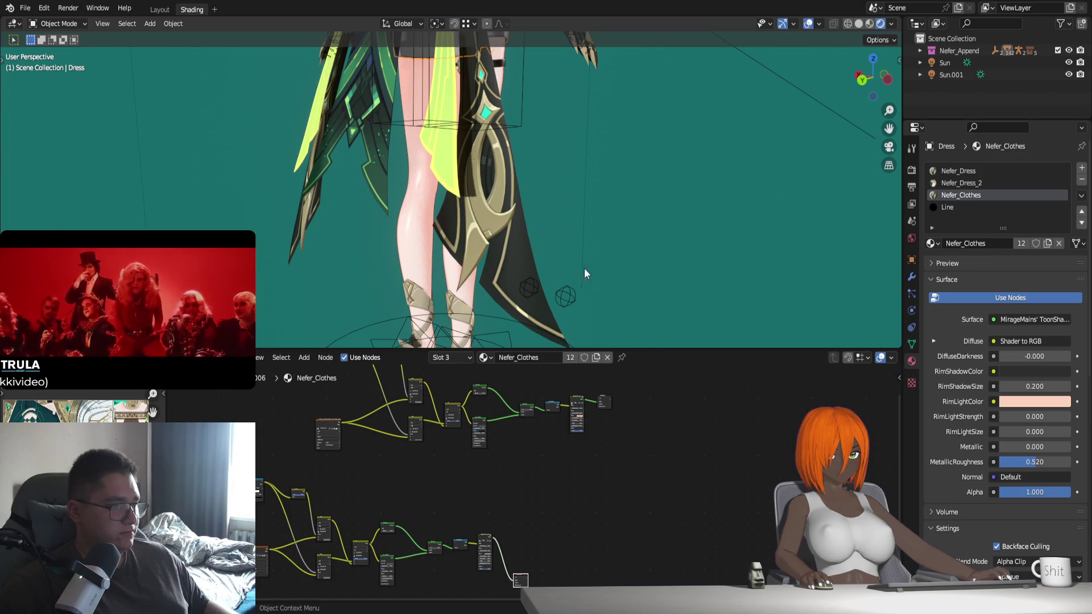
Box-select and delete the upper node cluster, leaving a single toon shader tree
middle_click_drag(584, 268, 460, 259)
scroll(460, 260, "down", 5)
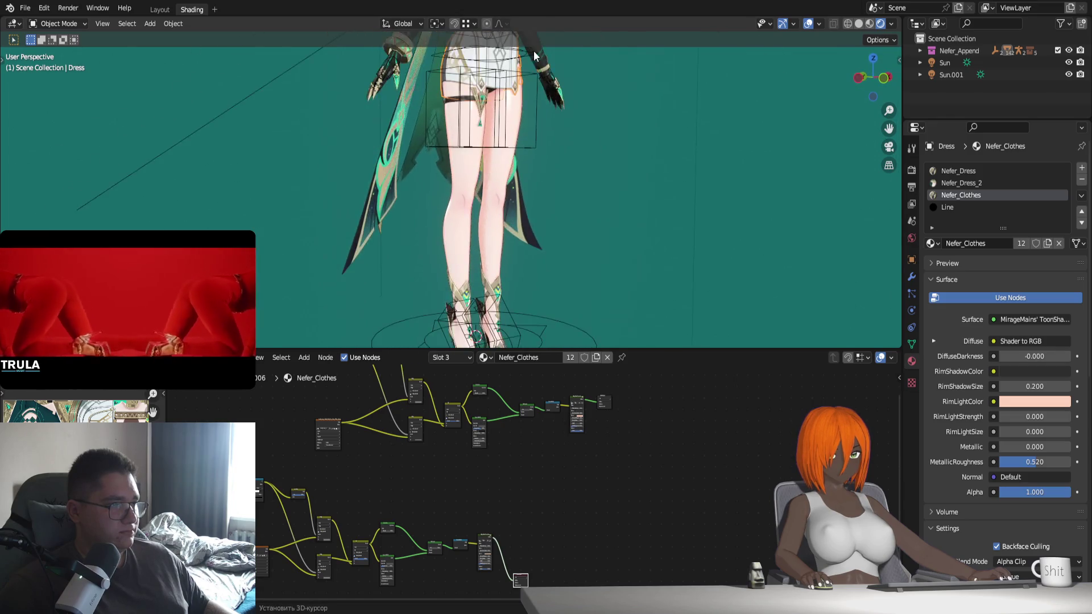
middle_click_drag(511, 200, 501, 205)
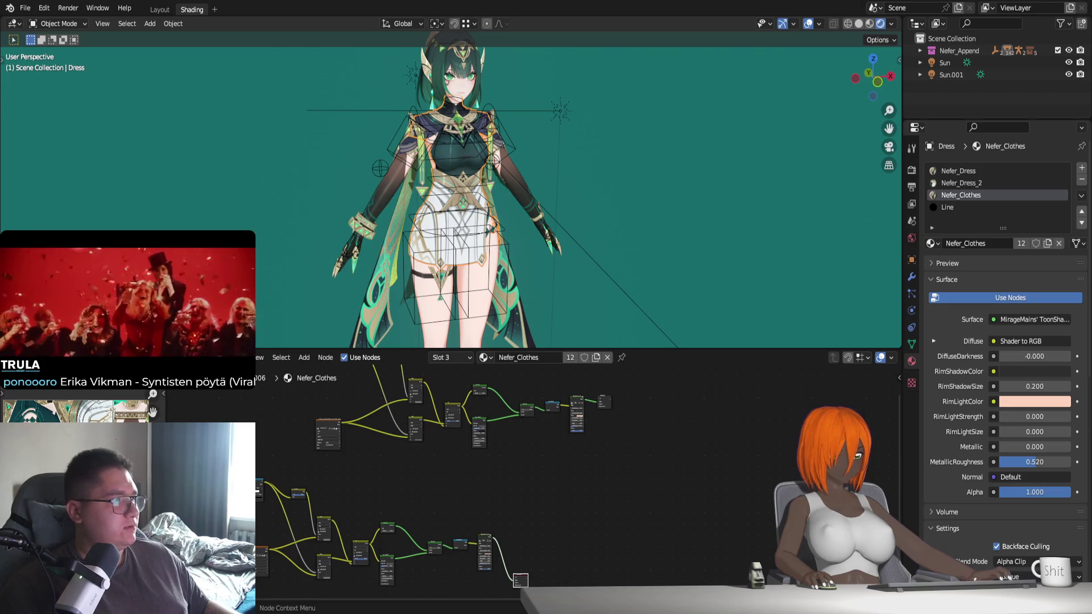
middle_click_drag(463, 242, 472, 268)
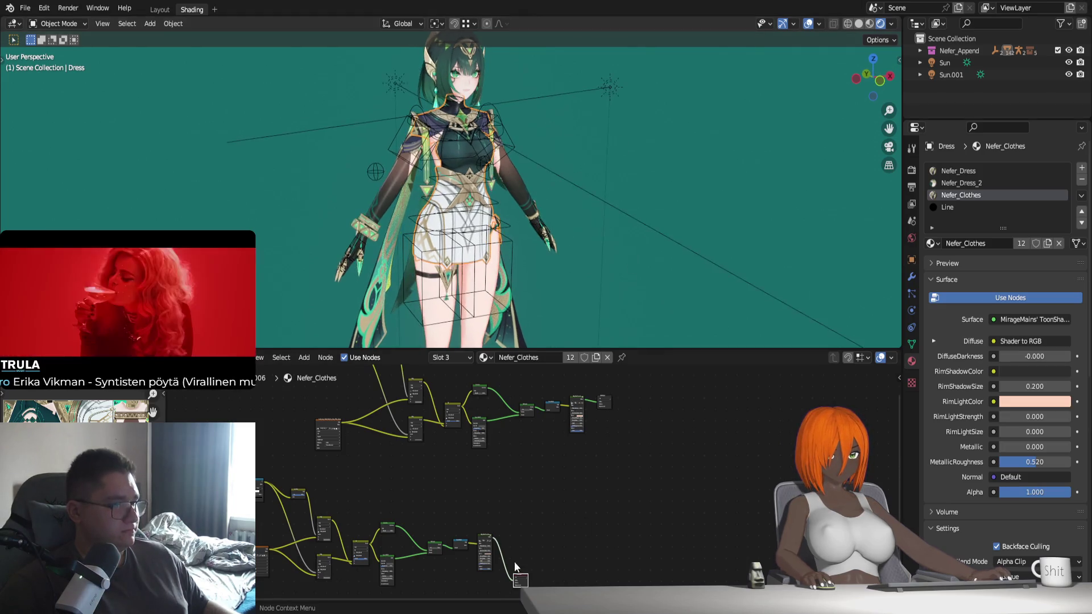
scroll(450, 469, "down", 1)
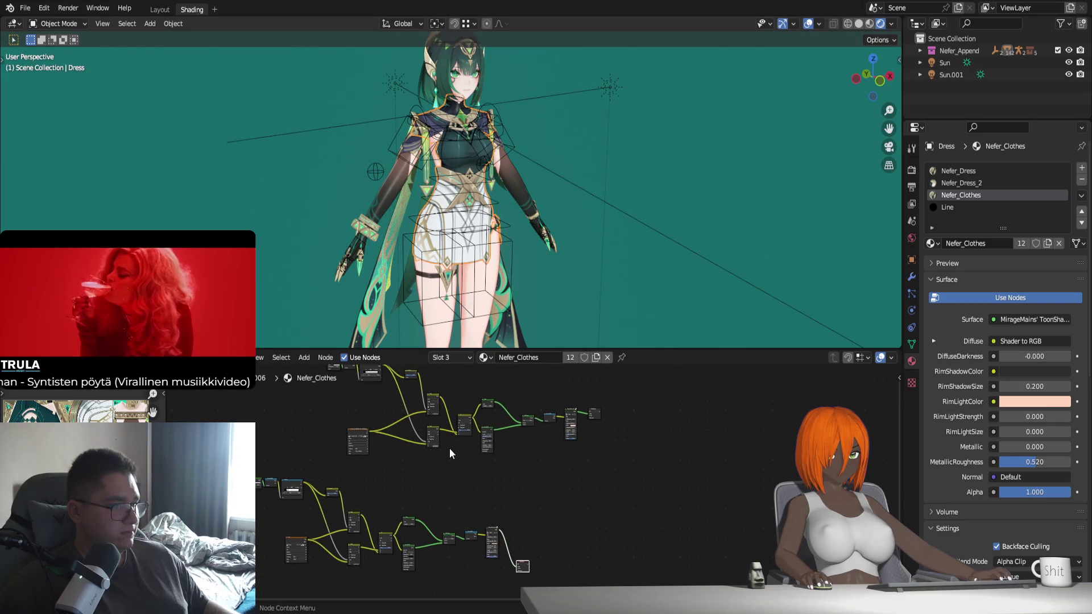
middle_click_drag(450, 448, 431, 501)
left_click_drag(343, 508, 715, 413)
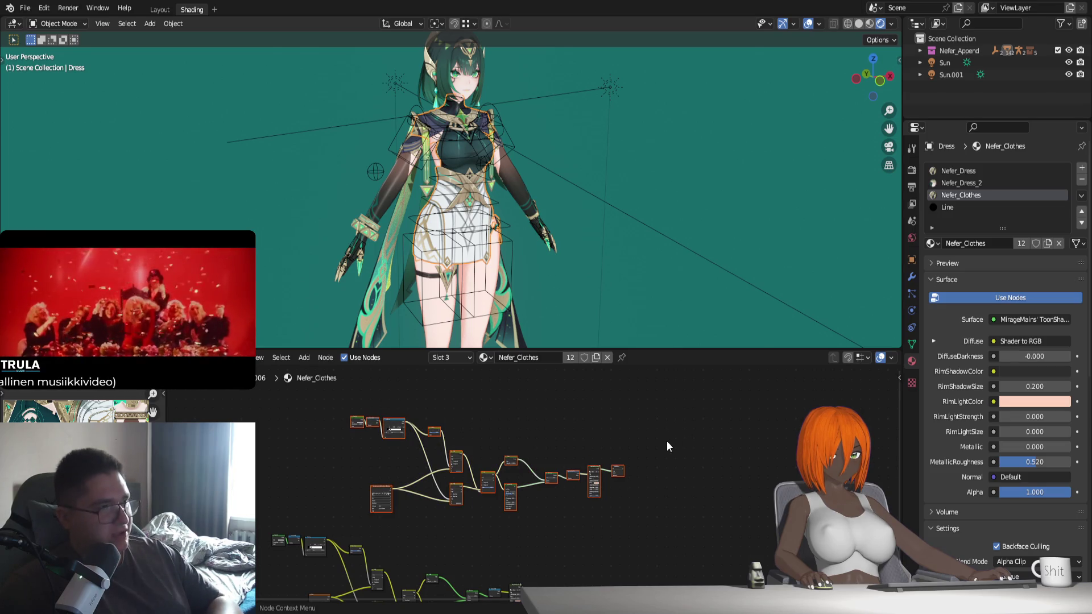
key("x")
left_click_drag(299, 544, 655, 440)
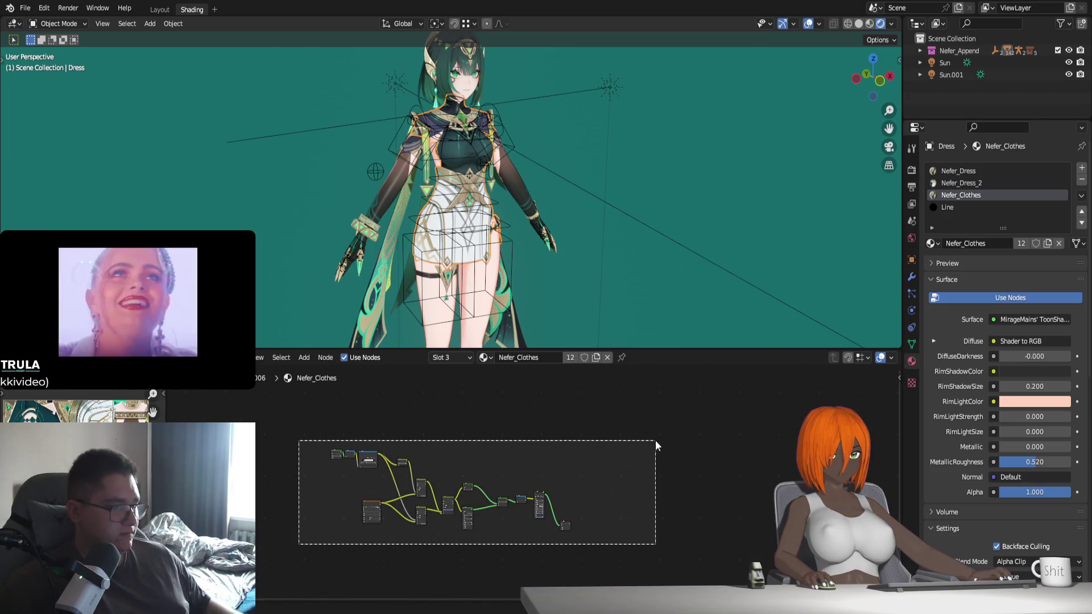
key("Home")
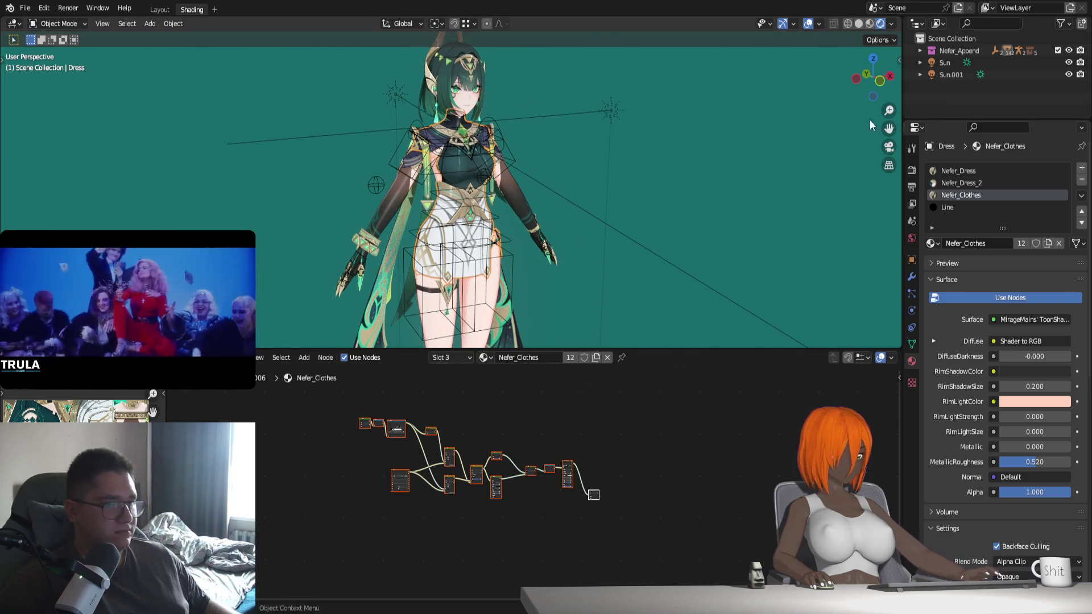
Switch to the Nefer_Dress material and frame all its nodes
left_click(958, 171)
key("Home")
scroll(579, 479, "up", 1)
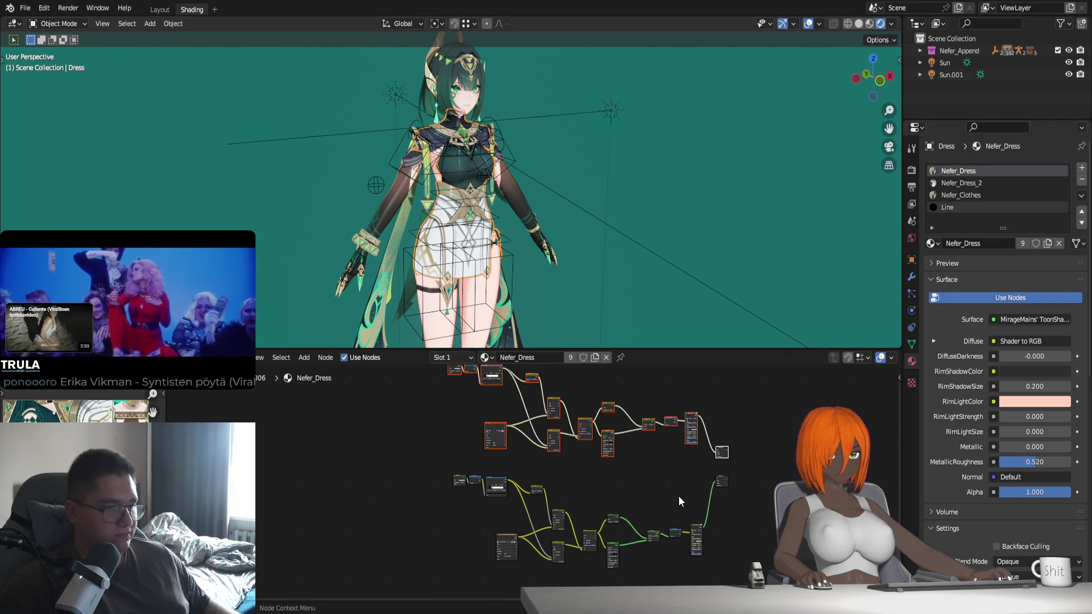
scroll(521, 286, "up", 4)
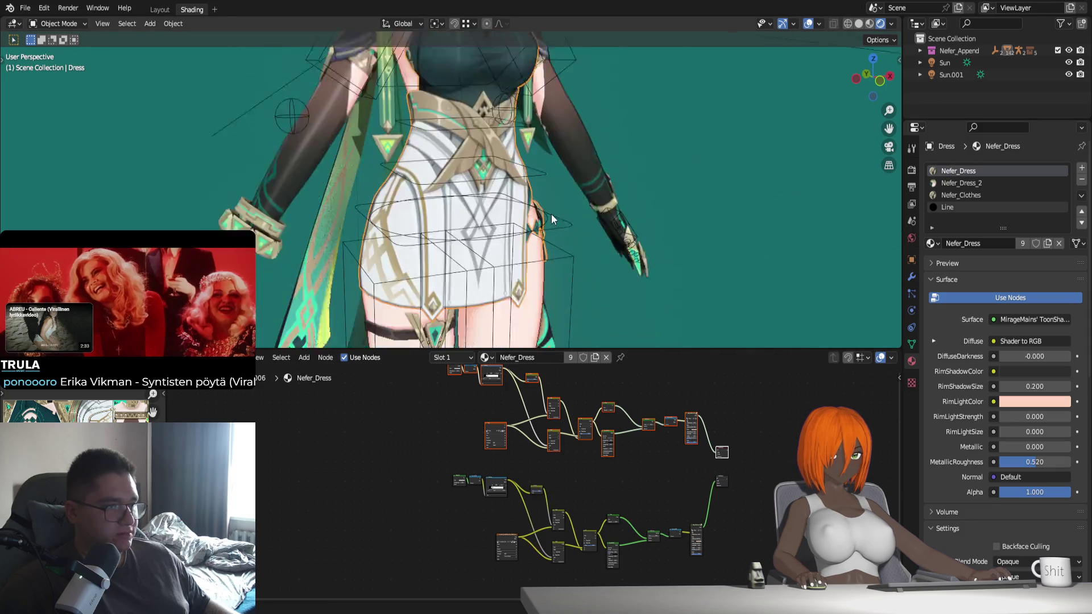
scroll(551, 219, "up", 3)
left_click(721, 477)
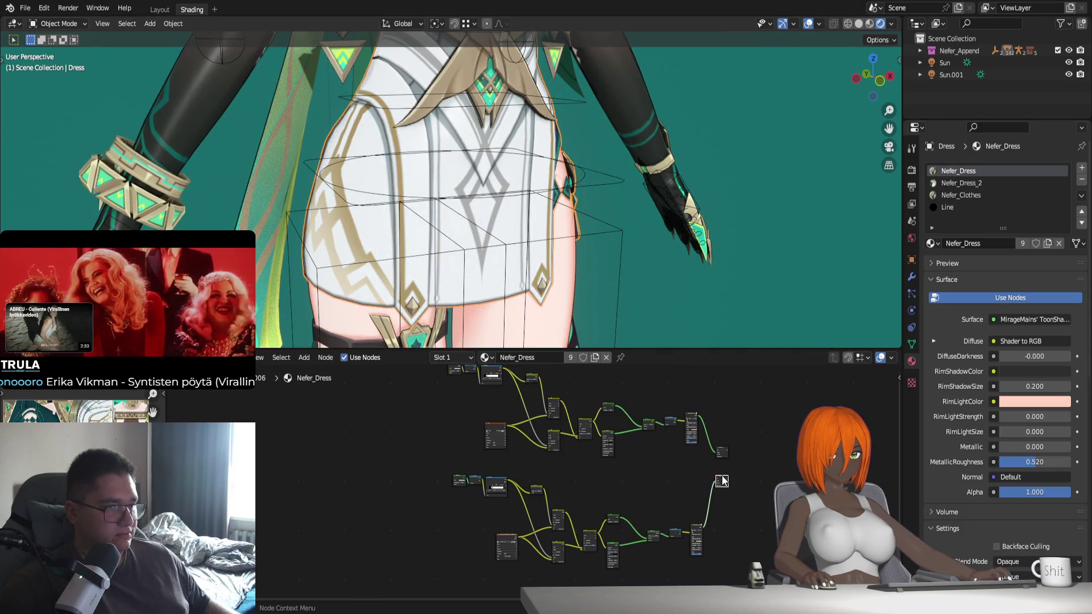
left_click(723, 448)
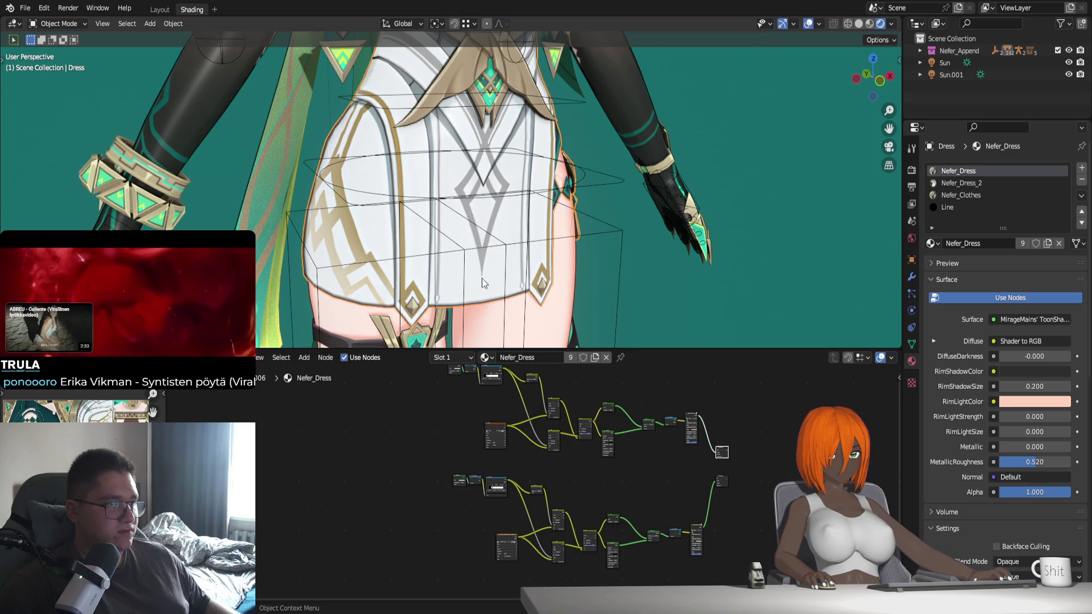
scroll(641, 448, "down", 1)
middle_click_drag(640, 448, 569, 442)
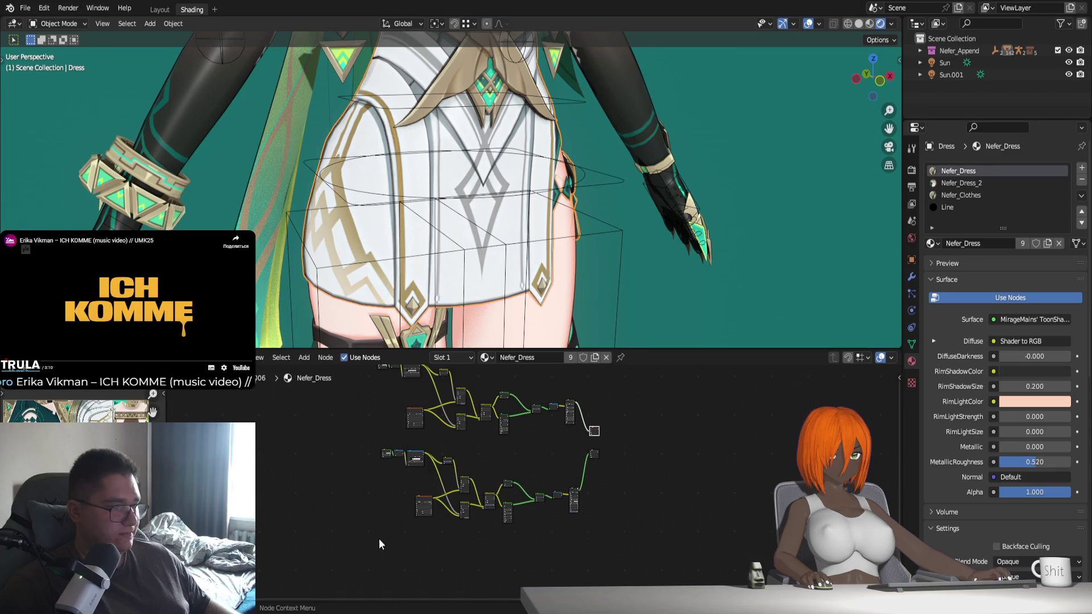
scroll(572, 433, "up", 1, "shift")
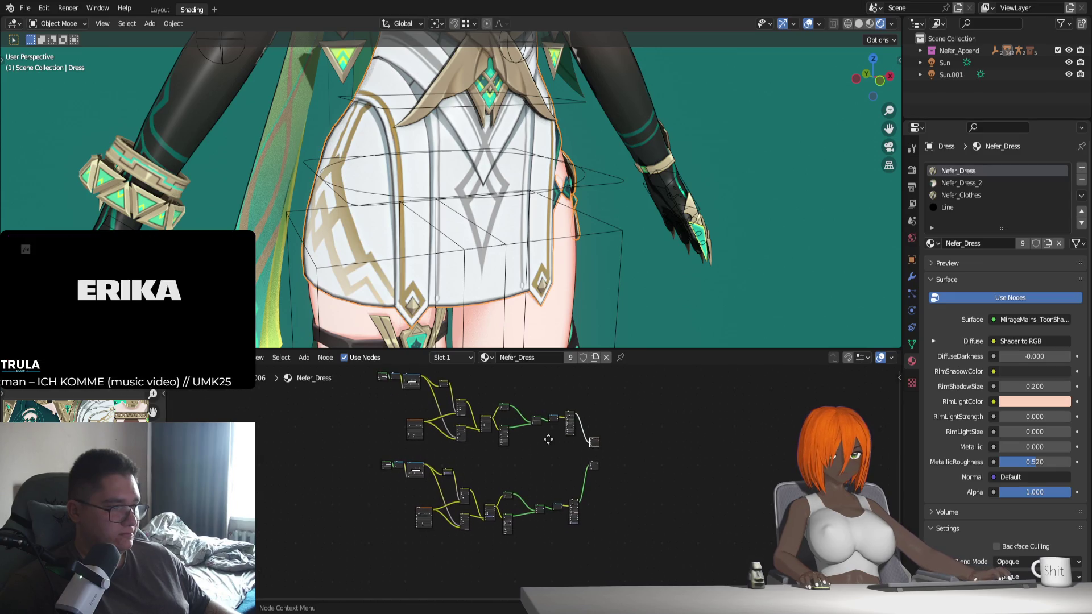
left_click(592, 461)
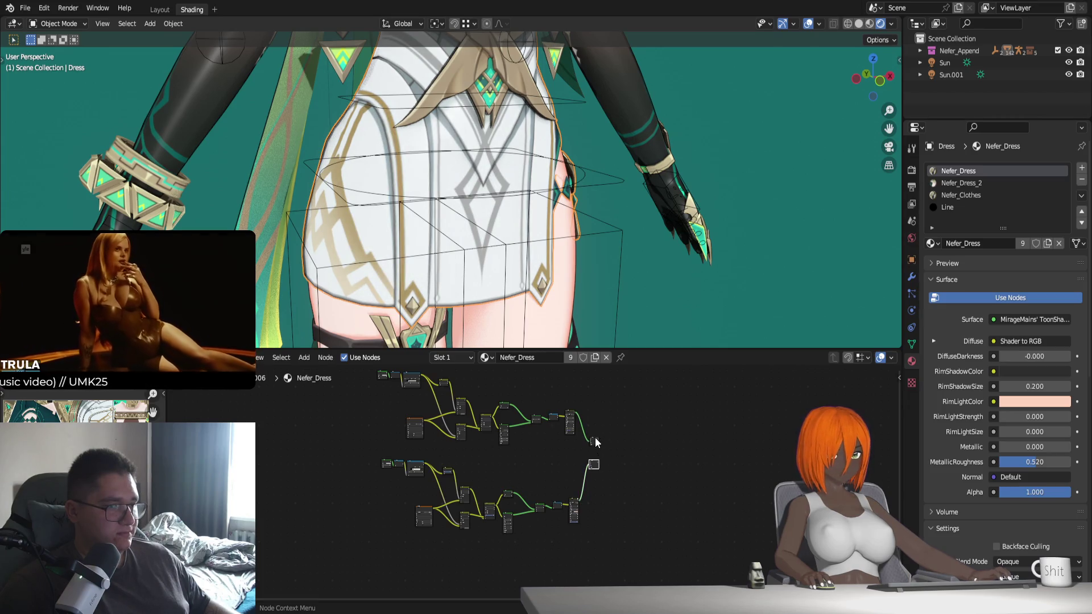
Delete the lower node graph of Nefer_Dress and move the leftover output node up to the remaining graph
left_click_drag(332, 557, 654, 459)
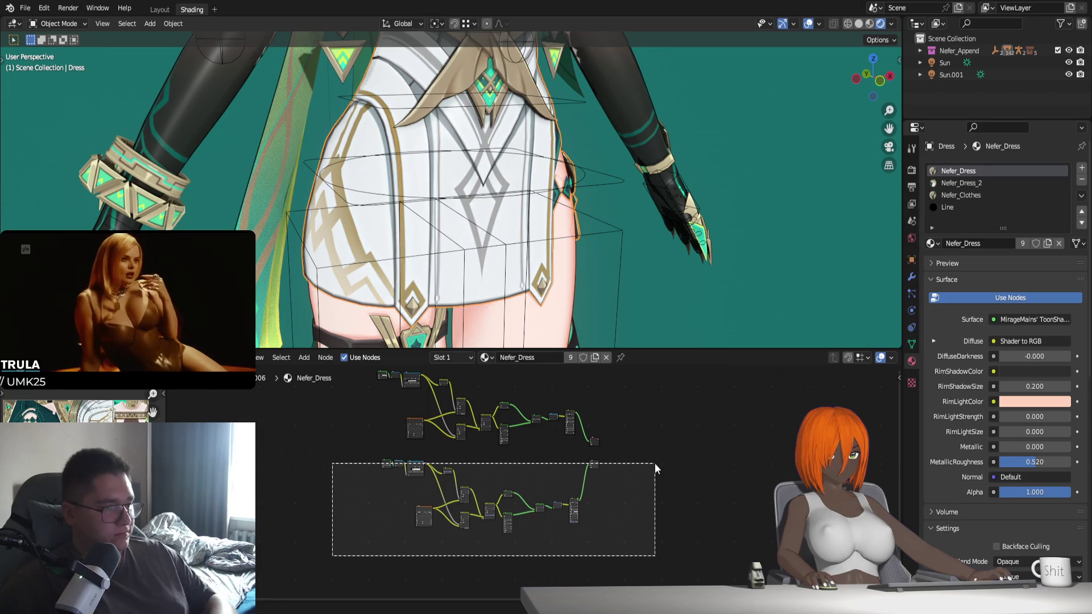
key("x")
left_click_drag(595, 442, 595, 423)
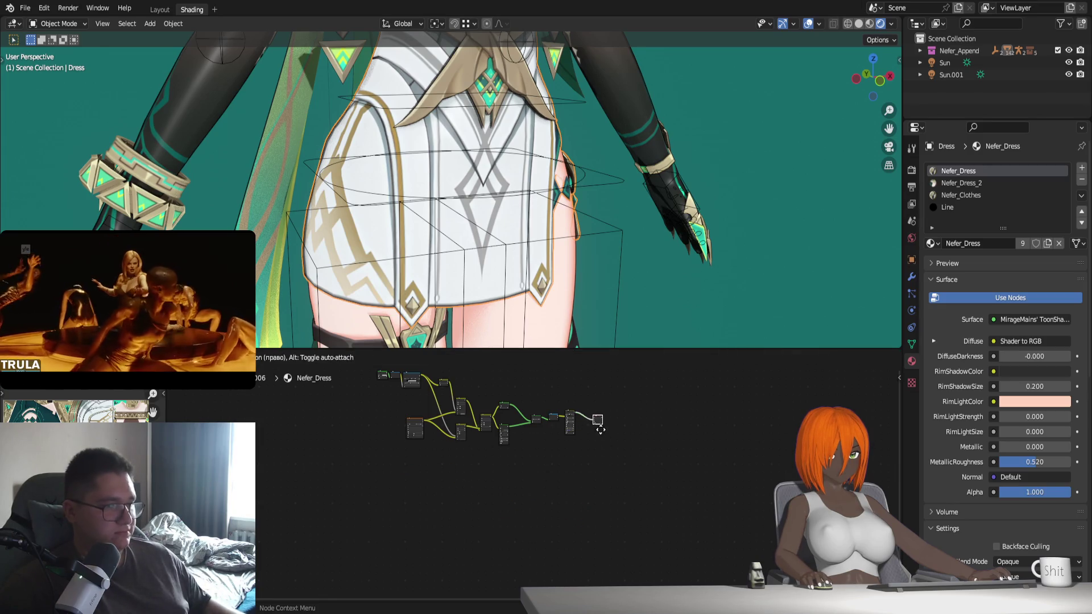
left_click(596, 423)
middle_click_drag(662, 449, 654, 503)
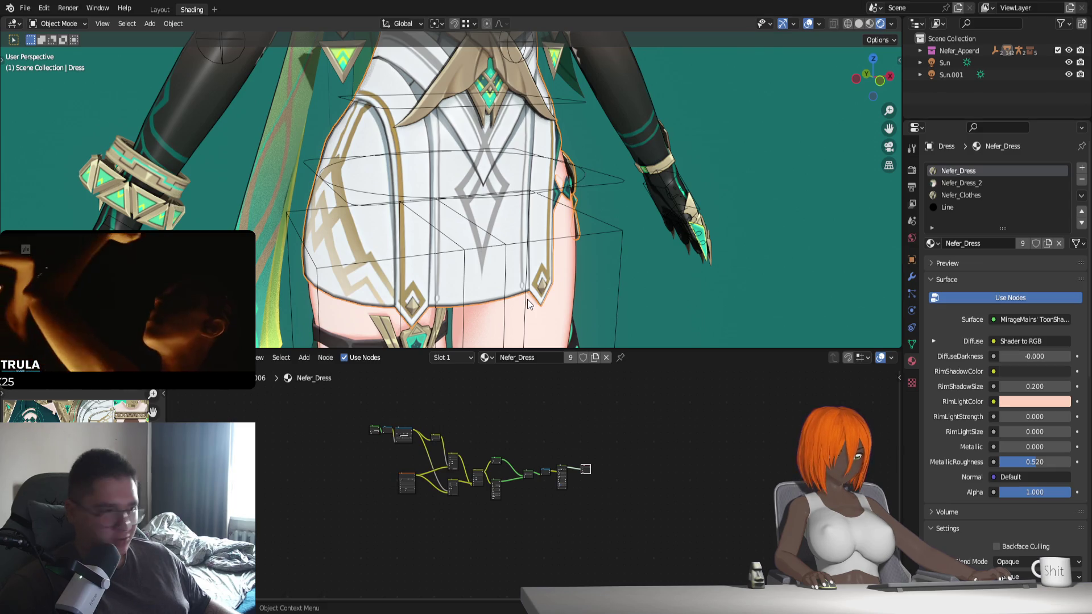
scroll(538, 282, "down", 2)
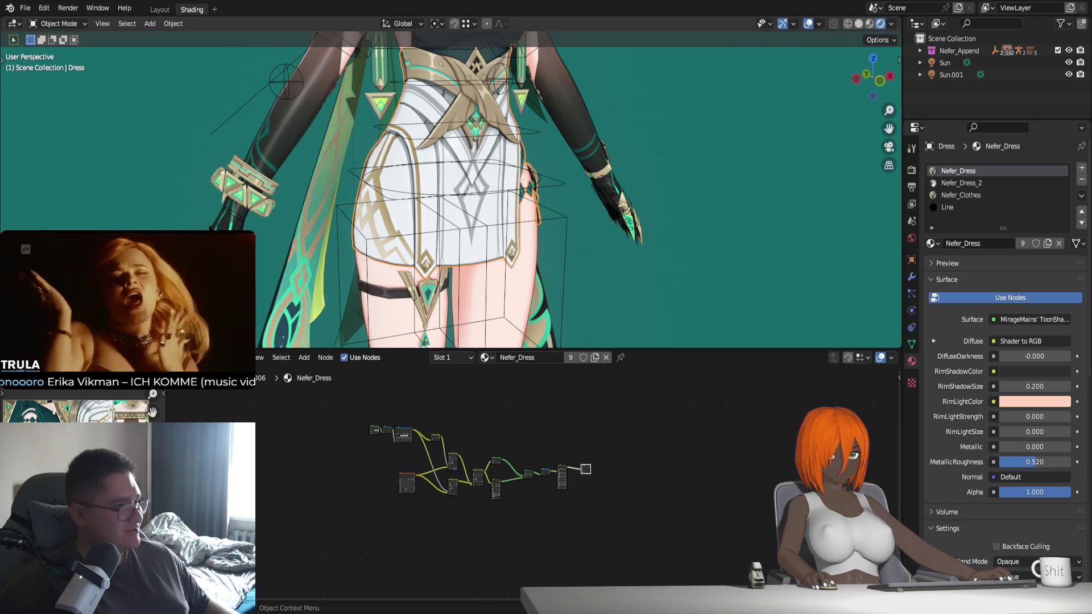
middle_click_drag(488, 74, 493, 234, "shift")
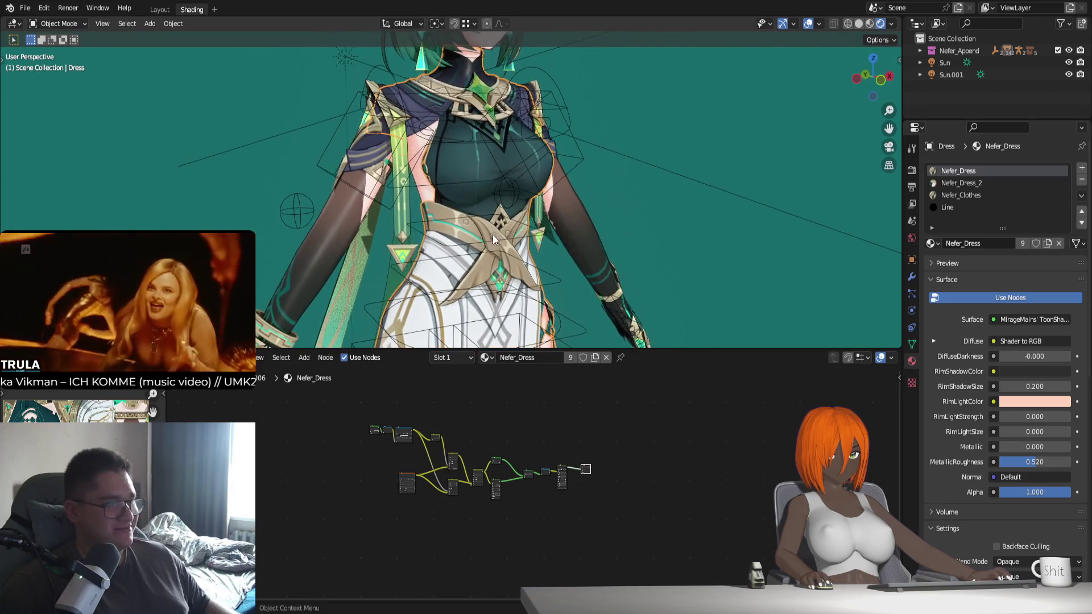
Switch to Nefer_Dress_2, frame its node tree and duplicate the whole tree
left_click(981, 181)
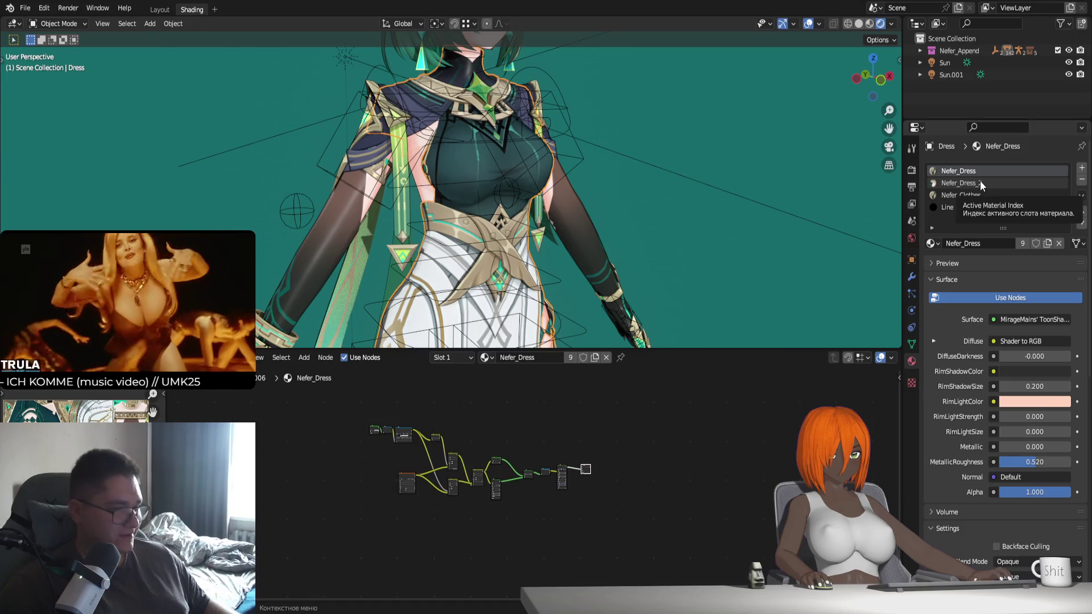
key("Home")
scroll(512, 489, "down", 2)
key("shift+d")
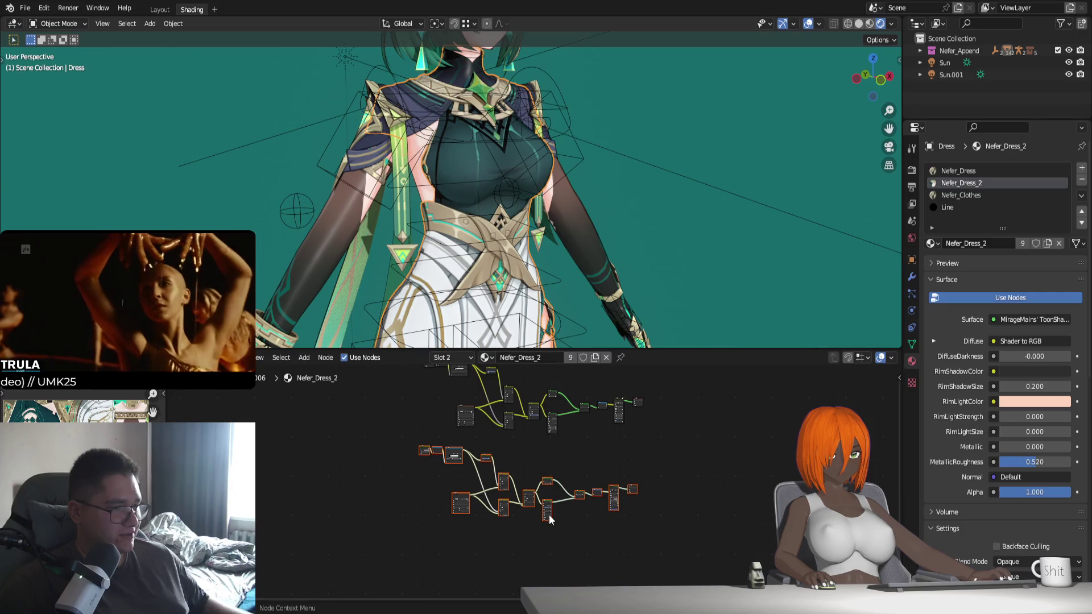
Place the duplicated dress node tree below the original and add a second image texture using 2.png
left_click(660, 447)
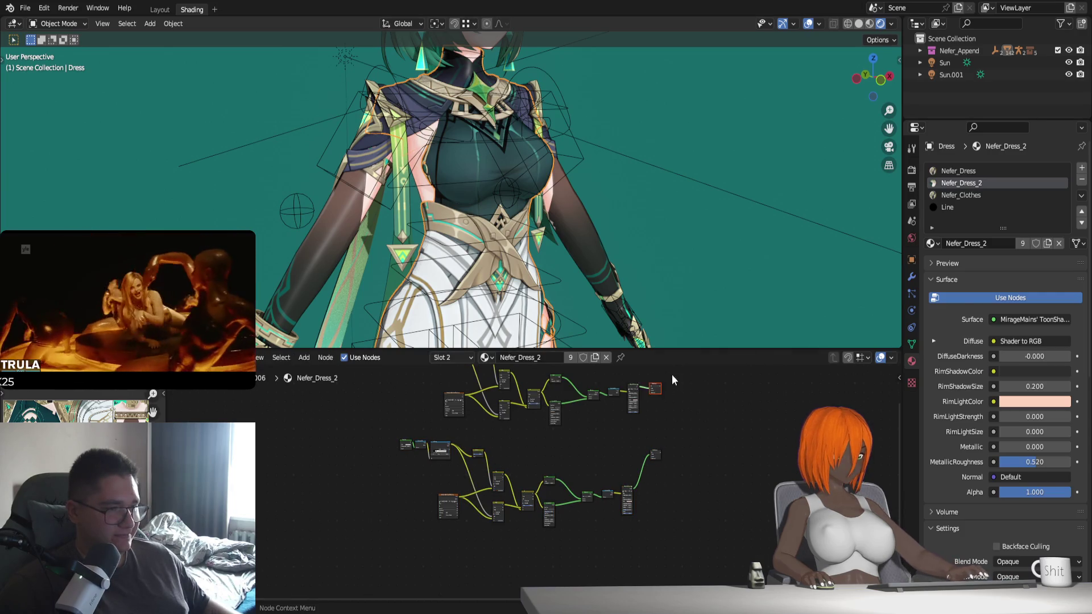
left_click_drag(655, 389, 655, 424)
scroll(443, 522, "up", 1)
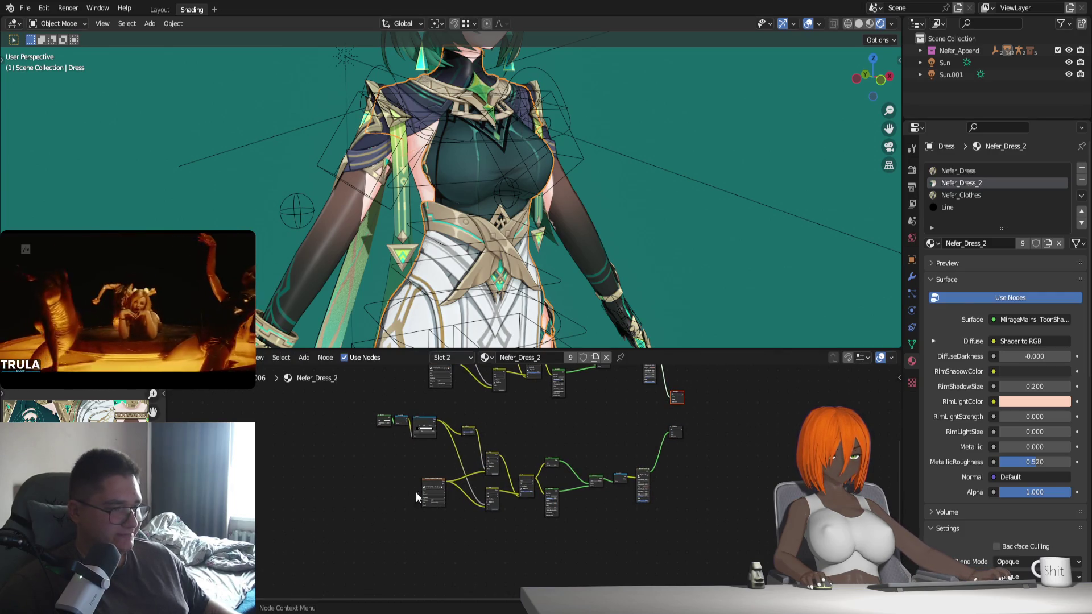
scroll(415, 493, "up", 2)
scroll(518, 514, "up", 2)
key("shift+d")
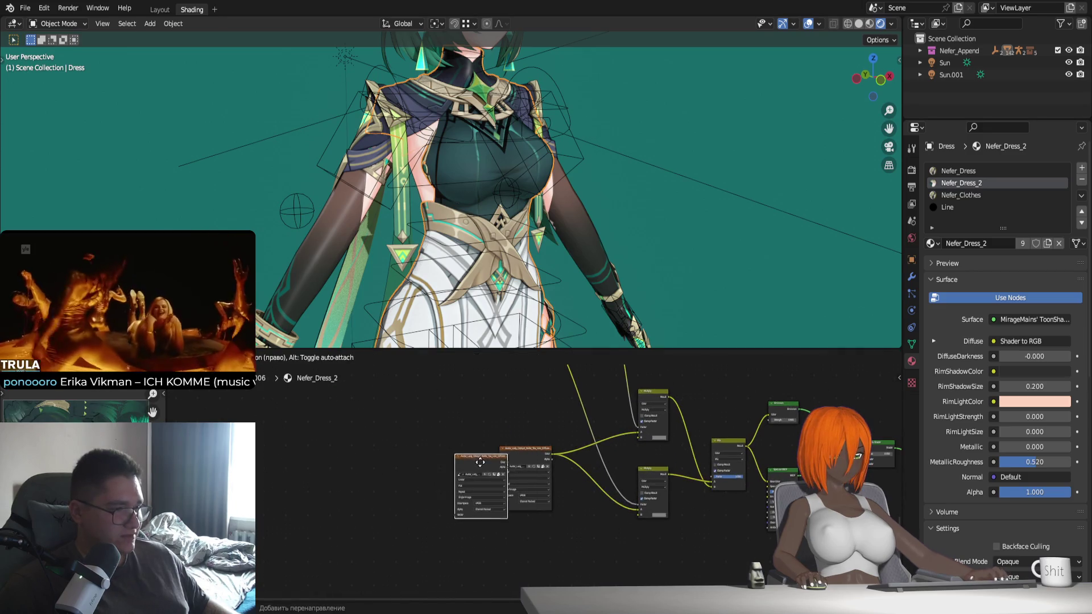
left_click(408, 477)
scroll(426, 477, "up", 3)
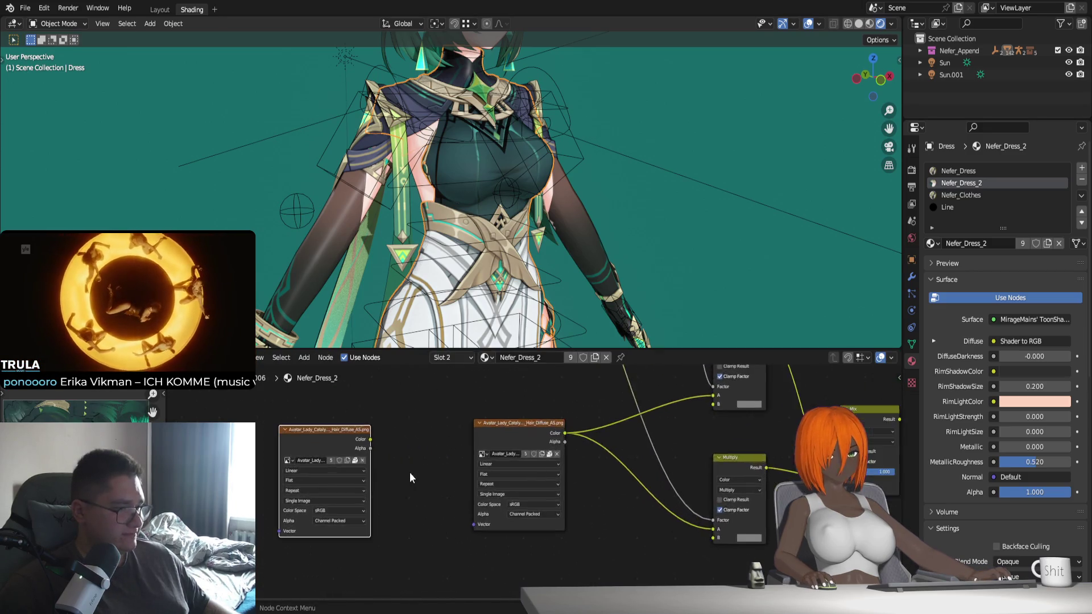
scroll(520, 481, "up", 1)
left_click(472, 462)
left_click(405, 461)
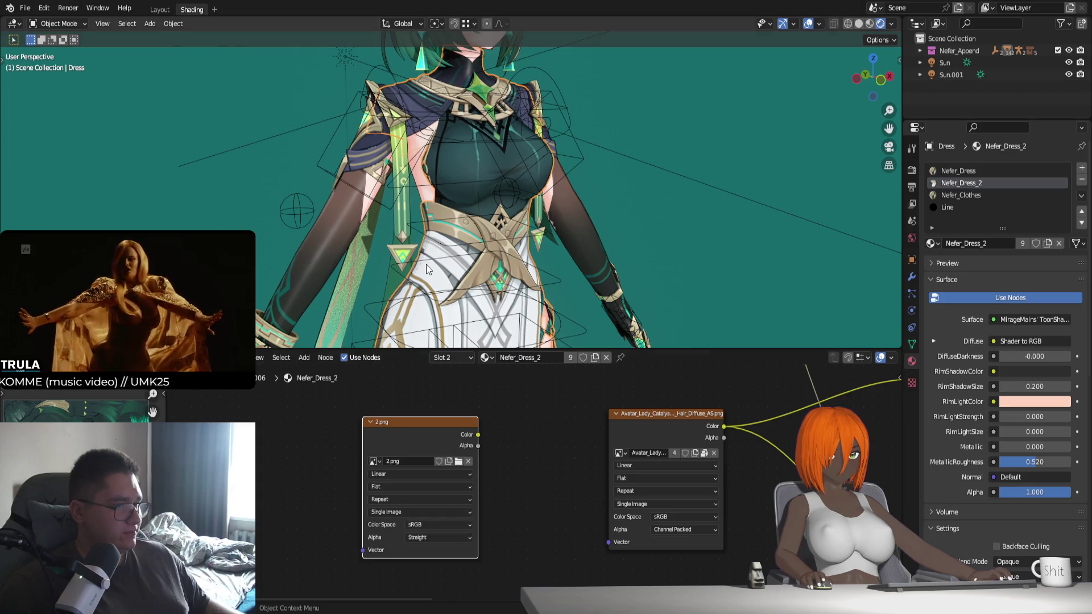
Wire the new 2.png texture node's Color into the copied tree's Multiply nodes
scroll(534, 455, "down", 1)
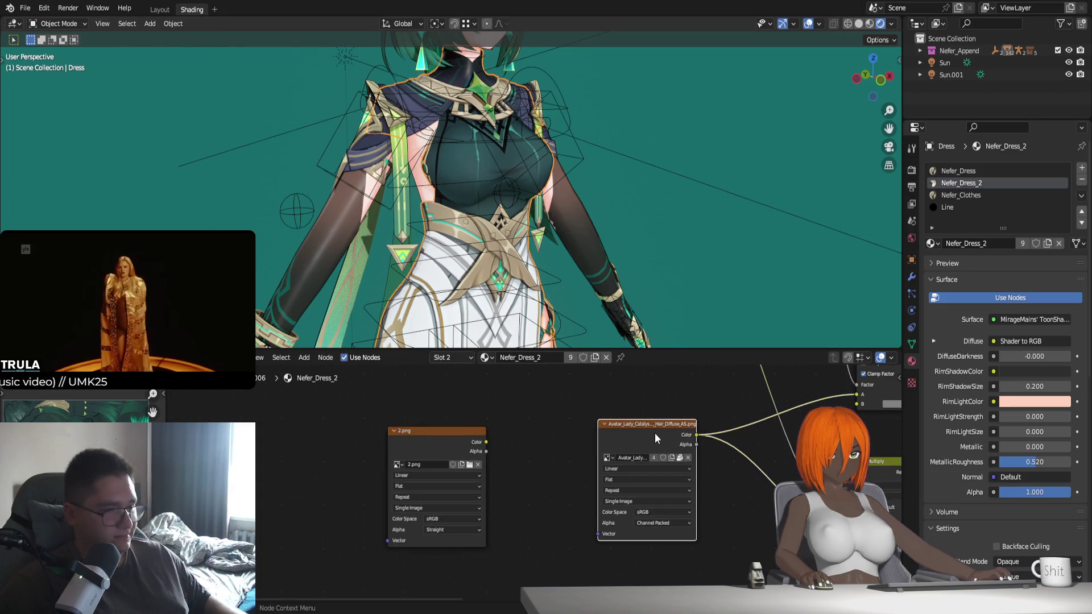
scroll(587, 468, "down", 2)
scroll(624, 483, "down", 1)
scroll(620, 486, "down", 1)
scroll(469, 489, "down", 2)
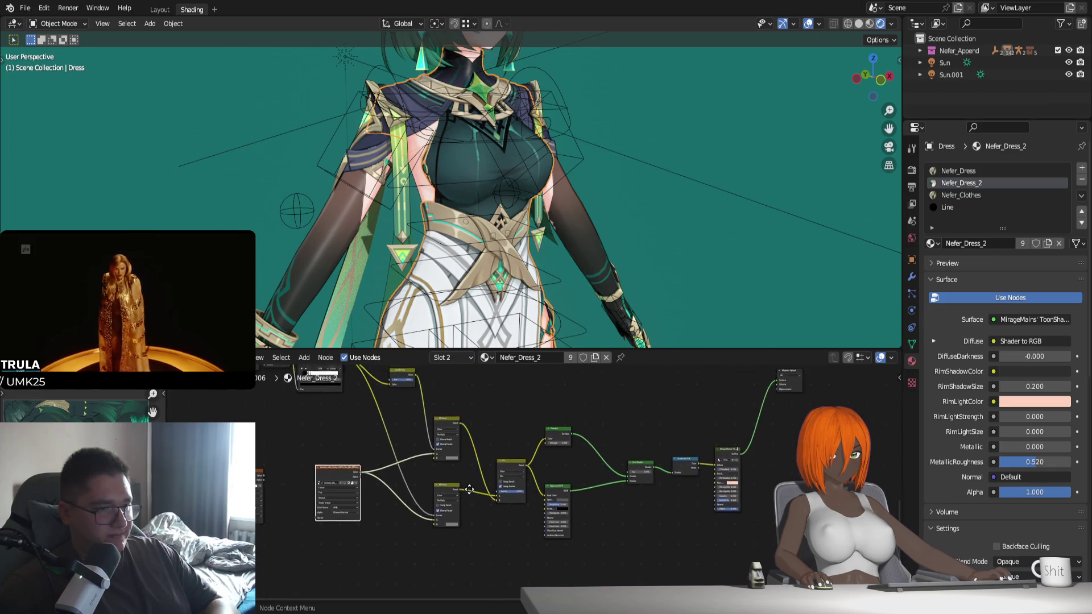
left_click(530, 479)
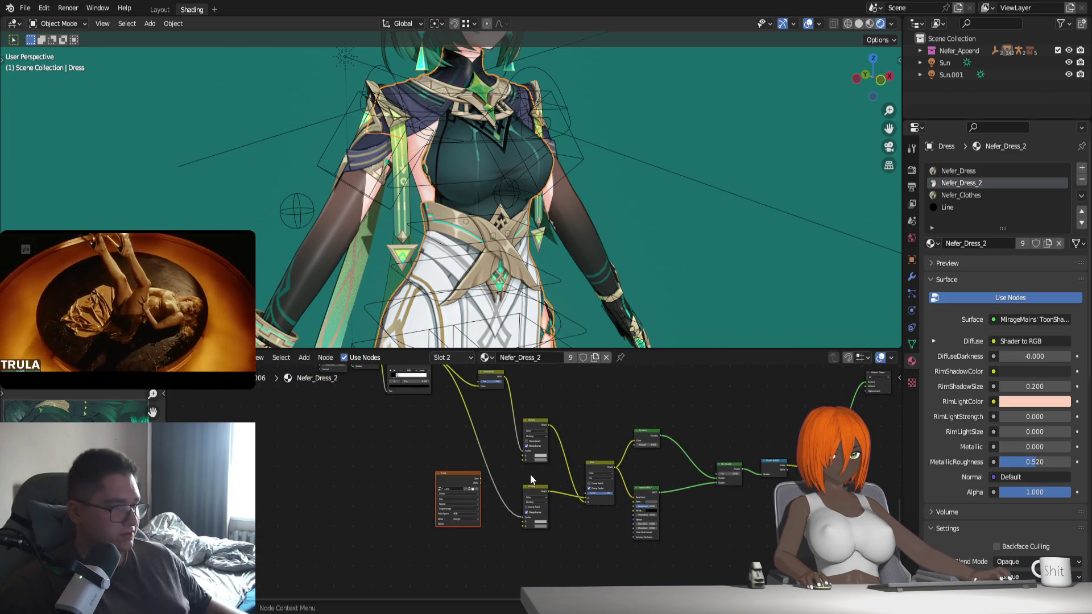
left_click_drag(480, 479, 523, 459)
left_click(532, 496)
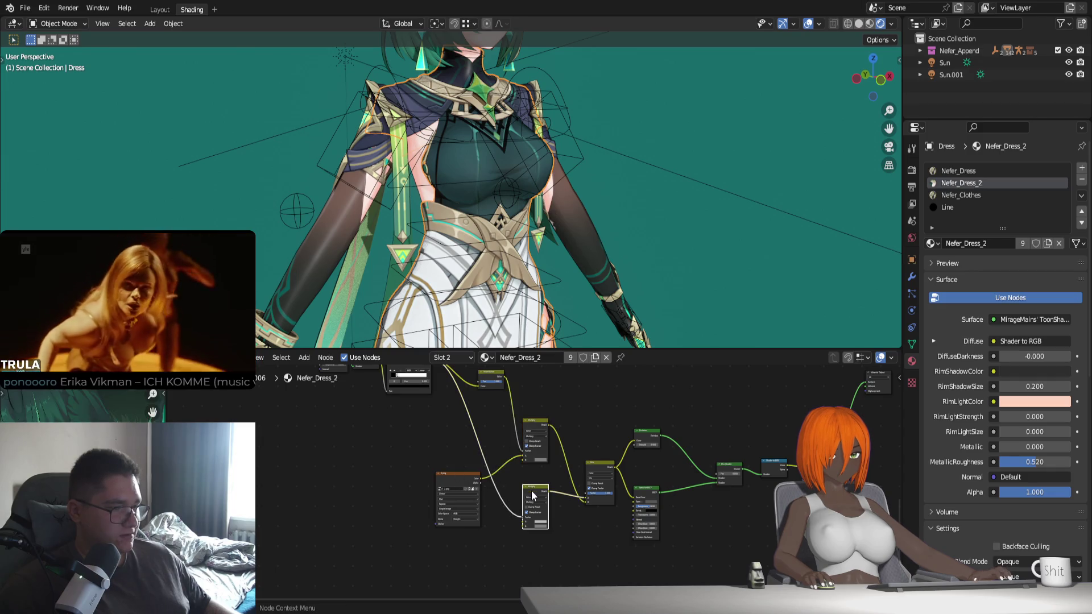
left_click(459, 480, "shift")
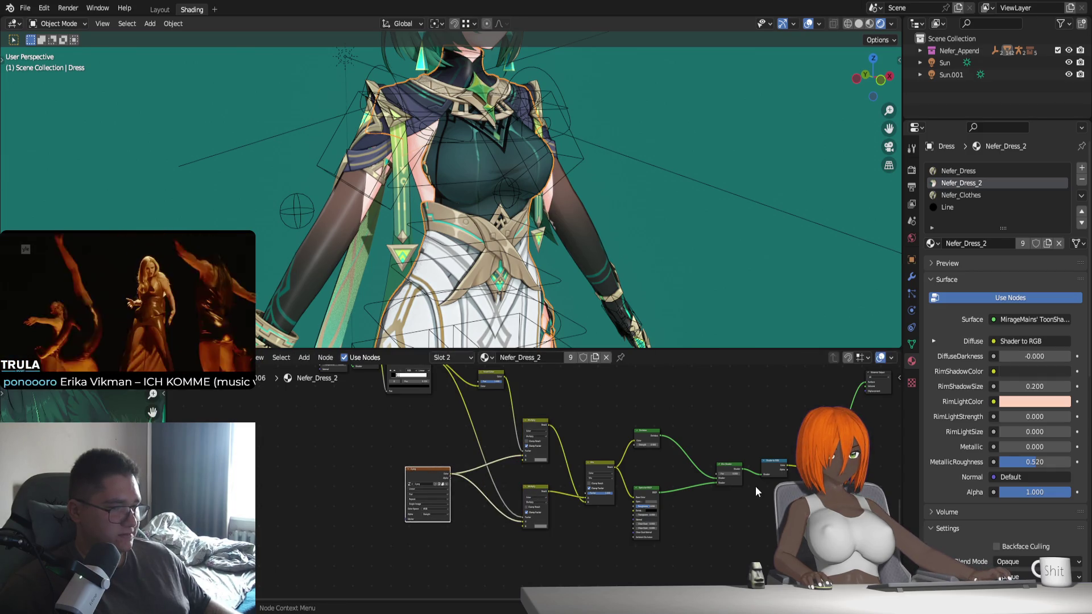
Turn the material's Use Nodes off and back on to refresh the dress shading
middle_click_drag(872, 377, 664, 427)
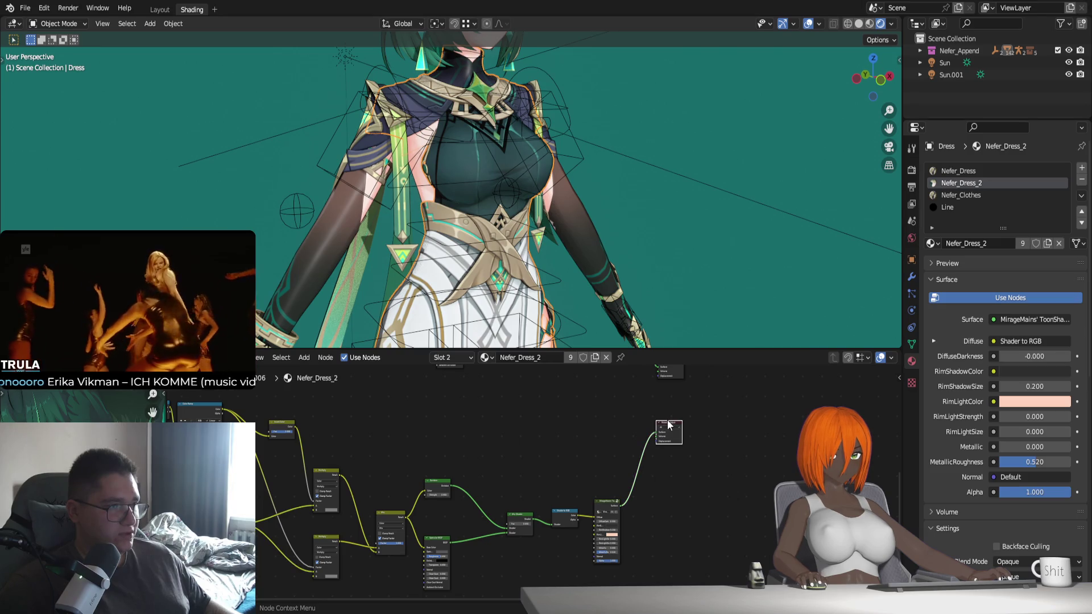
scroll(546, 241, "up", 2)
scroll(546, 241, "up", 1)
scroll(546, 241, "up", 2)
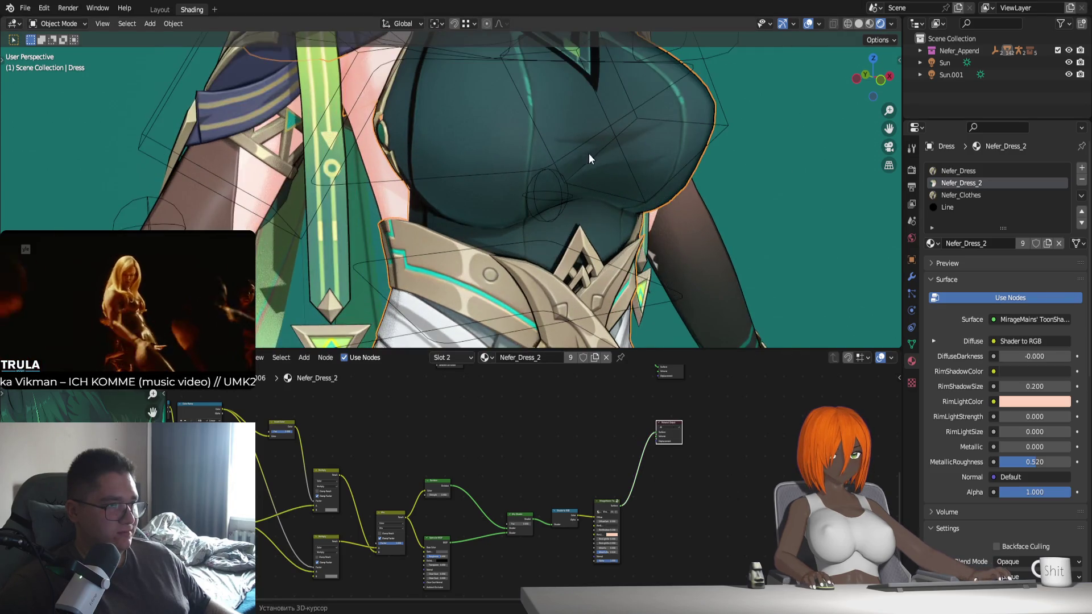
scroll(546, 228, "down", 2)
mouse_move(535, 236)
middle_mouse_down()
mouse_move(496, 224)
mouse_move(551, 283)
middle_mouse_up()
scroll(502, 227, "down", 2)
scroll(558, 159, "down", 5, "shift")
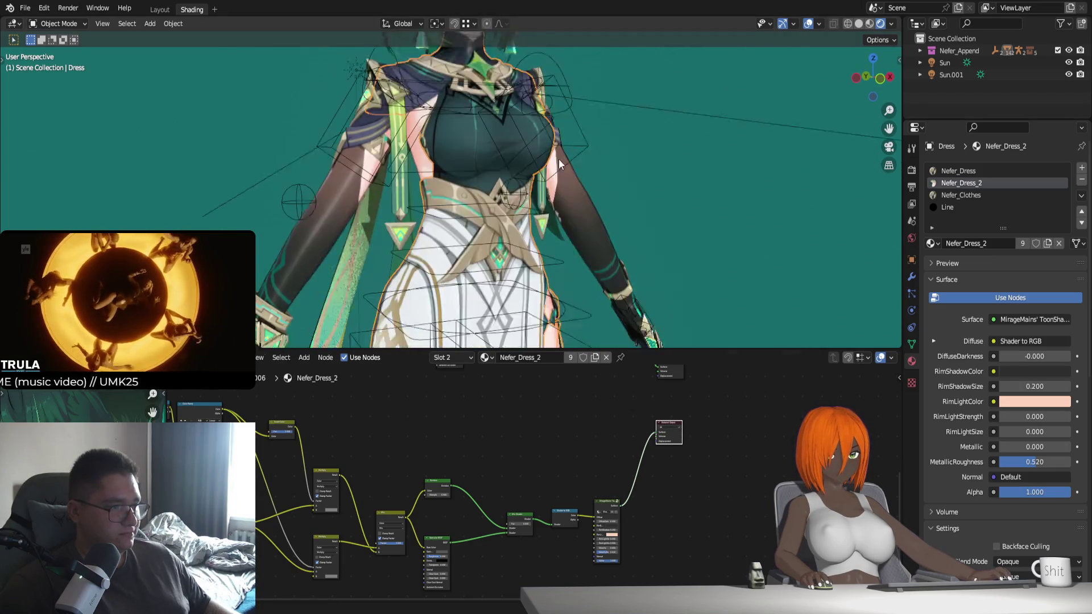
scroll(582, 190, "down", 1, "shift")
scroll(578, 229, "down", 1, "shift")
scroll(558, 227, "down", 3, "shift")
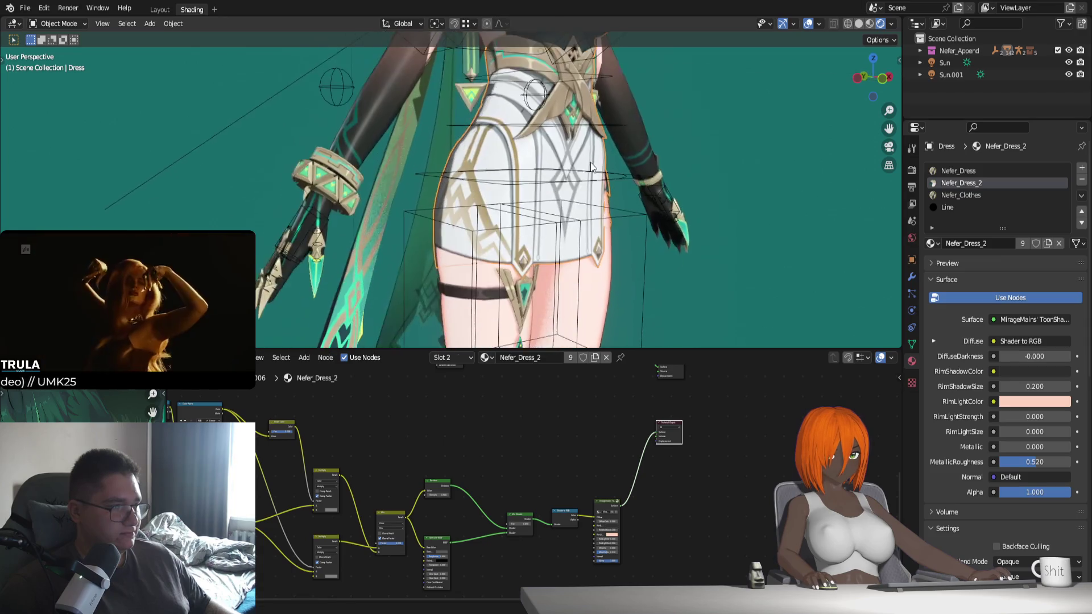
left_click(980, 295)
left_click(981, 296)
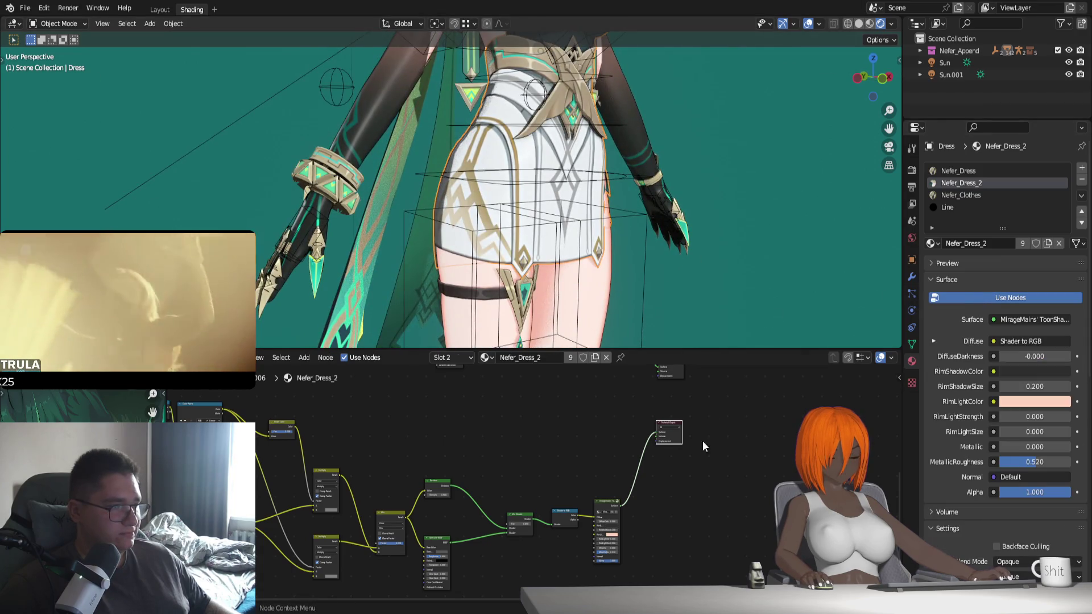
Alternate the active Material Output between the upper and lower node trees to compare the dress
middle_click_drag(702, 441, 684, 470)
left_click(655, 430)
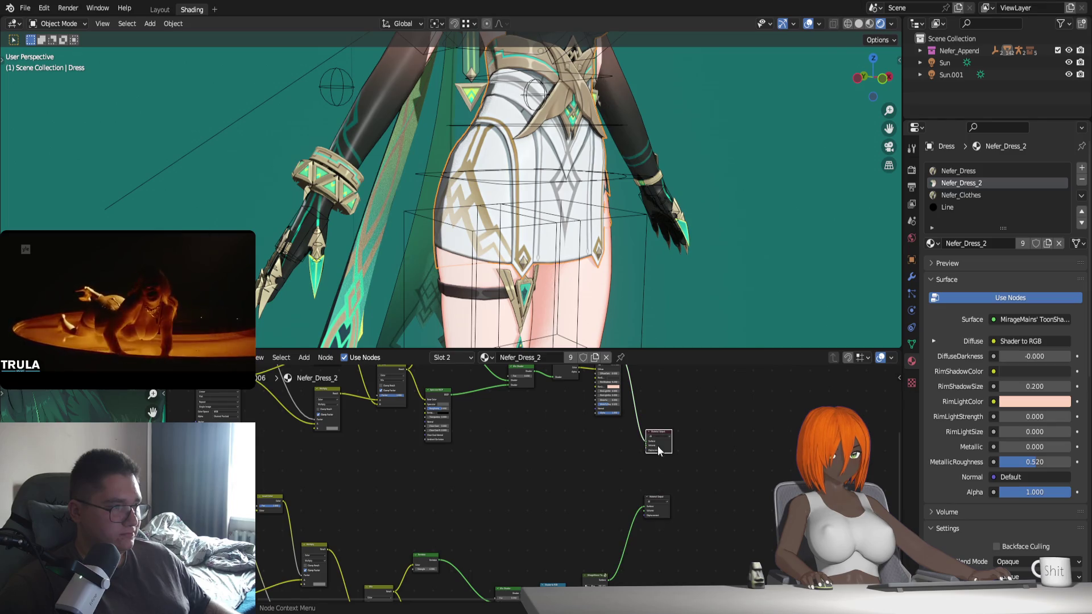
left_click(658, 501)
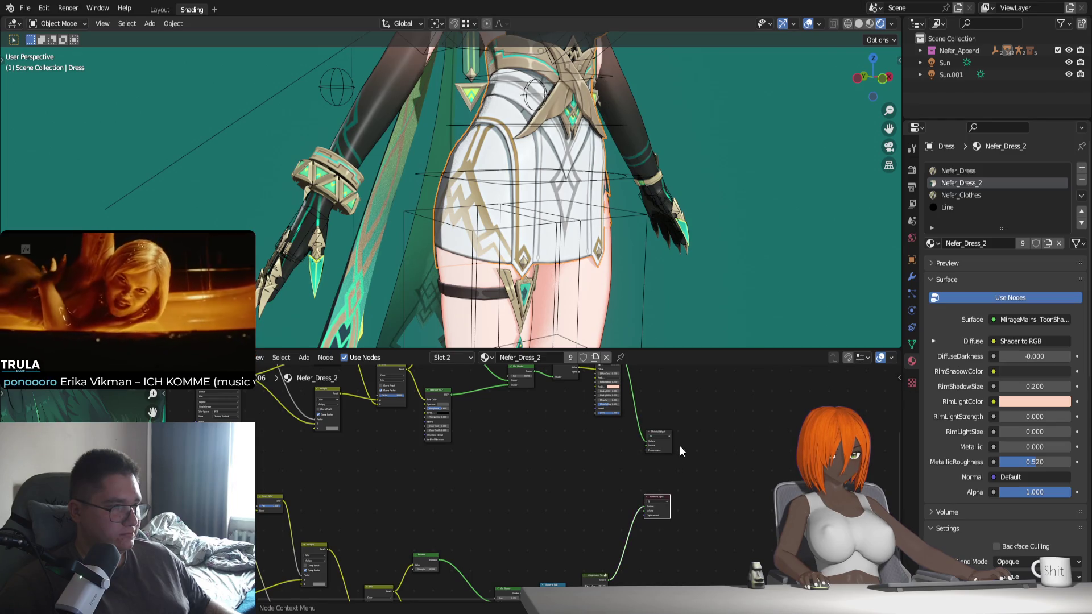
middle_click_drag(599, 238, 592, 334, "shift")
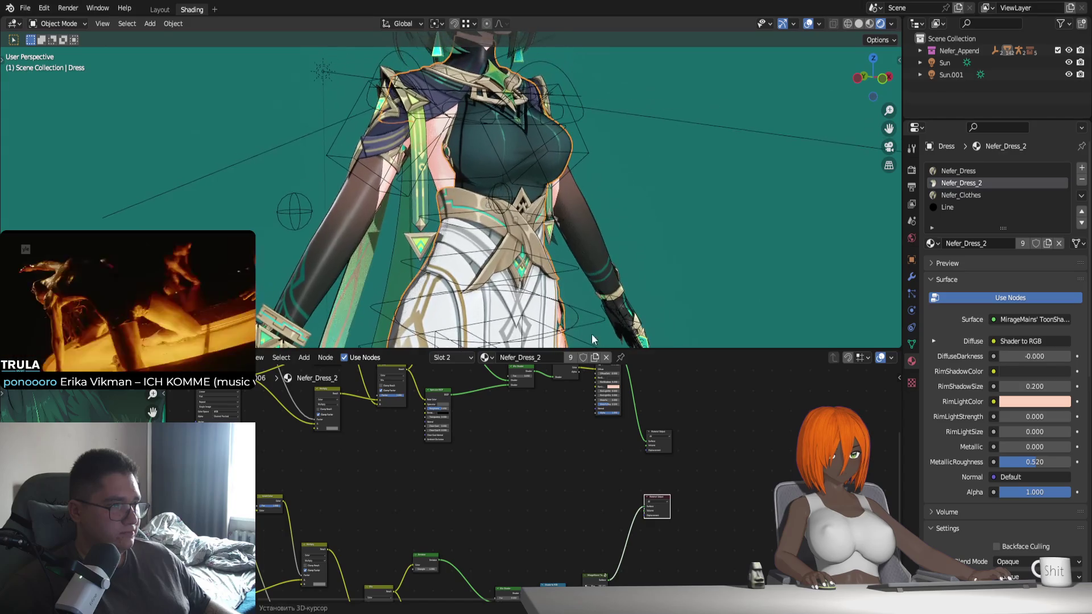
left_click(658, 431)
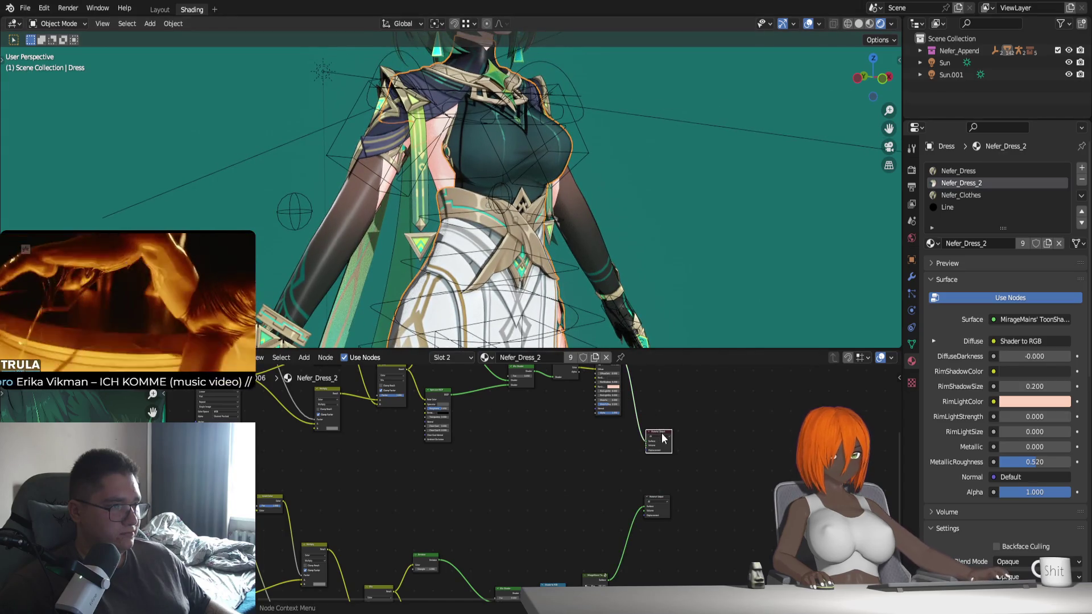
left_click(656, 499)
scroll(530, 248, "up", 3)
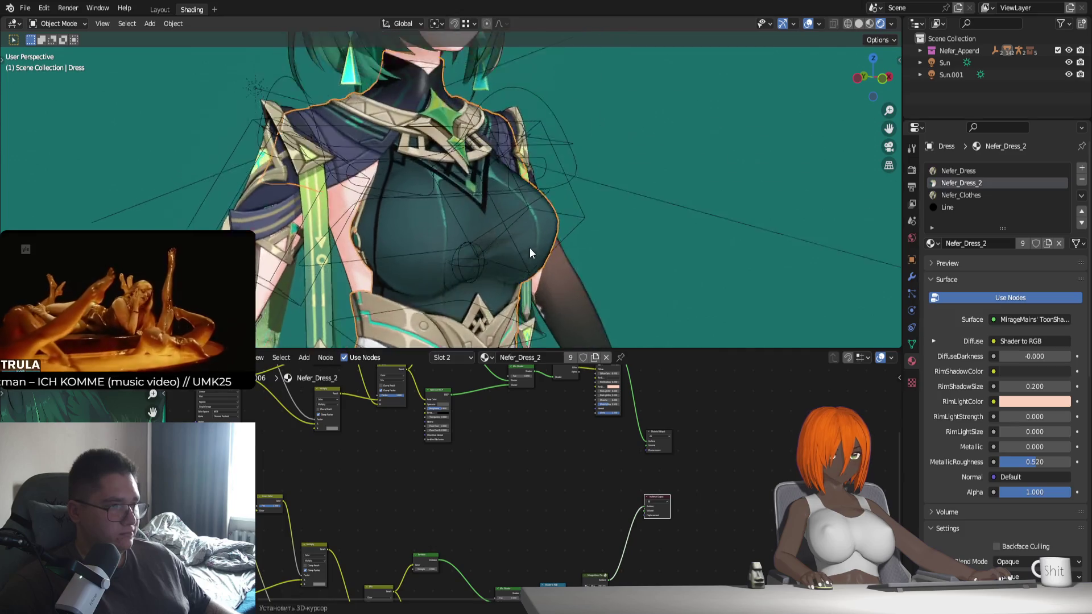
scroll(524, 256, "up", 3)
middle_click_drag(524, 259, 560, 291)
left_click(657, 431)
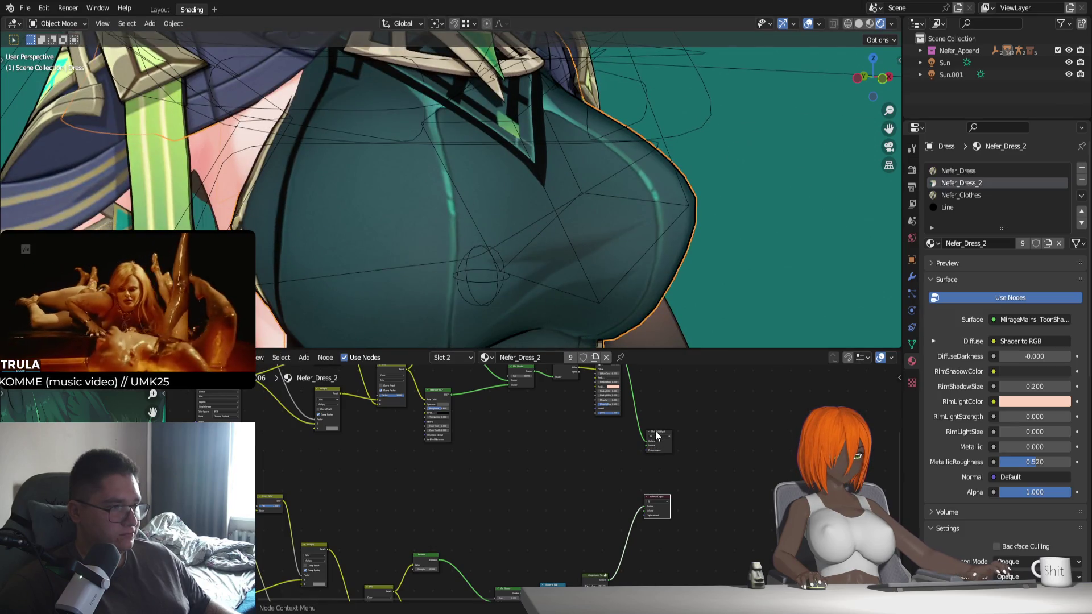
middle_click_drag(656, 486, 660, 472)
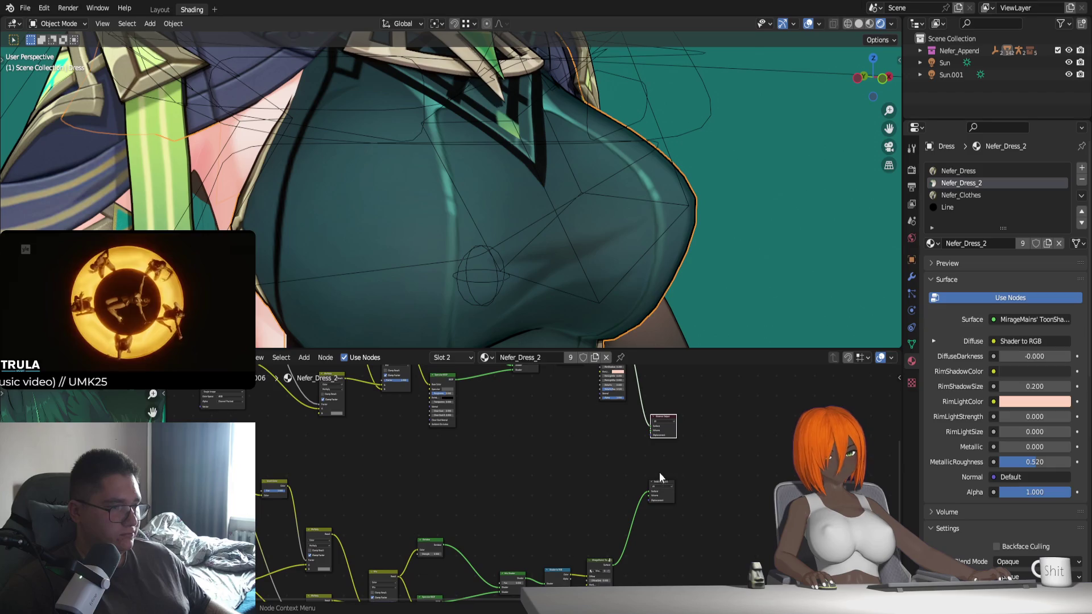
Keep comparing both outputs, settle on the lower one, then display the Nefer_Dress material
left_click(657, 481)
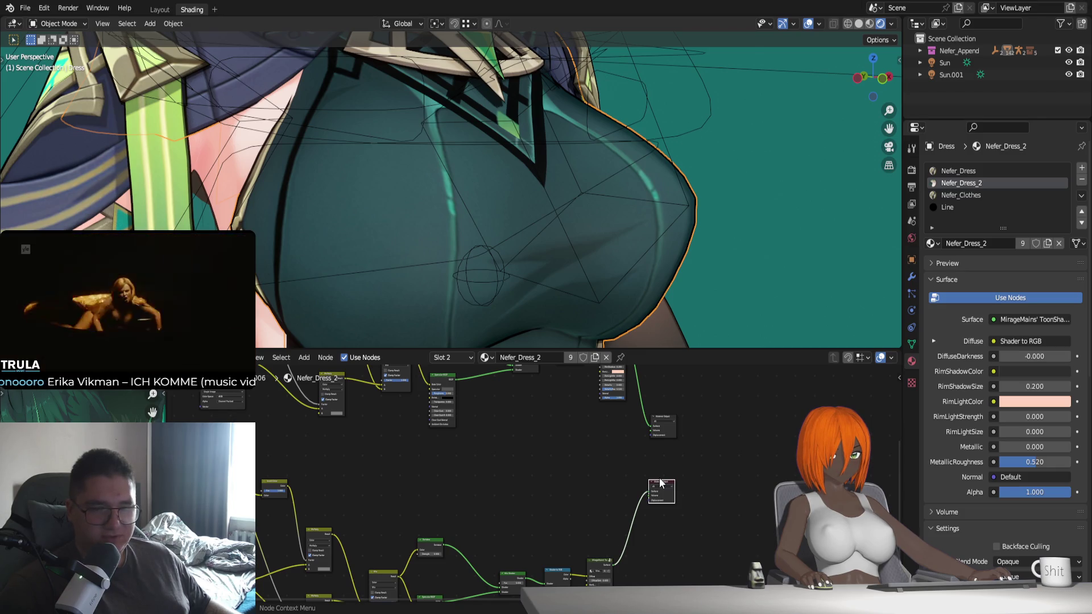
left_click(663, 421)
left_click(659, 479)
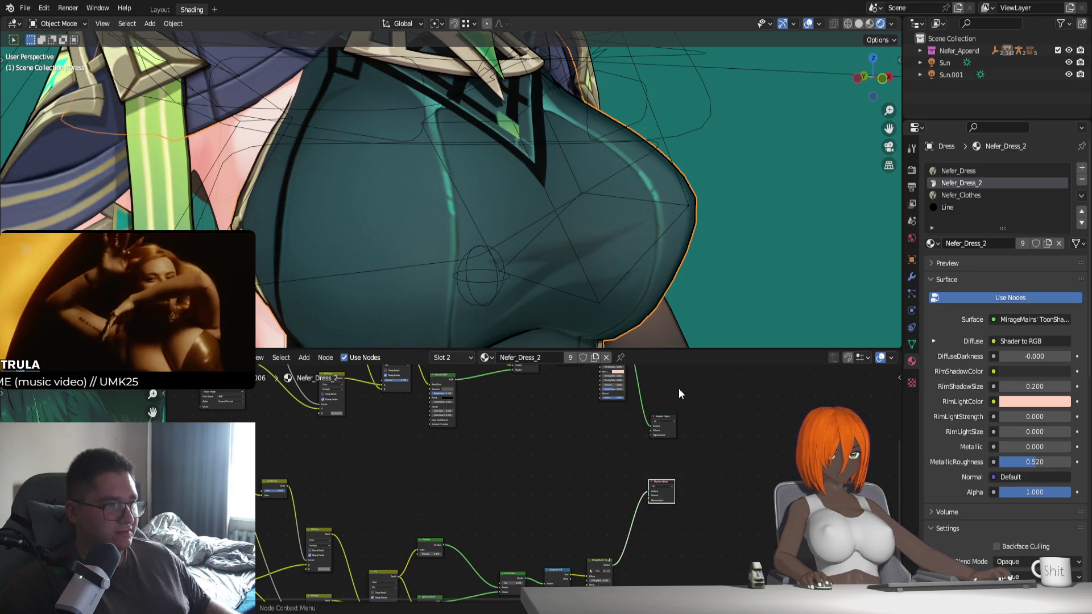
left_click(659, 416)
left_click(663, 481)
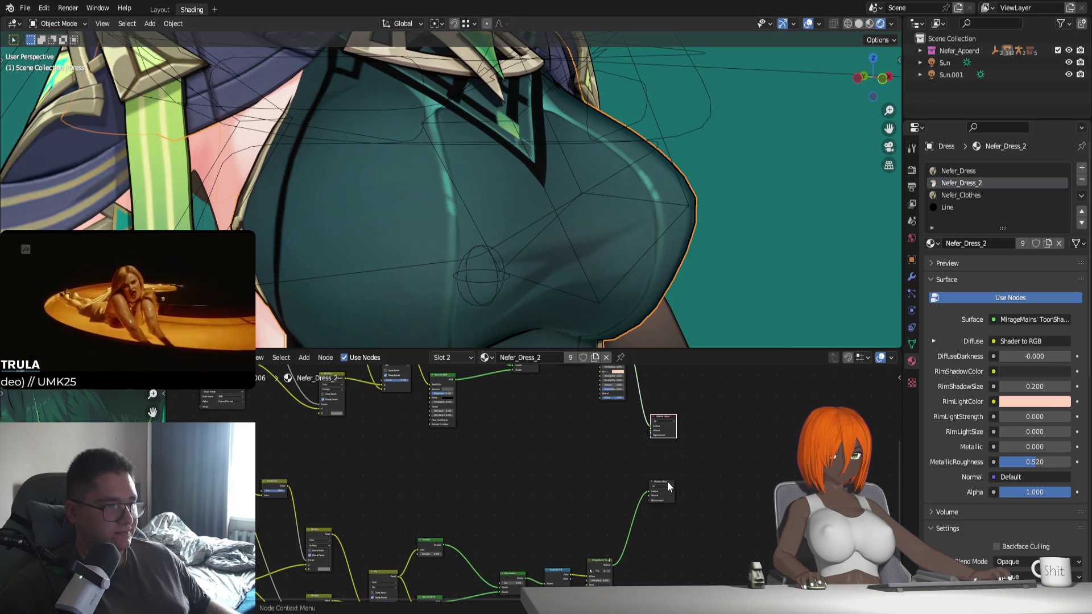
mouse_move(608, 296)
middle_mouse_down()
mouse_move(596, 258)
mouse_move(539, 261)
middle_mouse_up()
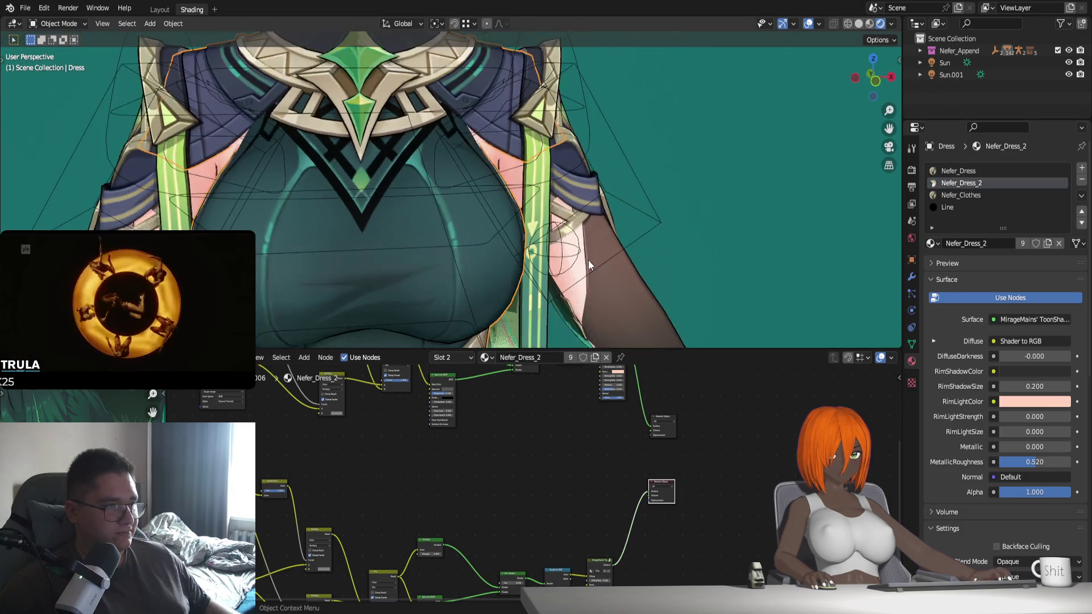
left_click(662, 415)
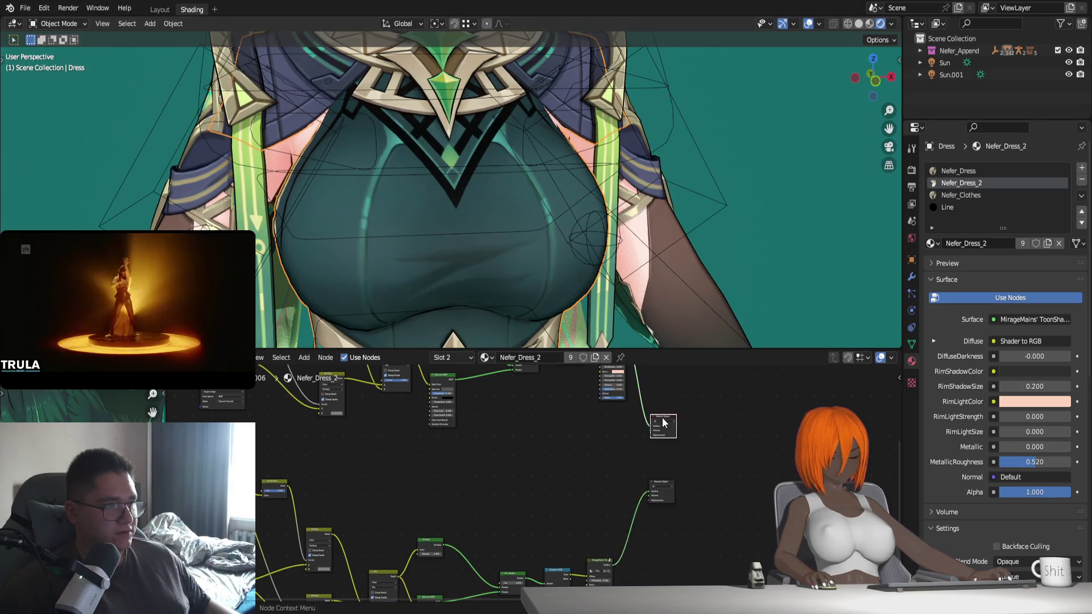
left_click(660, 483)
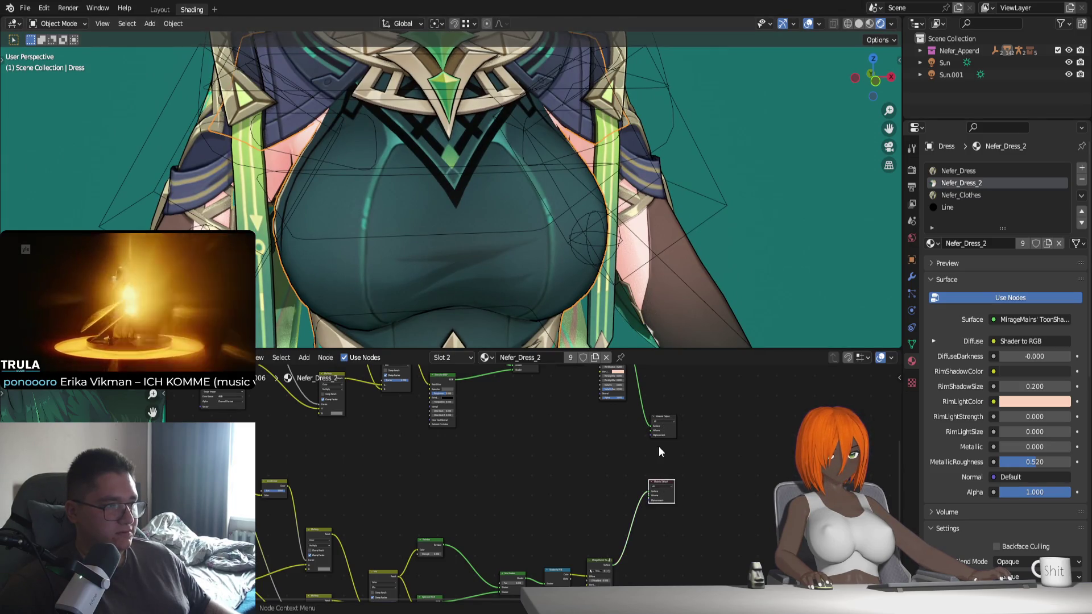
scroll(425, 91, "down", 2)
left_click(663, 417)
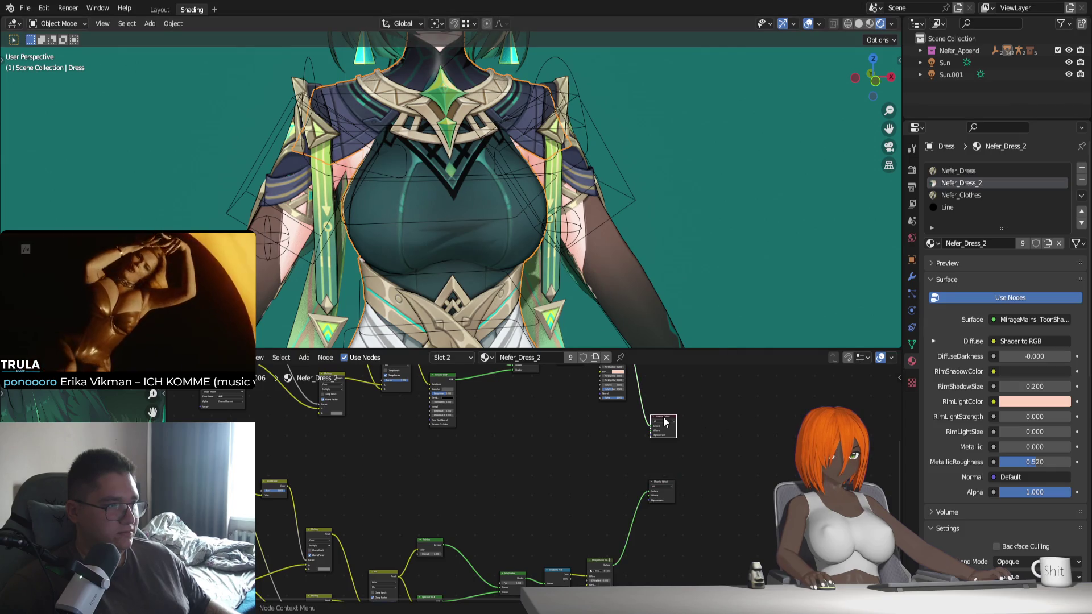
left_click(658, 485)
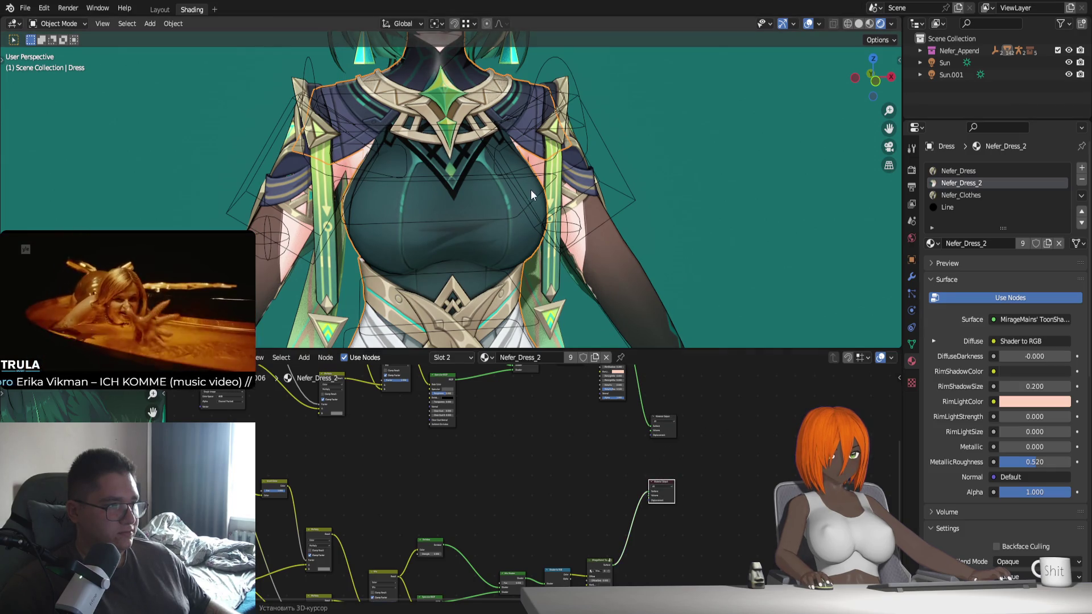
scroll(534, 227, "up", 3)
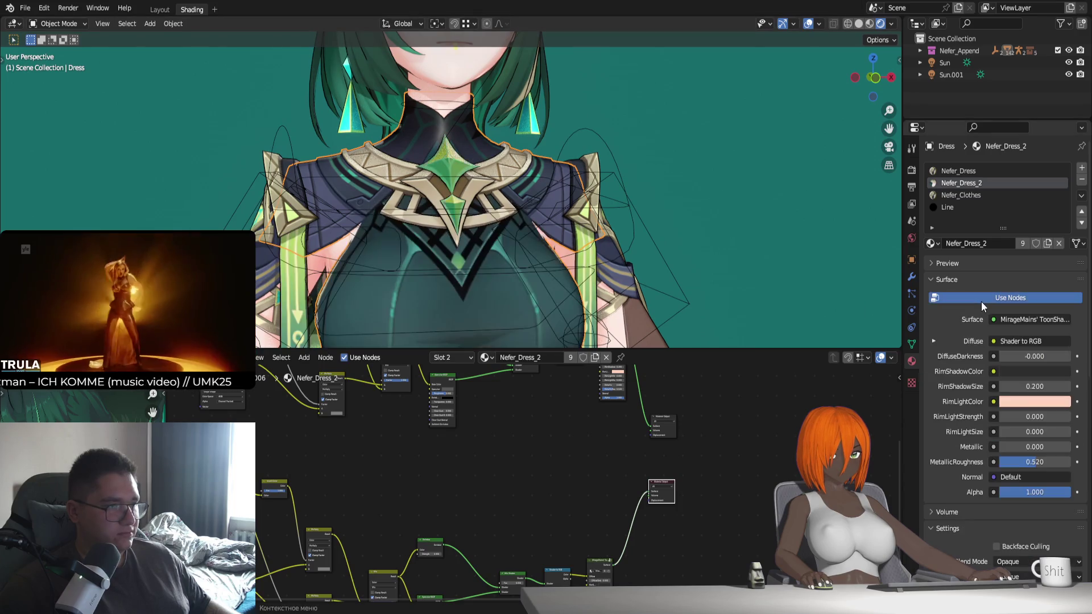
left_click(971, 170)
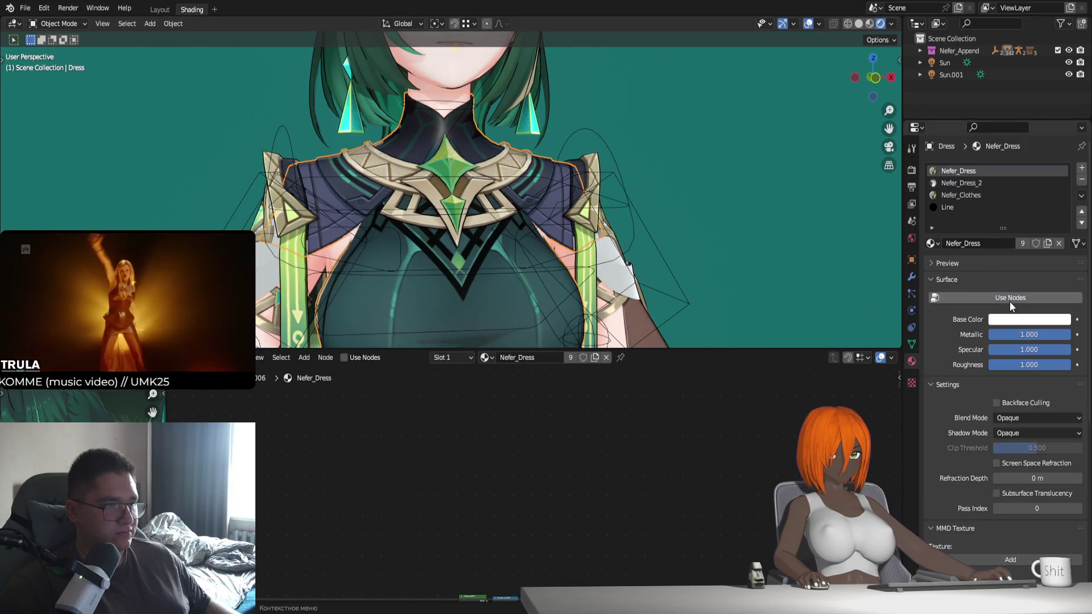
Raise the Nefer_Clothes Specular BSDF roughness to 0.706
left_click(972, 195)
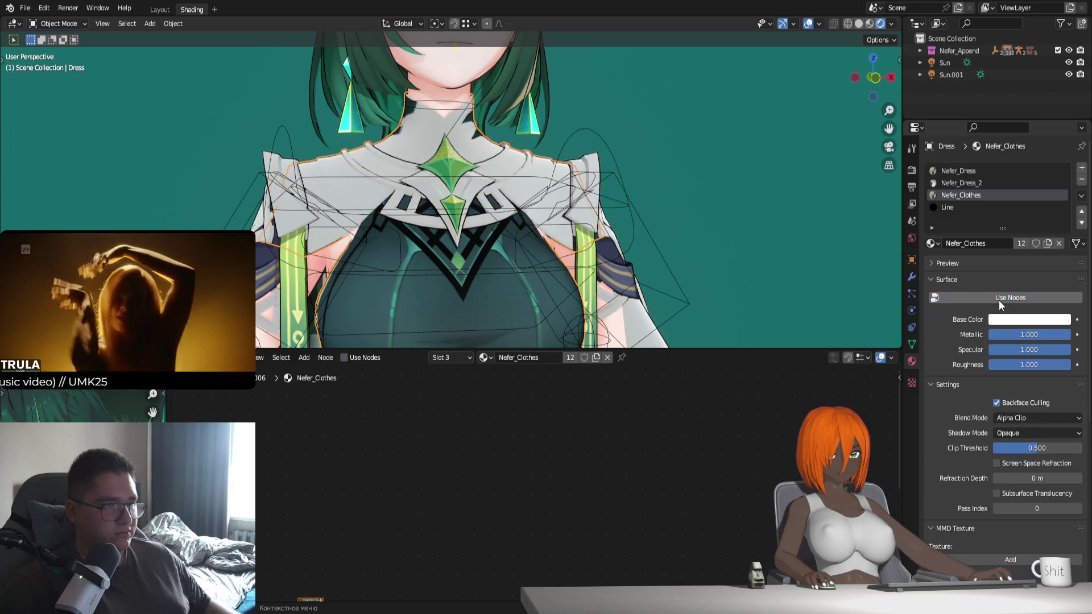
key("Home")
left_click(444, 466)
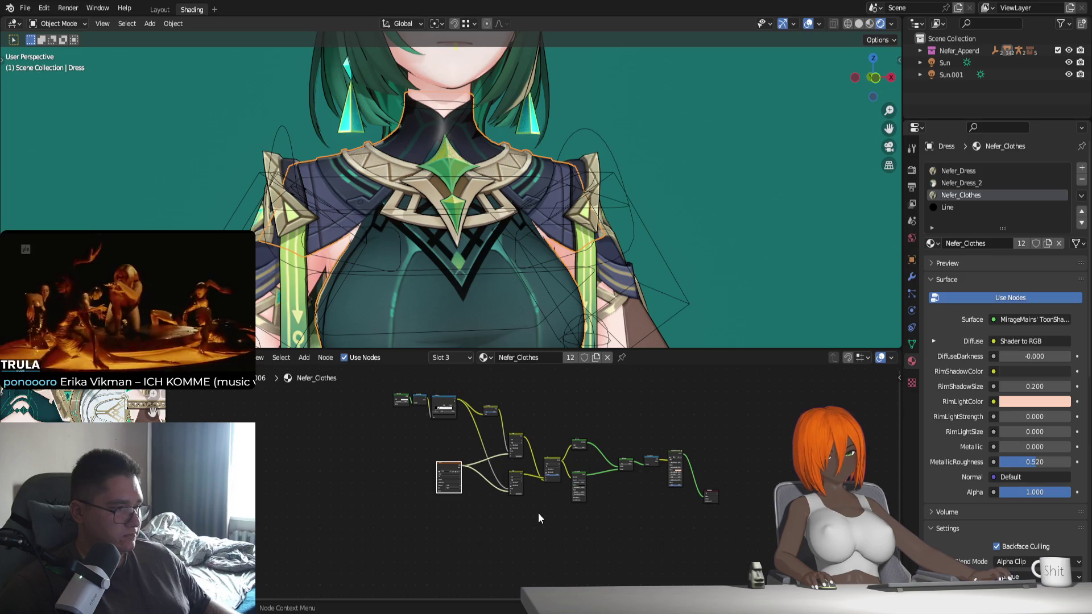
mouse_move(626, 285)
middle_mouse_down()
mouse_move(571, 279)
mouse_move(624, 401)
middle_mouse_up()
scroll(640, 487, "up", 3)
scroll(613, 479, "up", 2)
scroll(578, 486, "up", 3)
scroll(573, 493, "up", 2)
left_click_drag(568, 487, 588, 487)
scroll(605, 263, "down", 3)
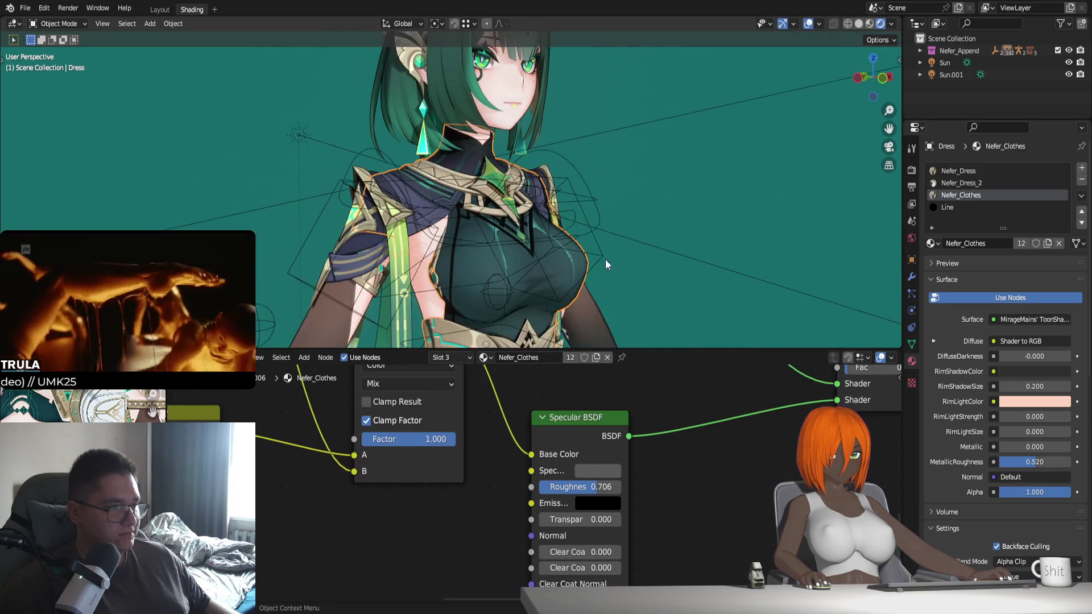
middle_click_drag(605, 264, 603, 241, "shift")
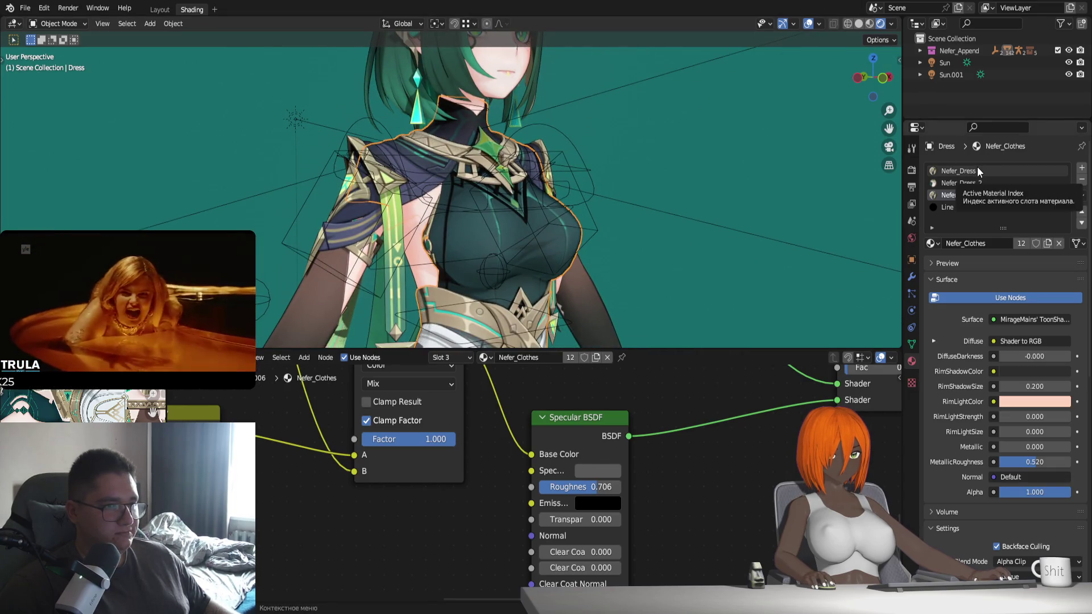
Switch from the Nefer_Dress material to Nefer_Dress_2 and frame its whole node tree
left_click(976, 170)
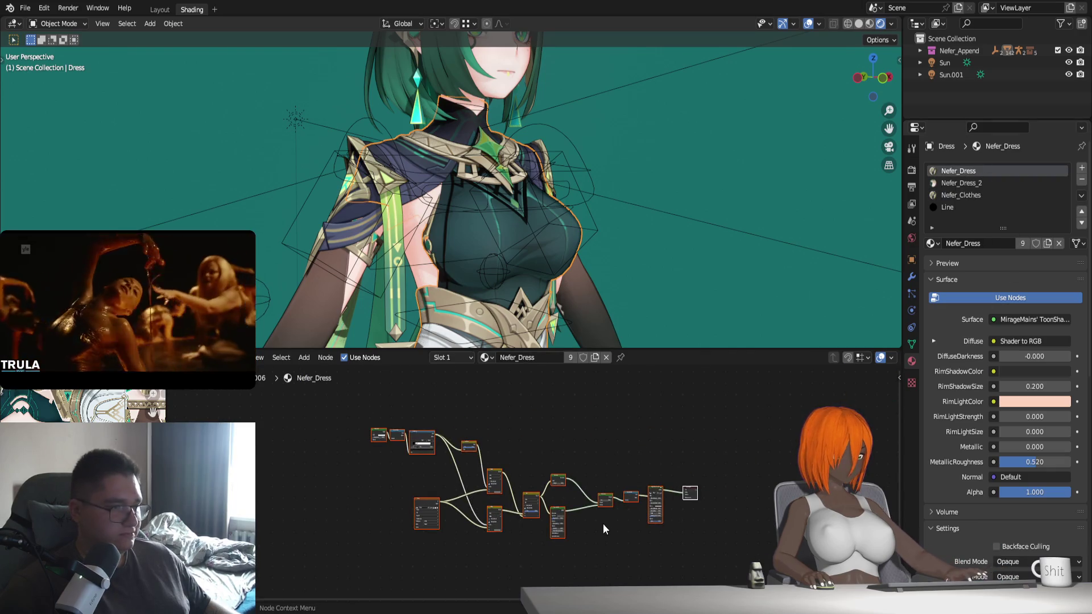
scroll(512, 494, "up", 1)
left_click(446, 469)
scroll(448, 468, "up", 2)
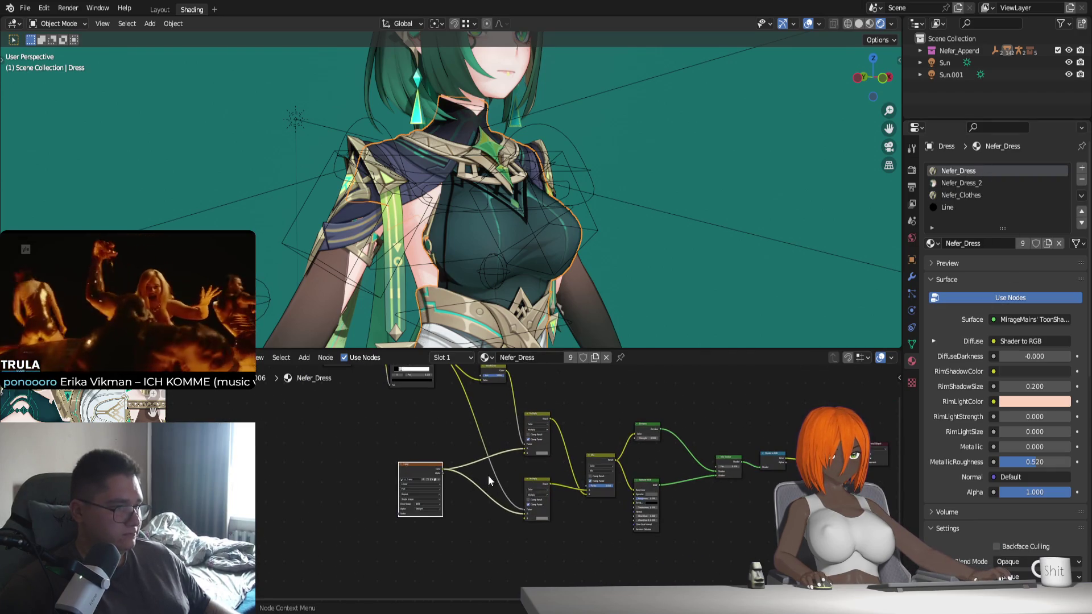
left_click(964, 183)
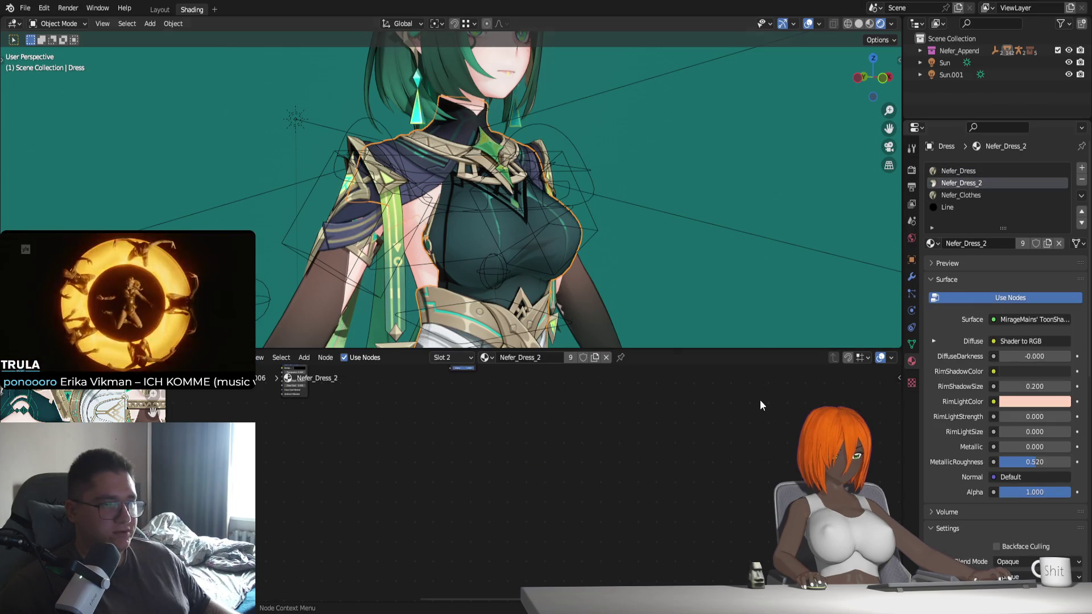
key("Home")
Box-select and delete the duplicate upper node tree, then select all remaining nodes
mouse_move(422, 393)
left_mouse_down()
mouse_move(660, 478)
mouse_move(645, 514)
left_mouse_up()
key("x")
left_click(645, 514)
key("a")
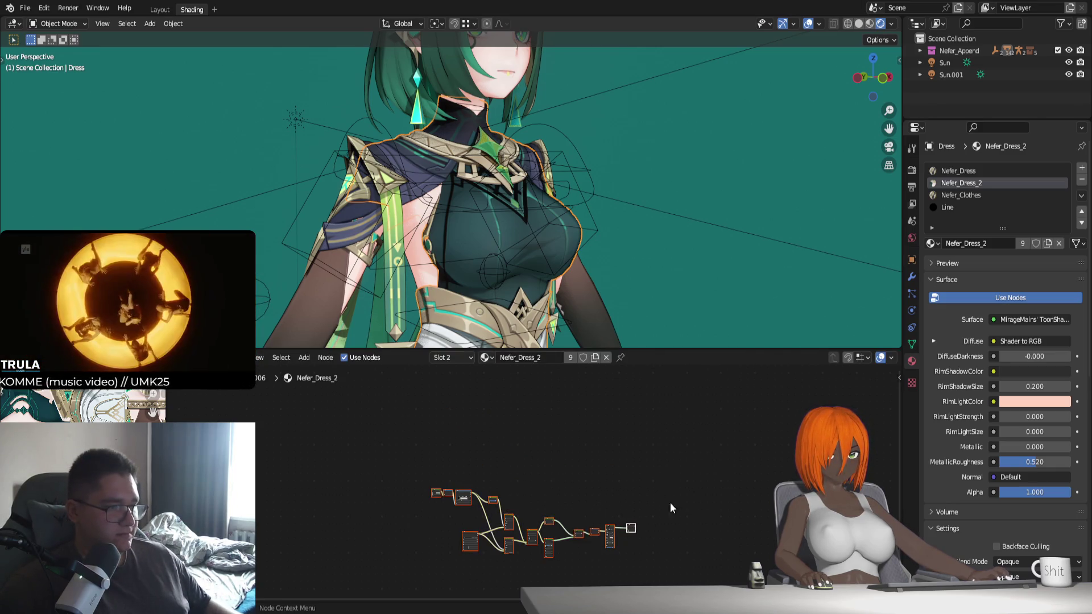
scroll(569, 514, "up", 2)
scroll(455, 530, "up", 2)
scroll(455, 530, "up", 2)
scroll(567, 223, "up", 2)
scroll(568, 223, "up", 1)
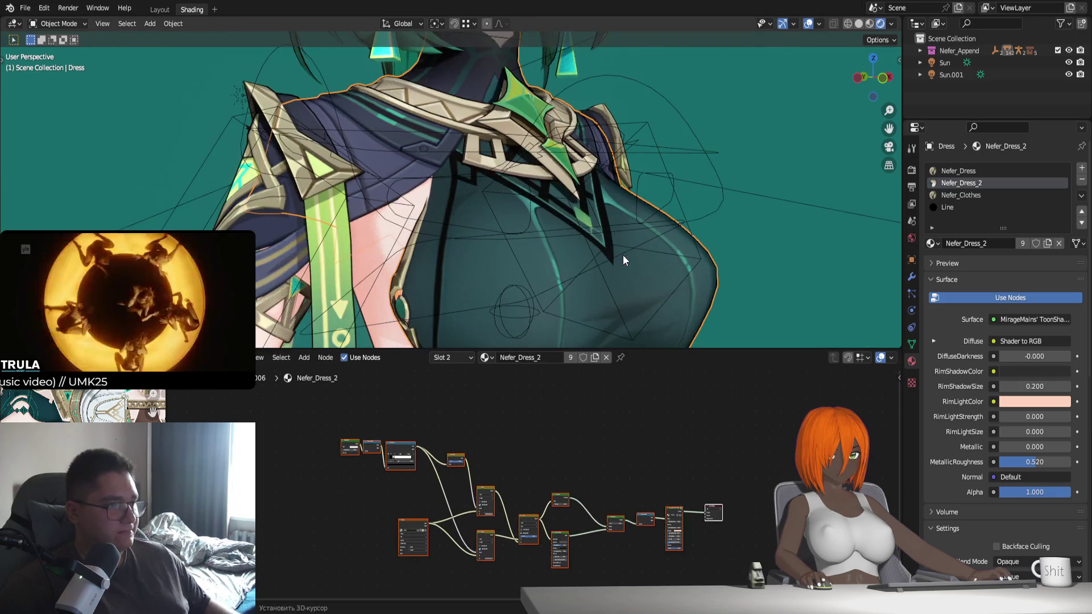
scroll(622, 254, "up", 2)
scroll(592, 217, "up", 2)
scroll(585, 219, "down", 3)
mouse_move(585, 218)
middle_mouse_down()
mouse_move(561, 264)
mouse_move(548, 259)
middle_mouse_up()
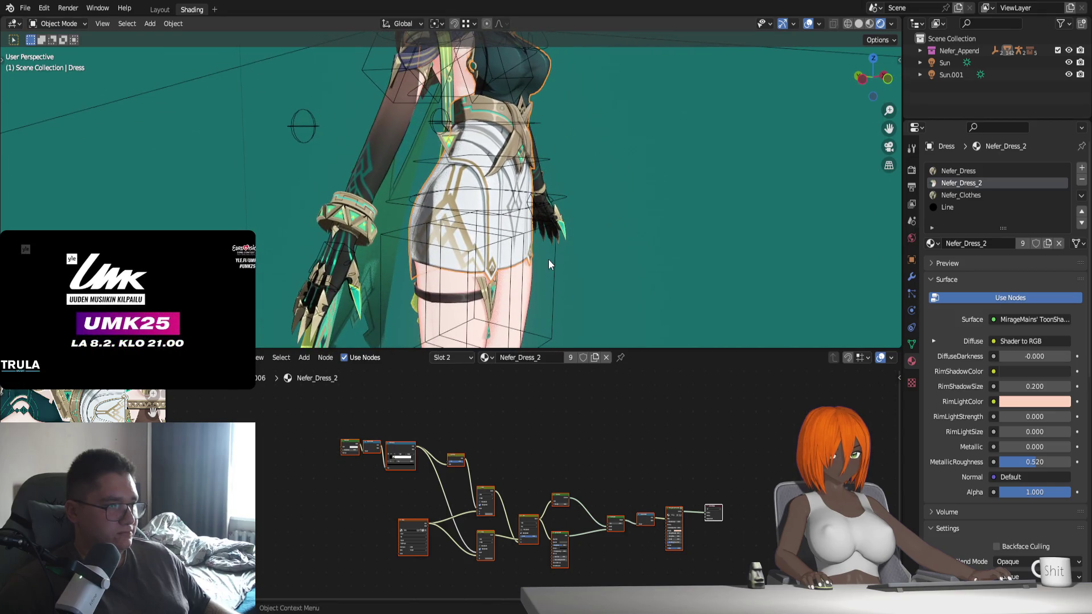
Delete the Sun.001 light via the Outliner, then select the character's face
left_click(950, 74)
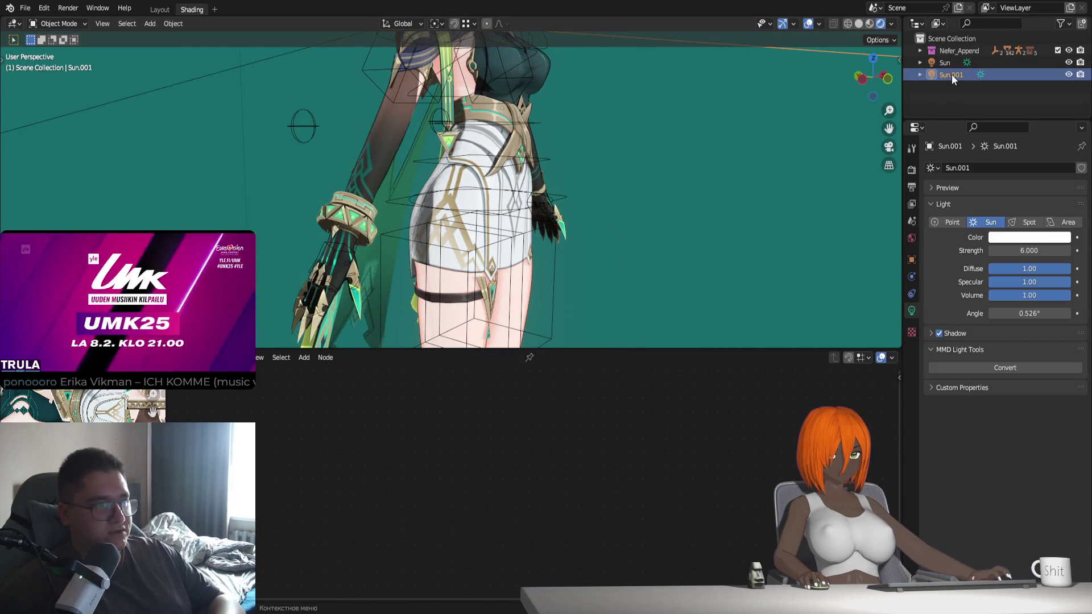
key("Delete")
mouse_move(864, 148)
middle_mouse_down()
mouse_move(591, 258)
mouse_move(574, 225)
mouse_move(535, 205)
middle_mouse_up()
scroll(590, 258, "up", 1)
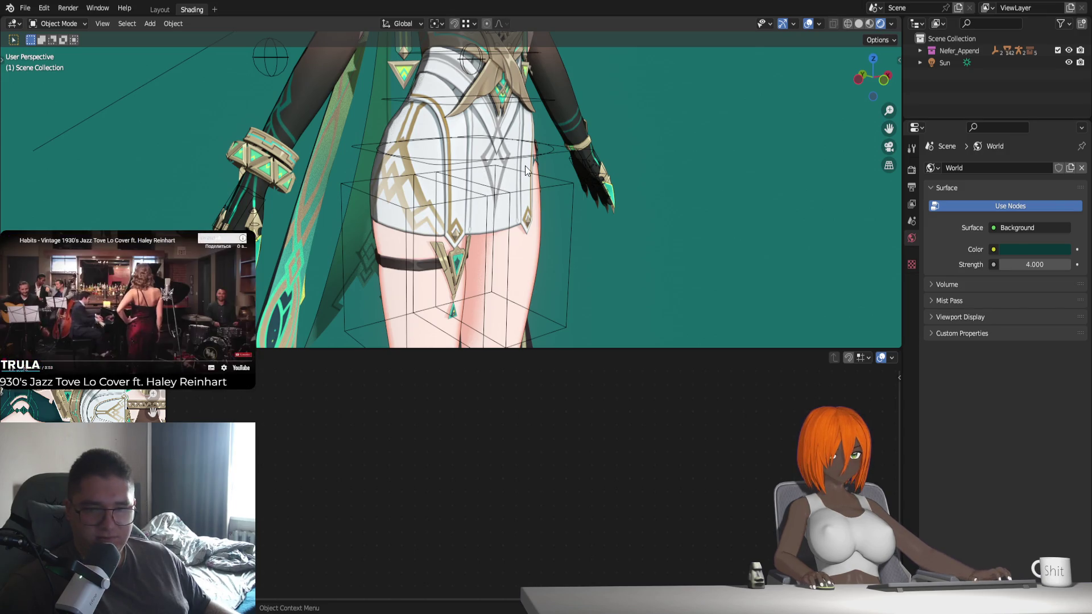
mouse_move(524, 165)
middle_mouse_down()
mouse_move(543, 223)
mouse_move(558, 214)
mouse_move(555, 233)
mouse_move(520, 227)
mouse_move(561, 229)
mouse_move(563, 147)
mouse_move(573, 243)
mouse_move(559, 239)
middle_mouse_up()
left_click(501, 167)
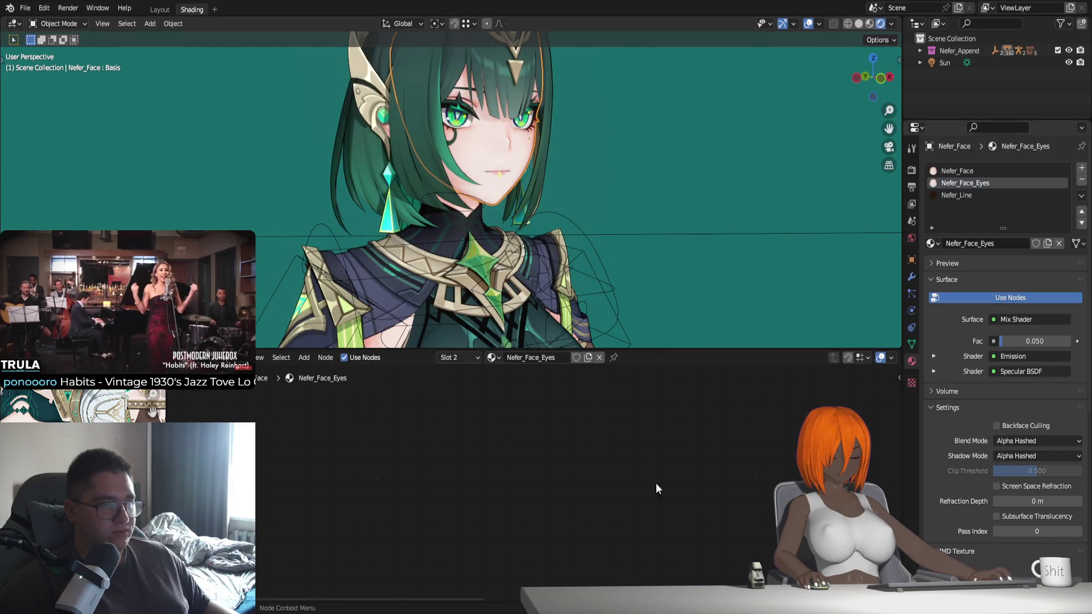
Delete the small loose node on the left of the Nefer_Face_Eyes node tree
key("Home")
left_click(402, 493)
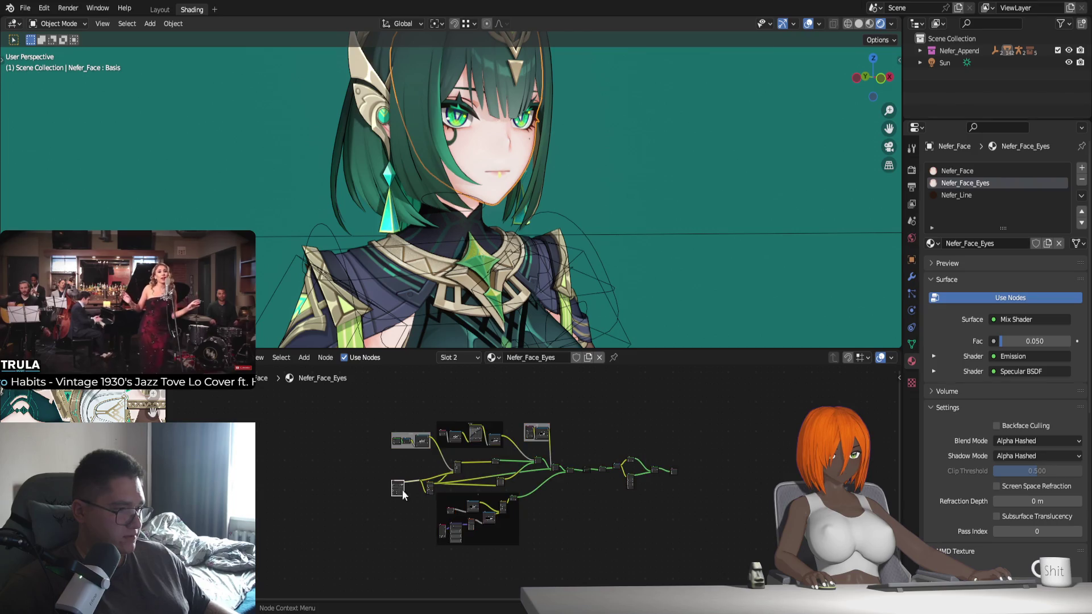
scroll(402, 493, "up", 5)
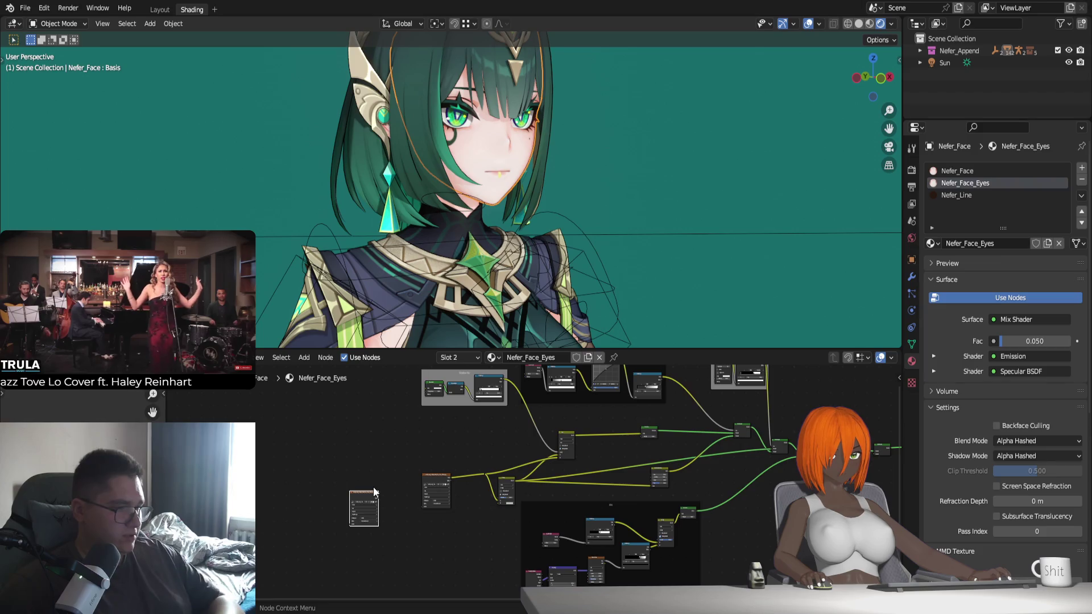
key("x")
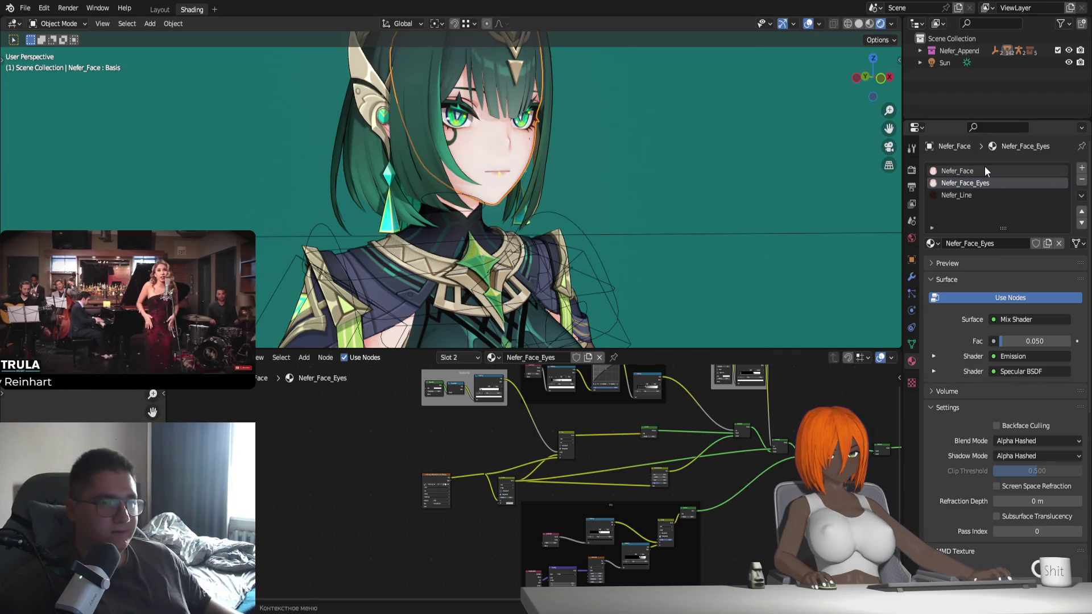
scroll(569, 501, "down", 3)
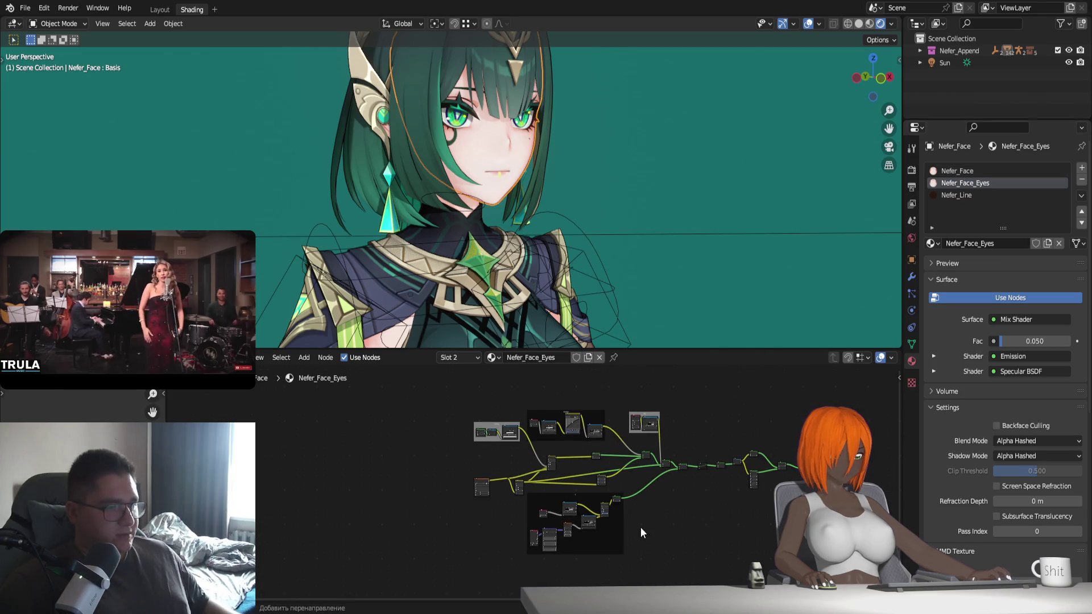
middle_click_drag(640, 533, 611, 504)
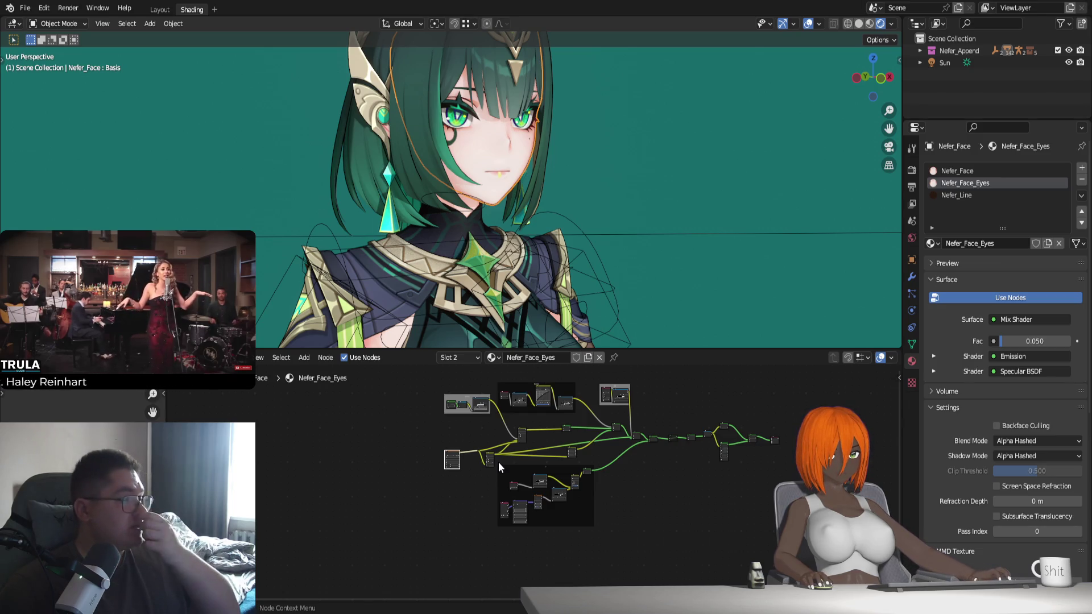
On the hair material, duplicate a texture node and then delete the copy
left_click(533, 122)
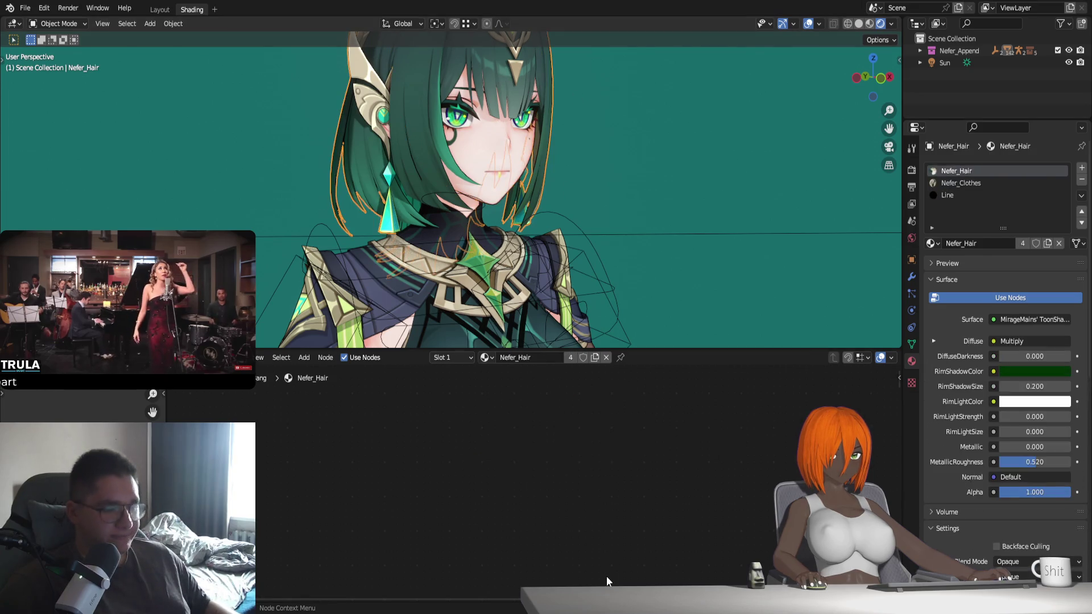
scroll(541, 547, "up", 5)
left_click(399, 464)
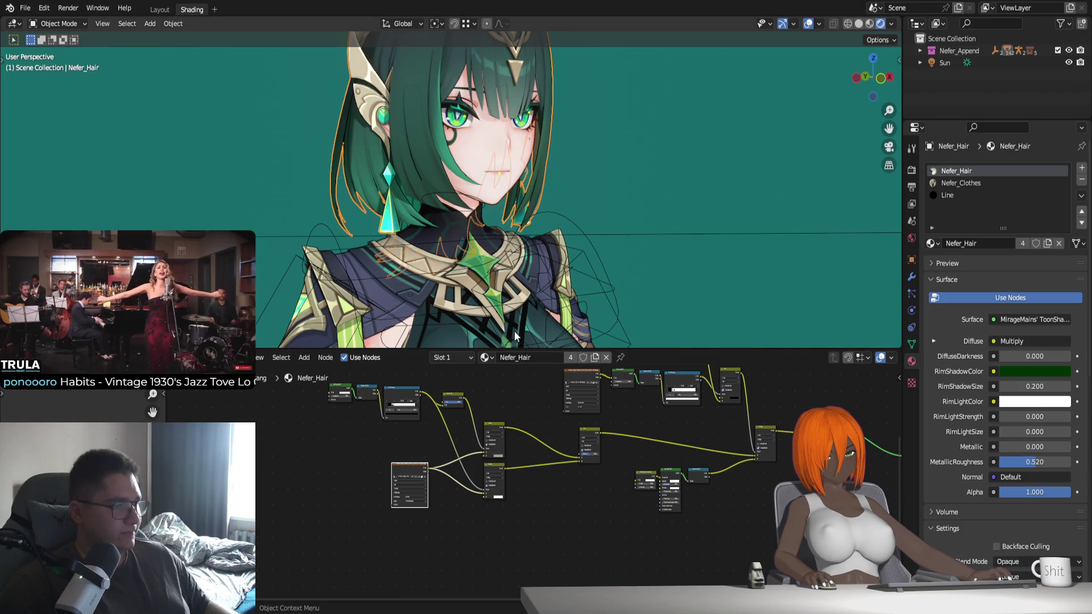
key("shift+d")
left_click(364, 466)
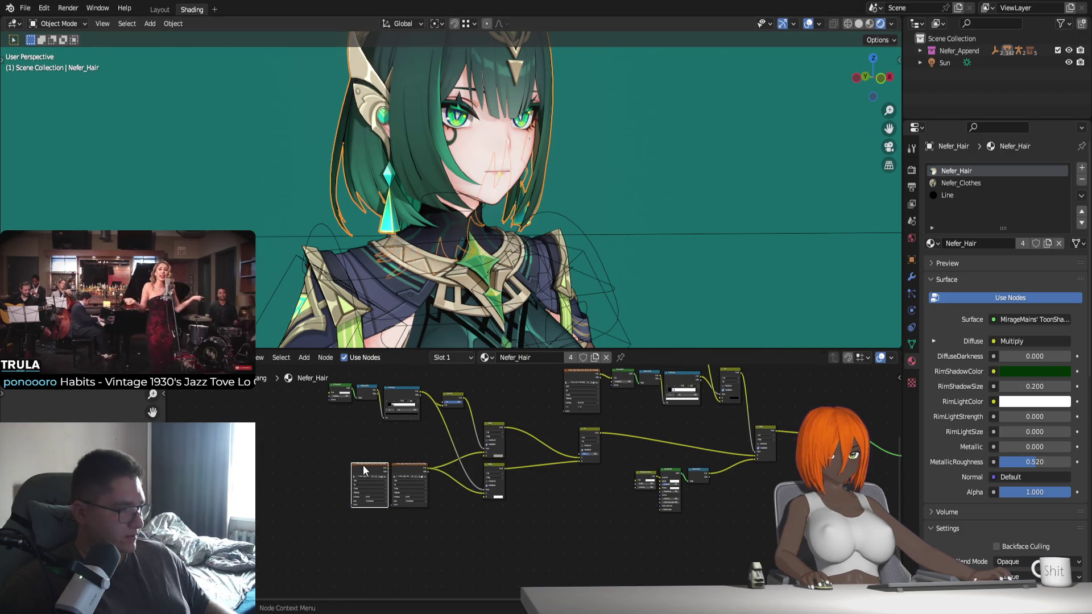
key("Delete")
scroll(540, 330, "down", 3)
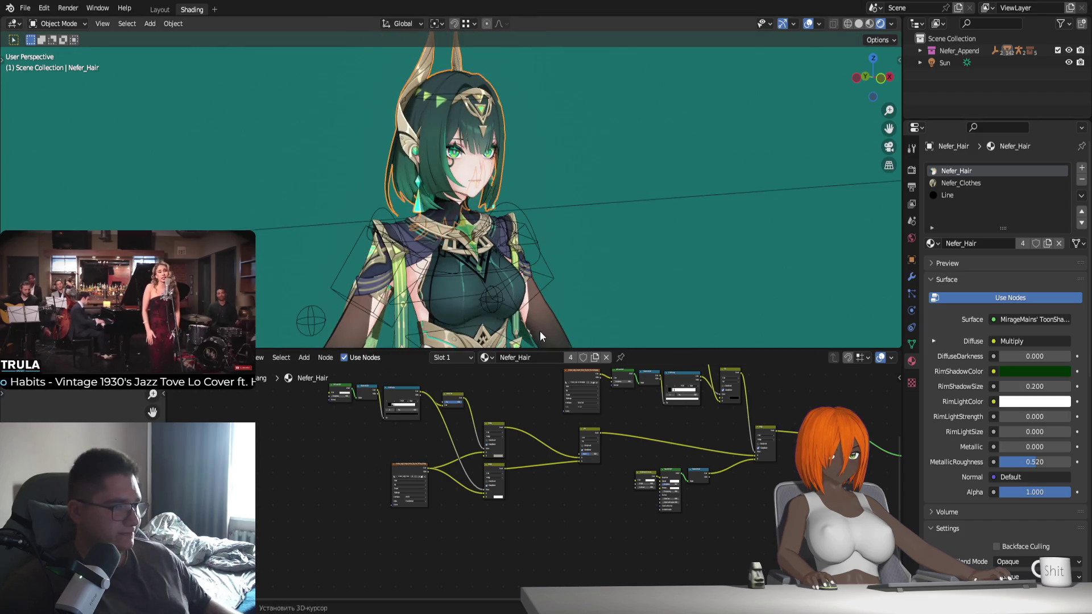
middle_click_drag(540, 331, 489, 274)
Delete the unconnected node from the dress material
left_click(473, 275)
key("Home")
mouse_move(585, 513)
middle_mouse_down()
mouse_move(482, 514)
mouse_move(523, 497)
middle_mouse_up()
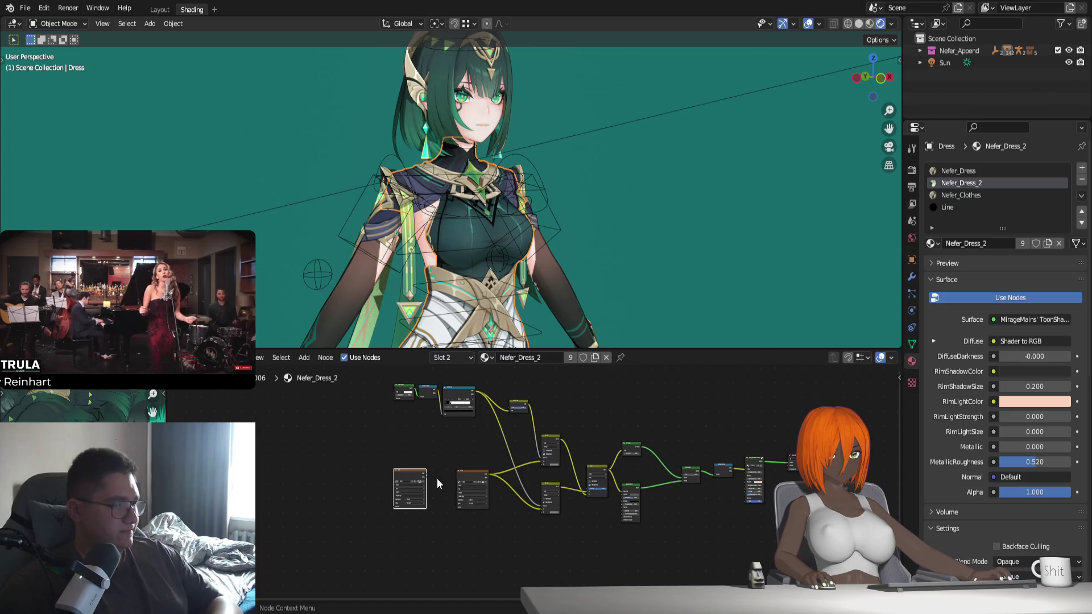
key("x")
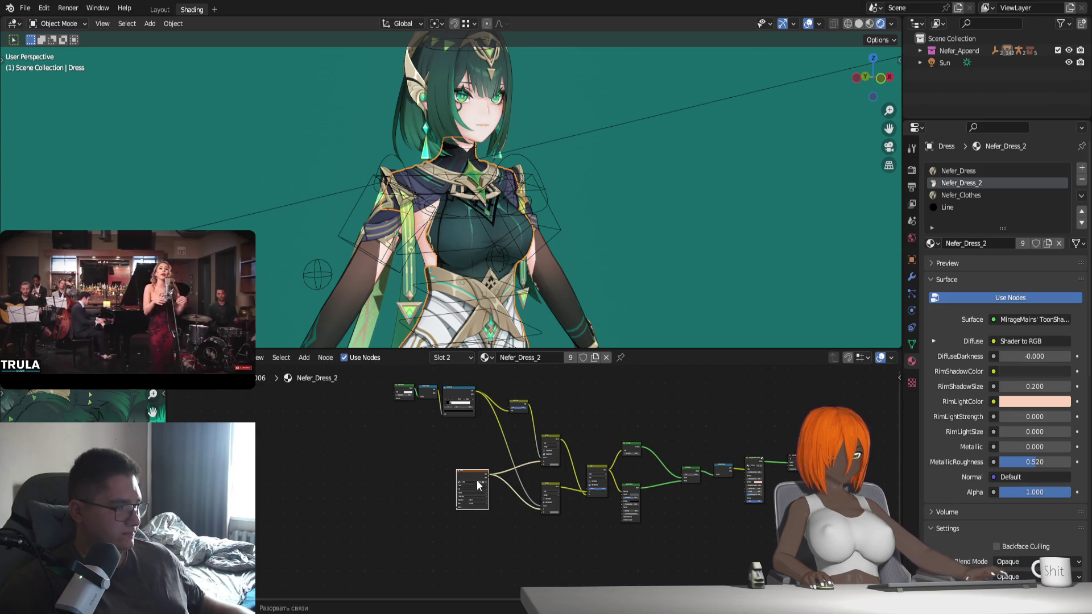
Delete the middle Image Texture node from the Nefer_Hair material
left_click(473, 85)
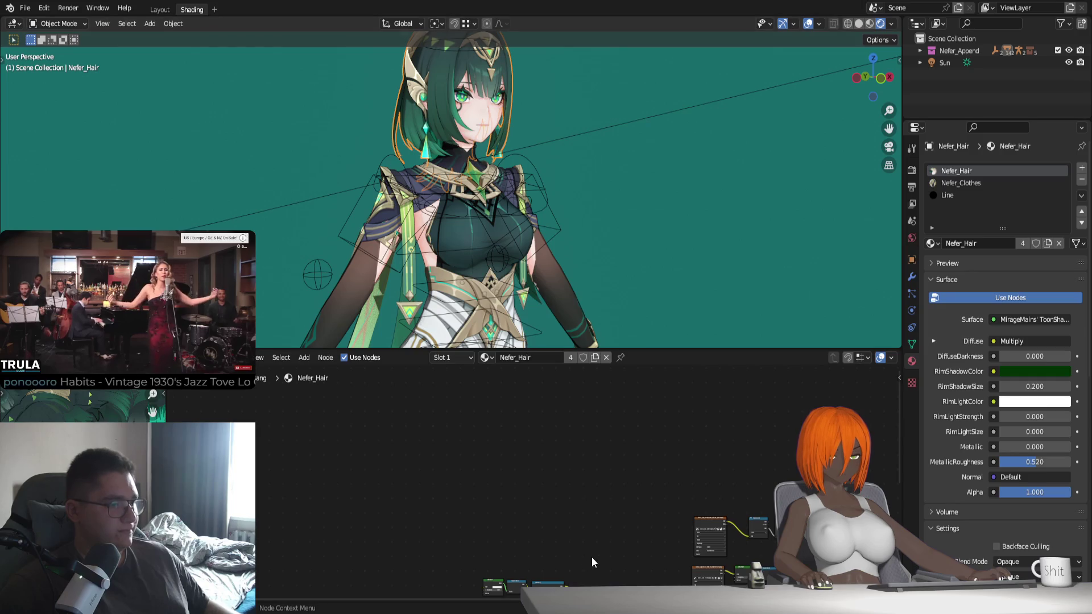
key("Home")
scroll(498, 470, "up", 1)
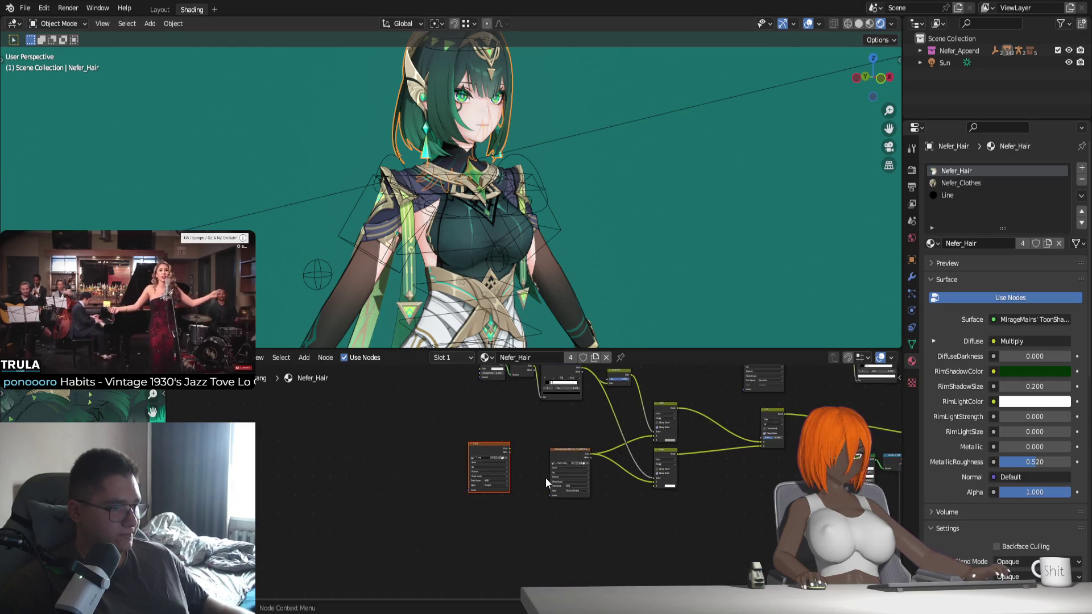
scroll(545, 477, "up", 1)
left_click(560, 453)
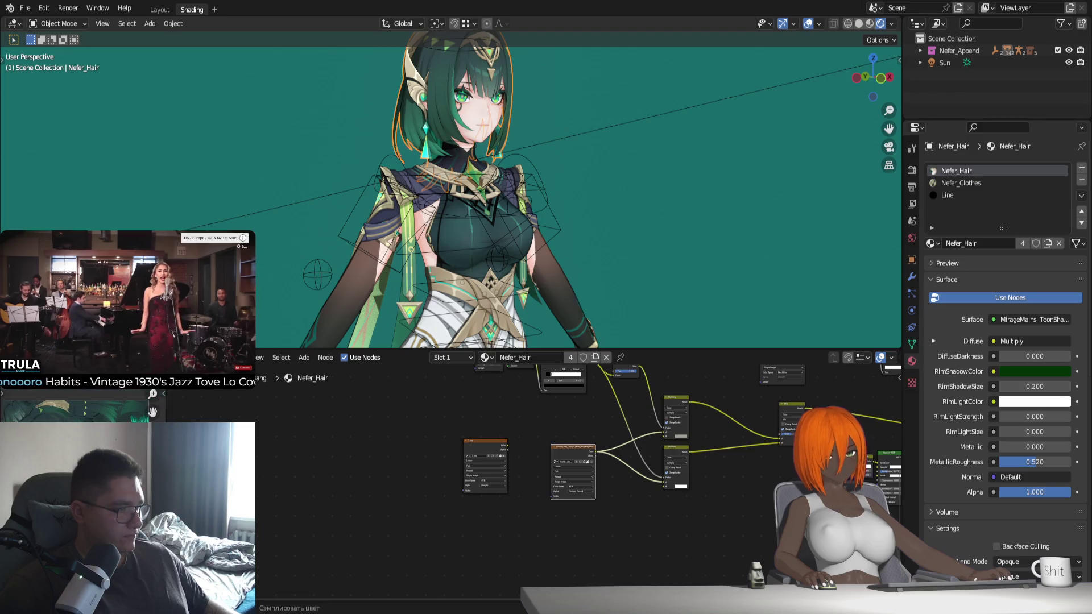
left_click(485, 445)
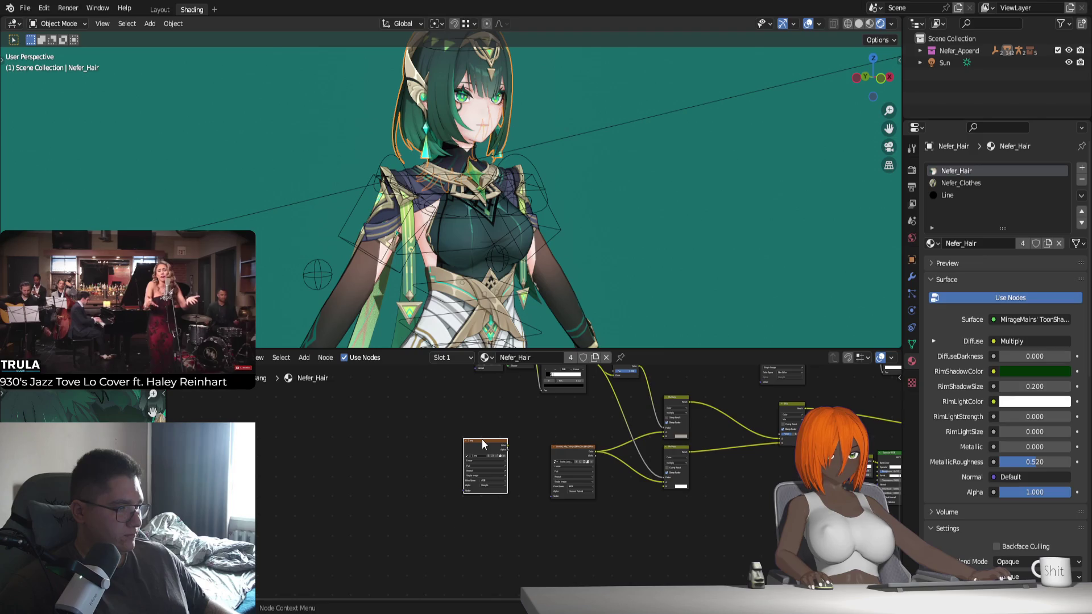
left_click(564, 452)
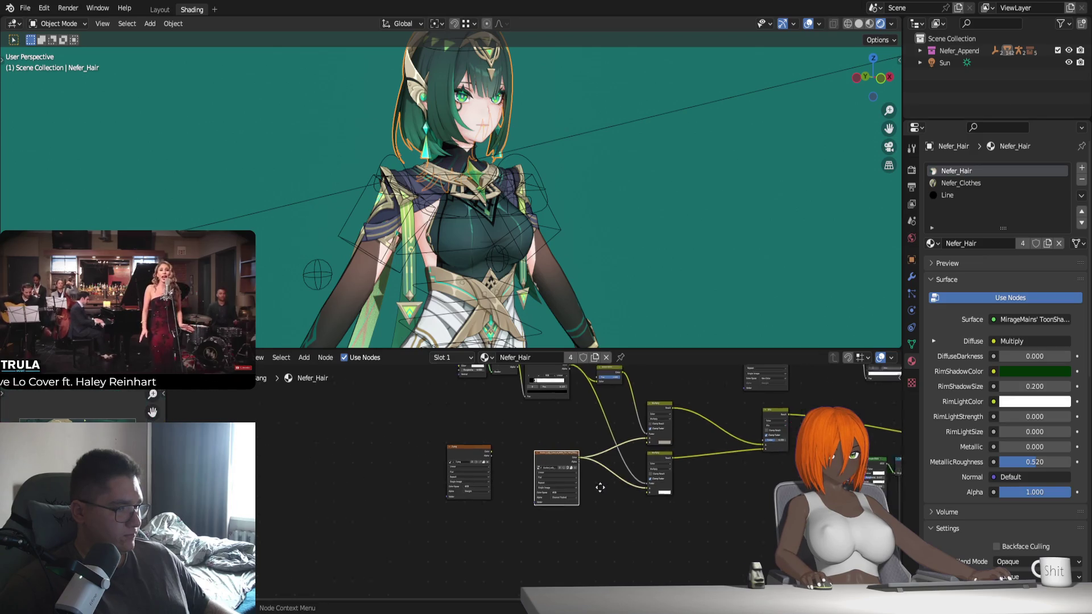
scroll(341, 529, "down", 1)
scroll(341, 529, "down", 1)
scroll(398, 495, "up", 2)
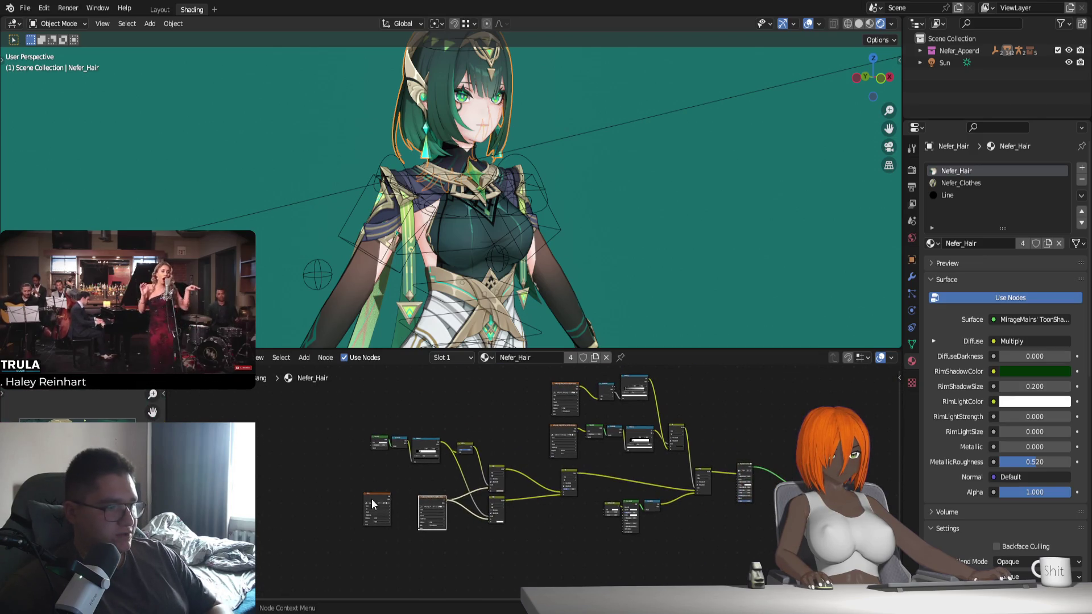
middle_click_drag(364, 478, 523, 505)
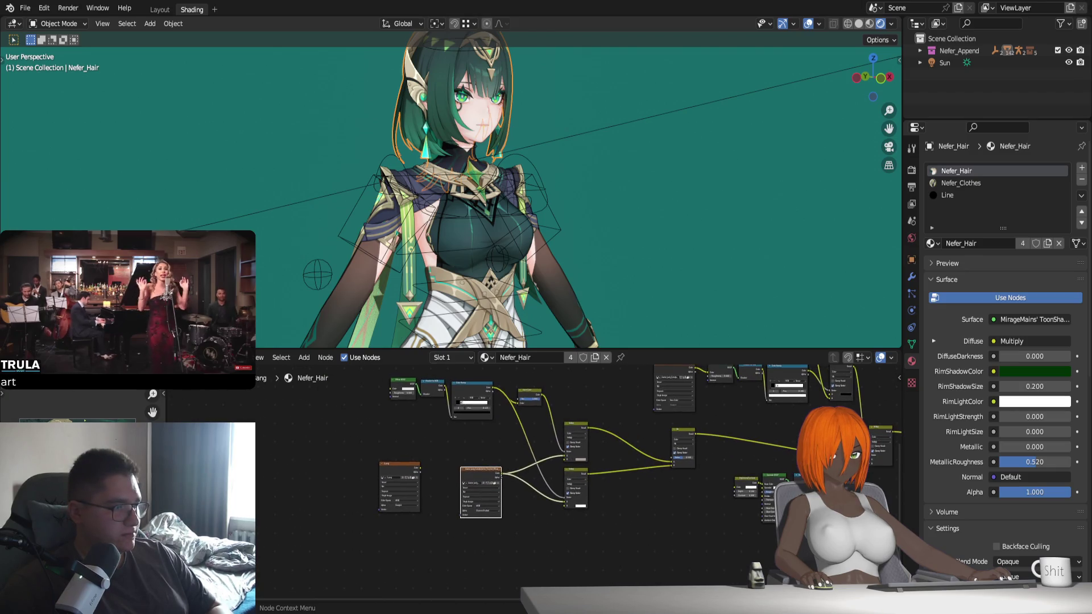
key("x")
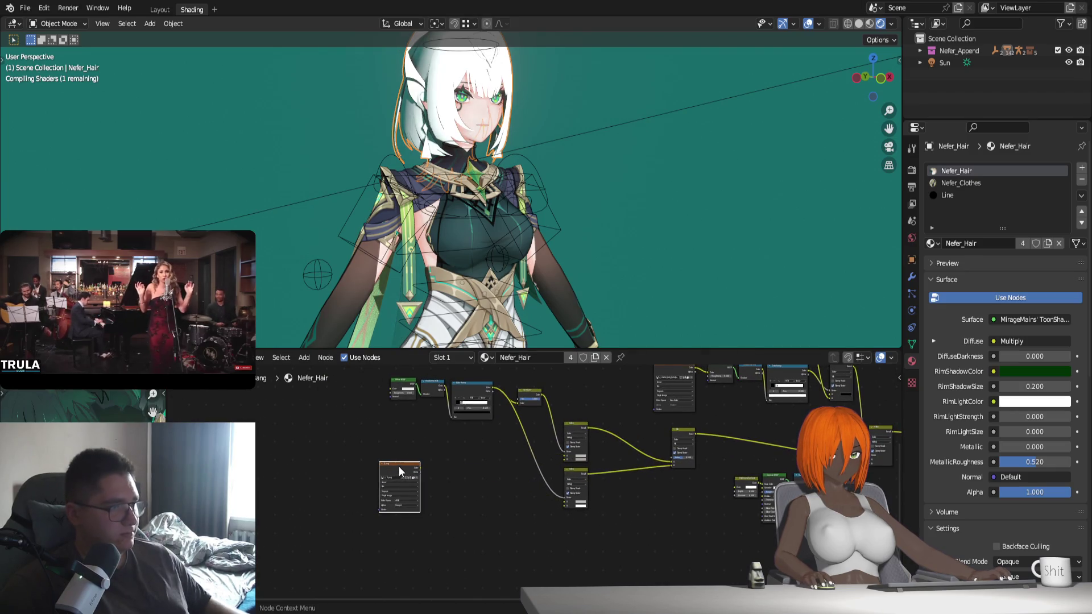
Connect the remaining hair texture's Color into both the lower and upper Multiply nodes
left_click_drag(399, 467, 488, 467)
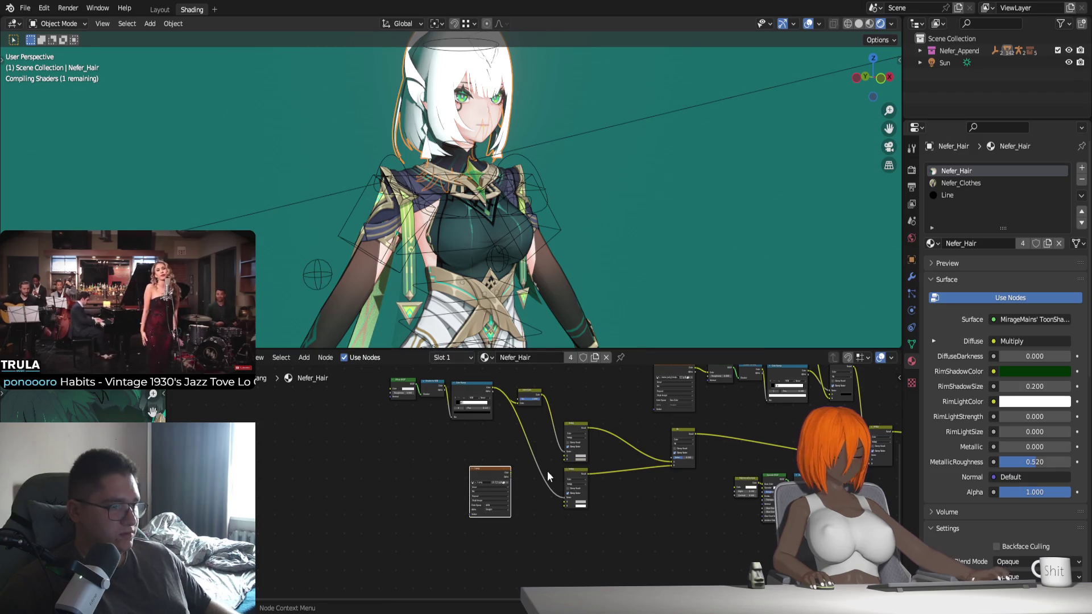
key("h")
scroll(550, 452, "up", 2)
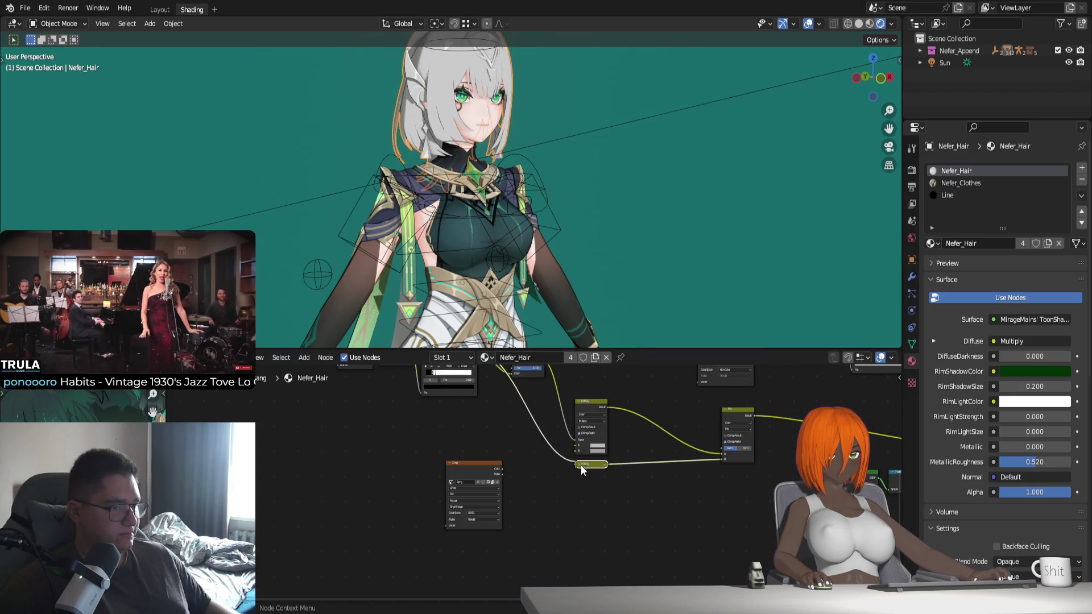
left_click(582, 466)
left_click_drag(501, 469, 575, 507)
left_click(587, 413)
left_click_drag(575, 445, 500, 469)
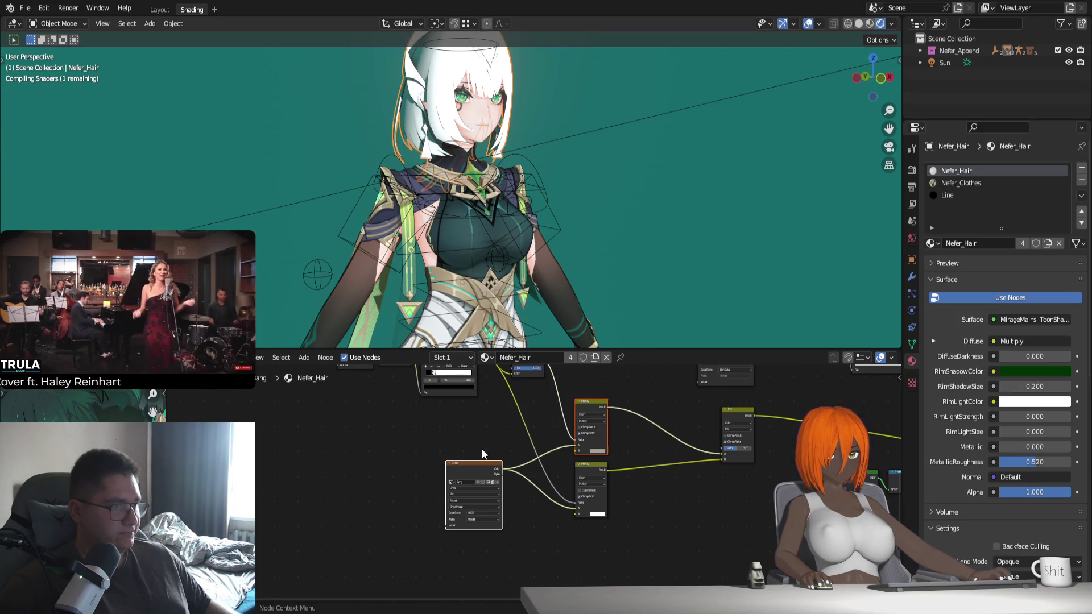
scroll(524, 157, "up", 2)
scroll(511, 281, "up", 2)
scroll(511, 281, "up", 2)
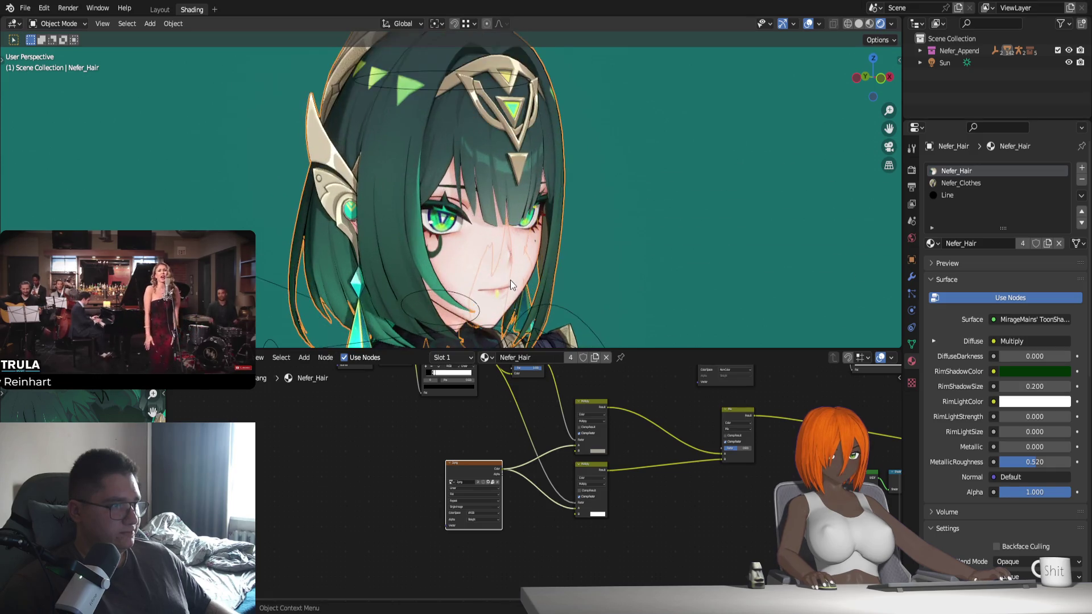
mouse_move(505, 278)
middle_mouse_down()
mouse_move(618, 245)
mouse_move(498, 267)
middle_mouse_up()
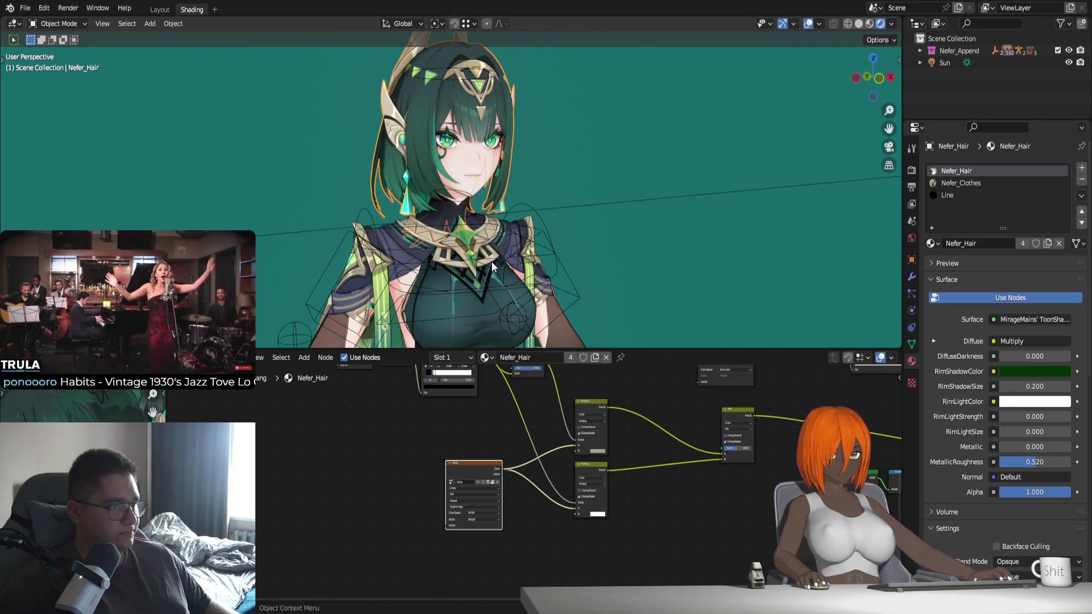
scroll(498, 264, "down", 2)
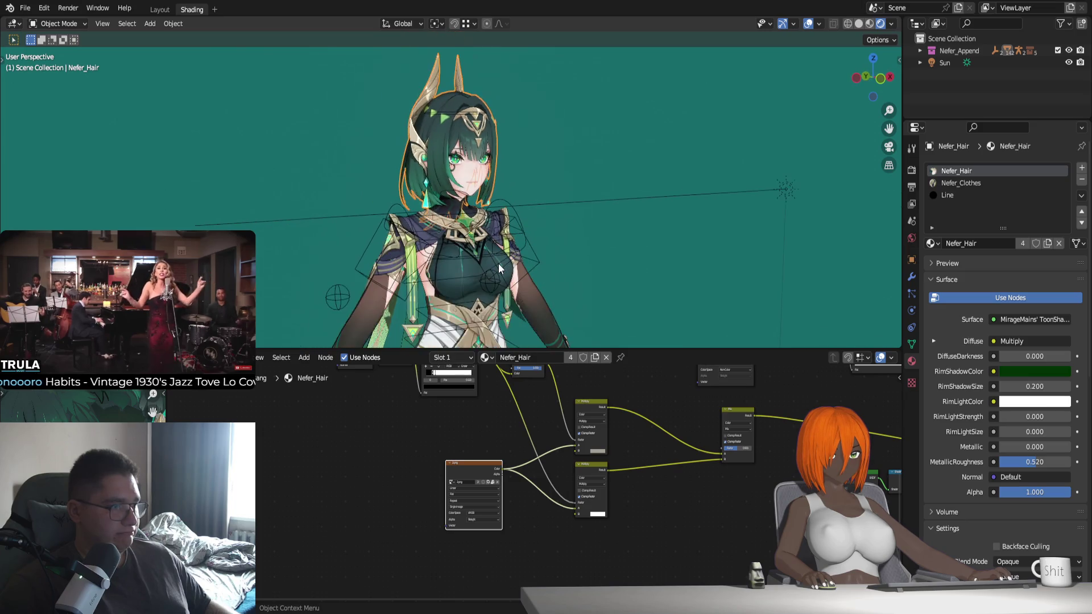
scroll(499, 264, "down", 2)
scroll(571, 251, "down", 1)
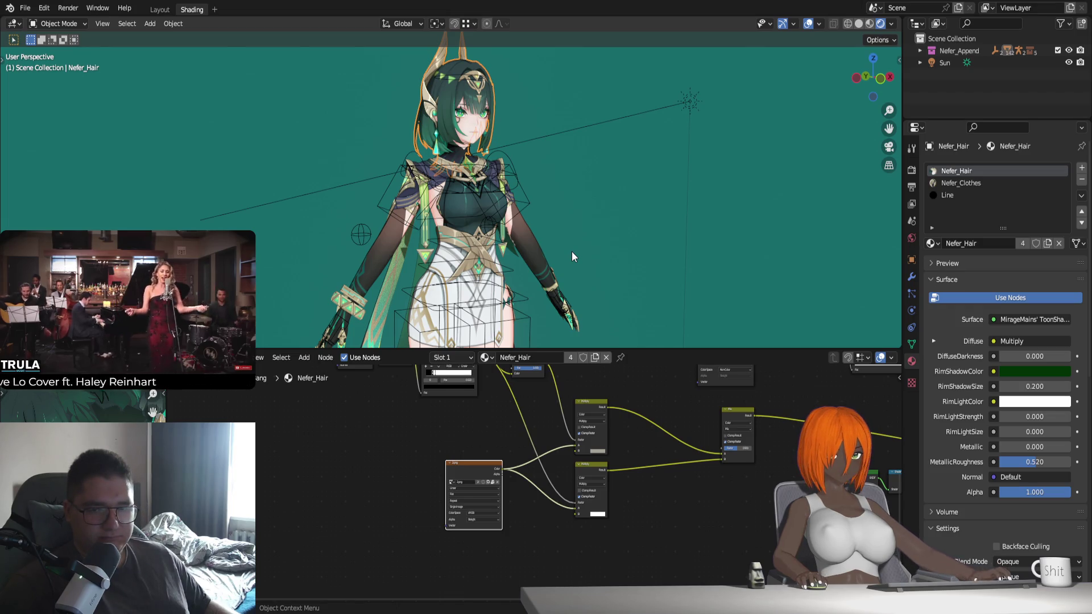
mouse_move(569, 251)
middle_mouse_down()
mouse_move(517, 250)
mouse_move(619, 256)
mouse_move(516, 243)
mouse_move(532, 253)
middle_mouse_up()
scroll(534, 439, "down", 3)
scroll(506, 435, "down", 1)
scroll(559, 450, "down", 1)
middle_click_drag(559, 450, 479, 451)
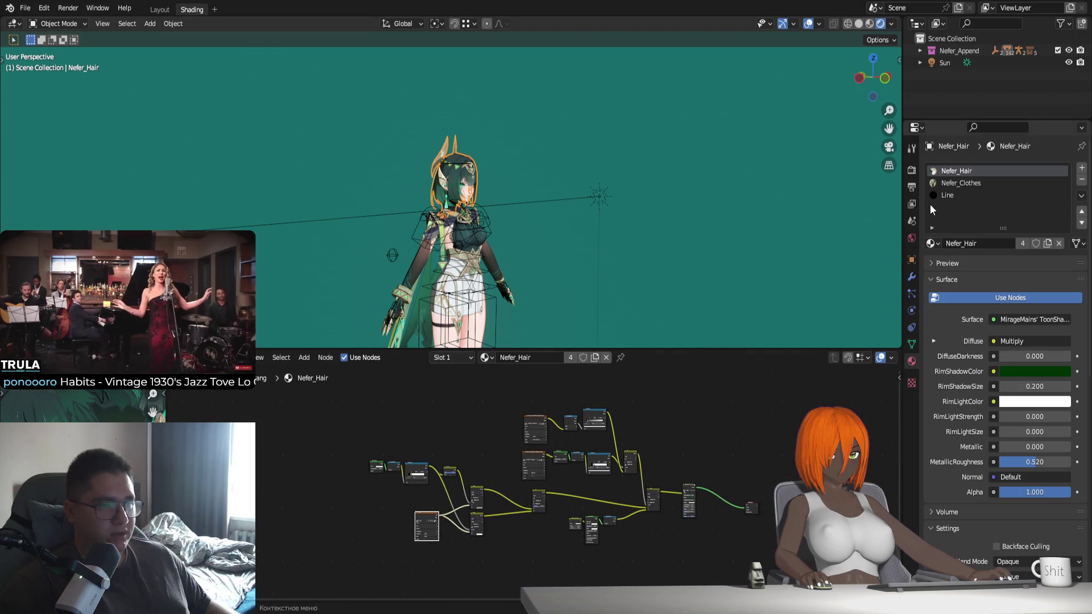
left_click(961, 183)
Inspect the Nefer_Clothes skirt up close from a low side angle
mouse_move(603, 250)
middle_mouse_down()
mouse_move(546, 237)
mouse_move(564, 250)
mouse_move(643, 251)
mouse_move(473, 263)
middle_mouse_up()
scroll(536, 225, "up", 3)
scroll(536, 226, "up", 2)
scroll(568, 254, "up", 2)
scroll(510, 256, "up", 1)
scroll(510, 256, "up", 4)
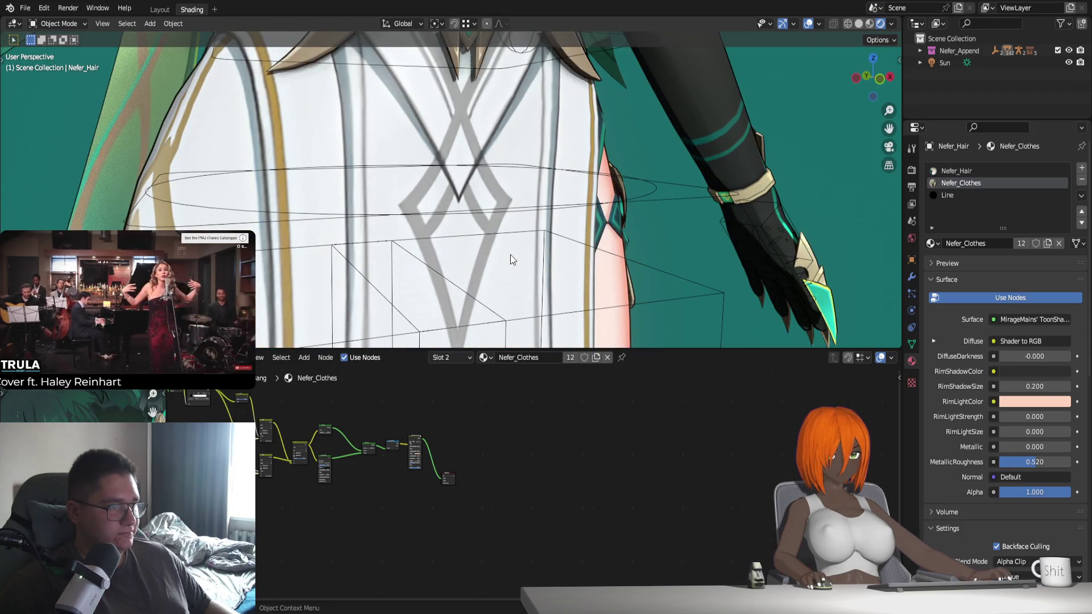
Zoom back out to the full character and switch to the Layout workspace
scroll(511, 260, "down", 2)
scroll(510, 260, "down", 1)
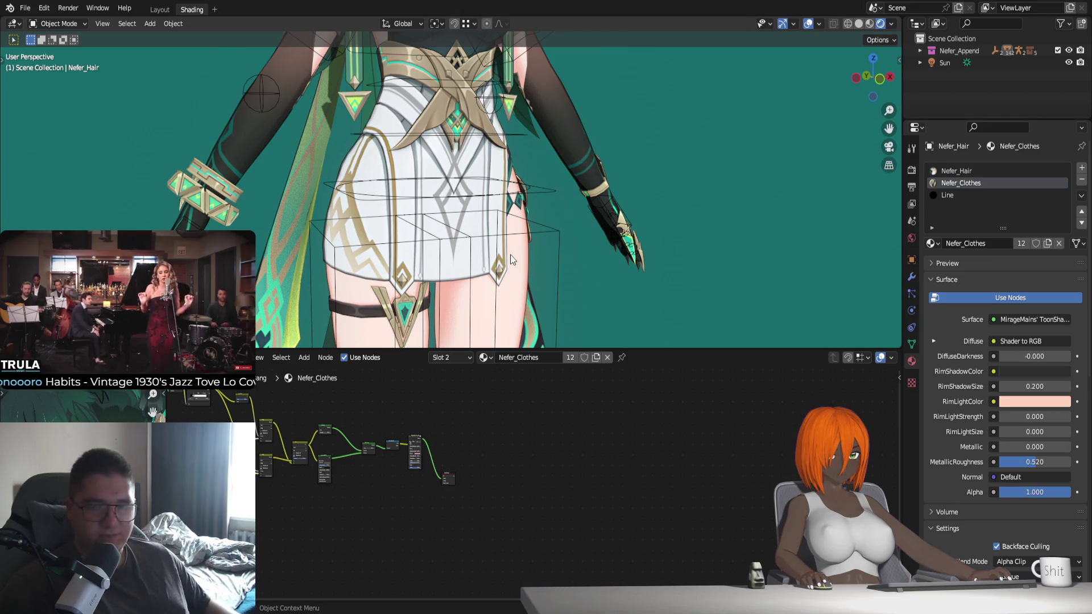
scroll(537, 234, "down", 4)
scroll(521, 222, "down", 2)
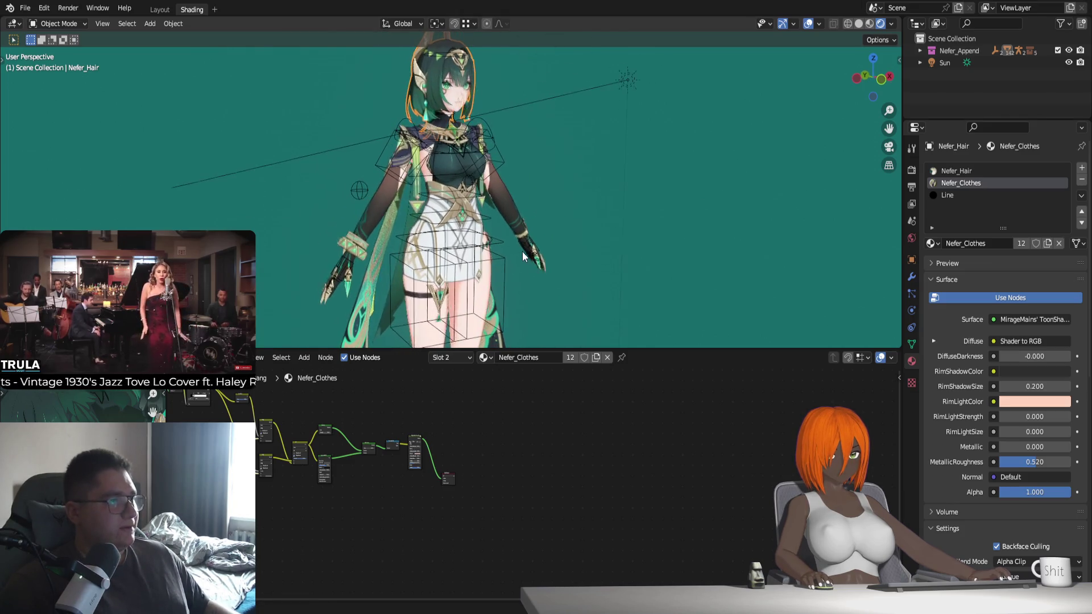
left_click(159, 9)
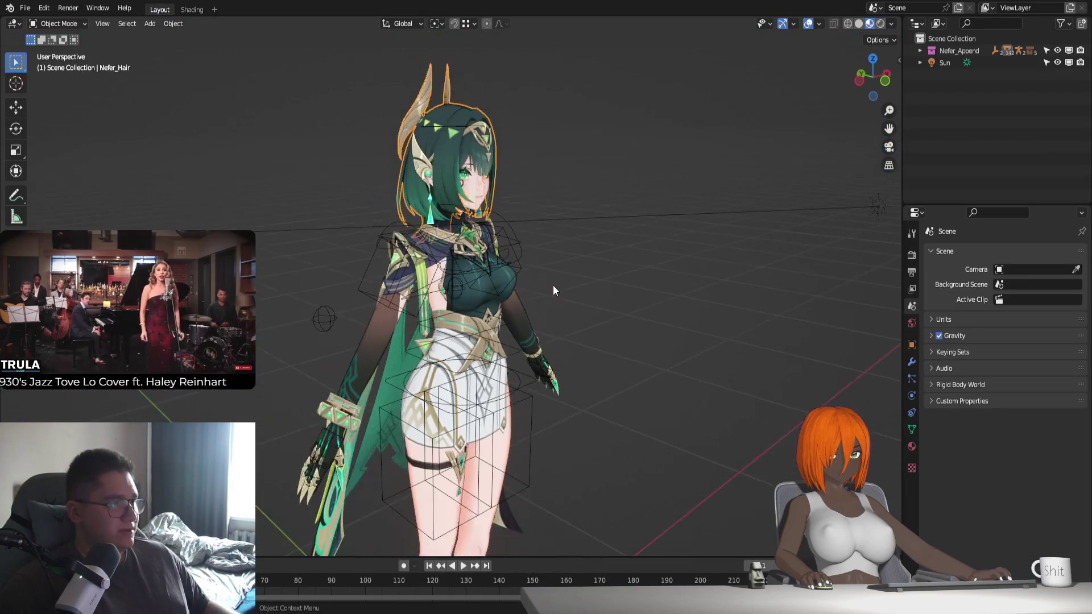
Show the side panel with Simplify+ settings while in Material Preview shading
left_click(858, 23)
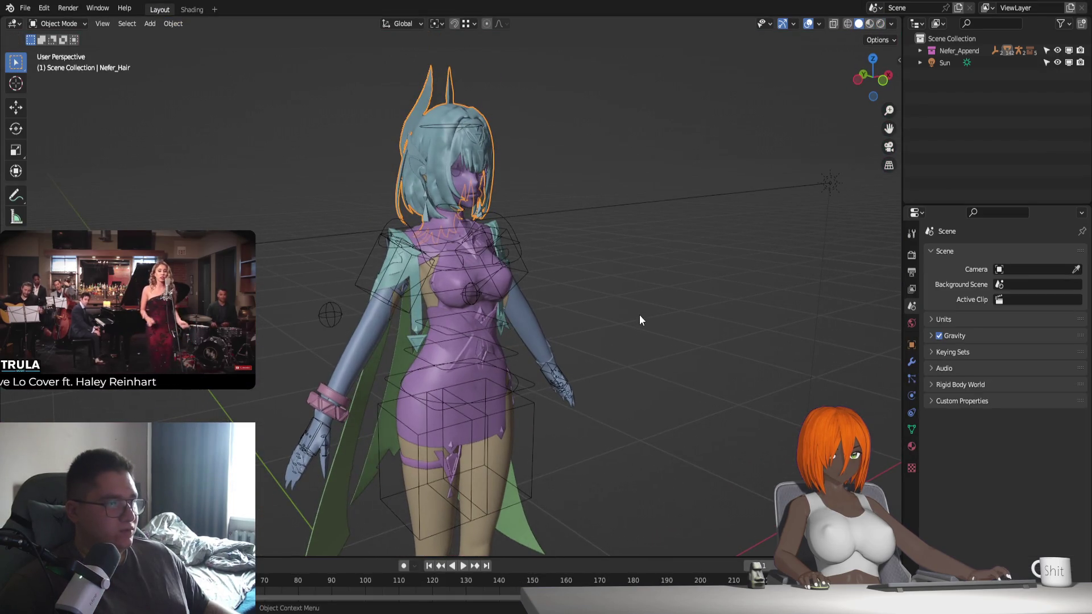
middle_click_drag(639, 315, 643, 313)
key("n")
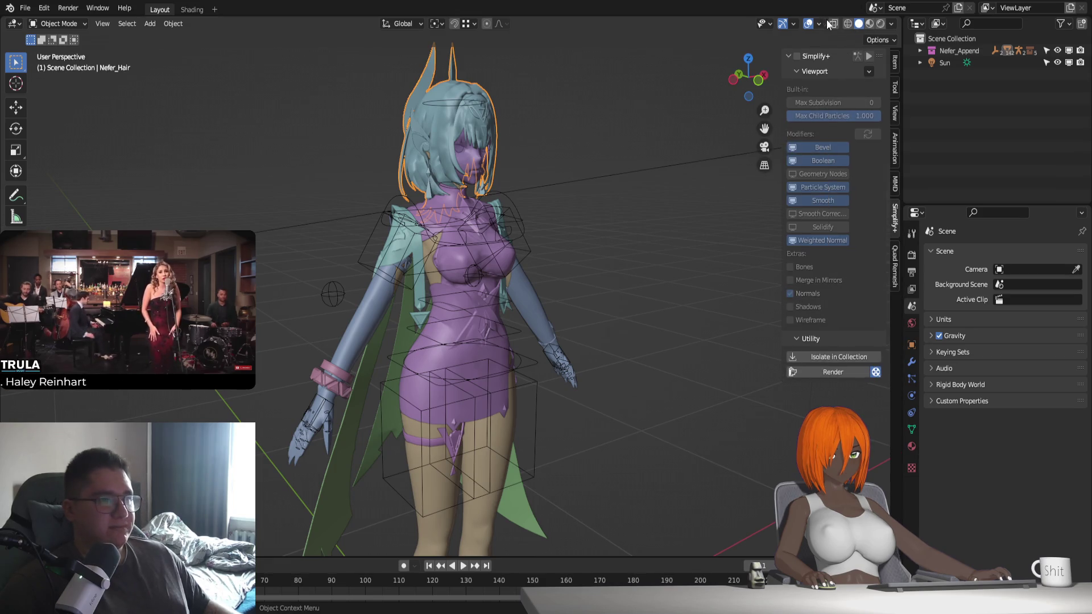
left_click(869, 23)
scroll(633, 170, "up", 2)
scroll(636, 138, "up", 2)
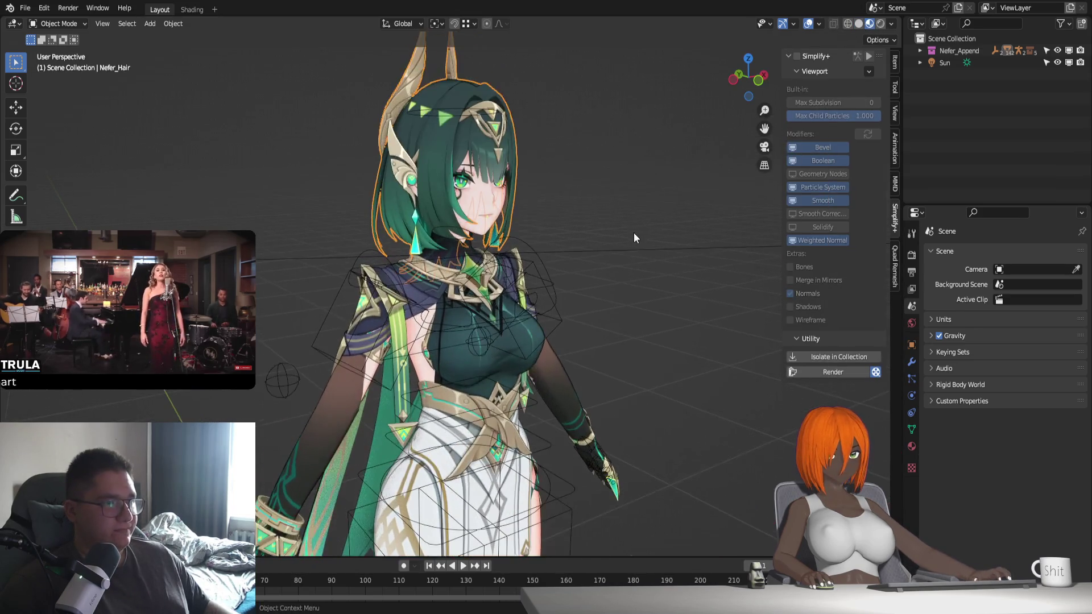
Turn on Simplify+ and play the animation, stopping at frame 40
left_click(799, 55)
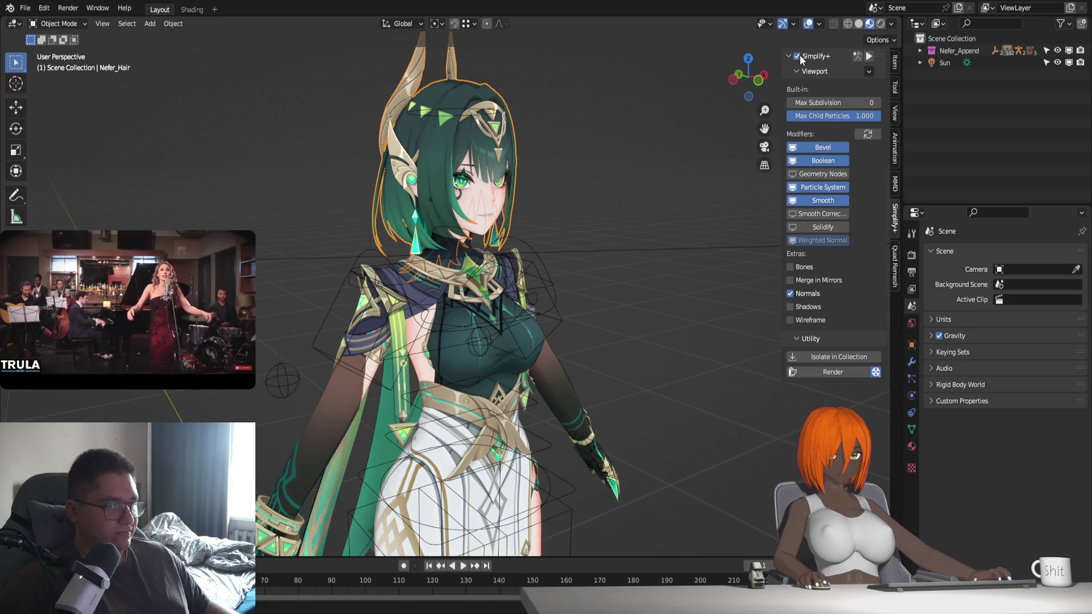
key("space")
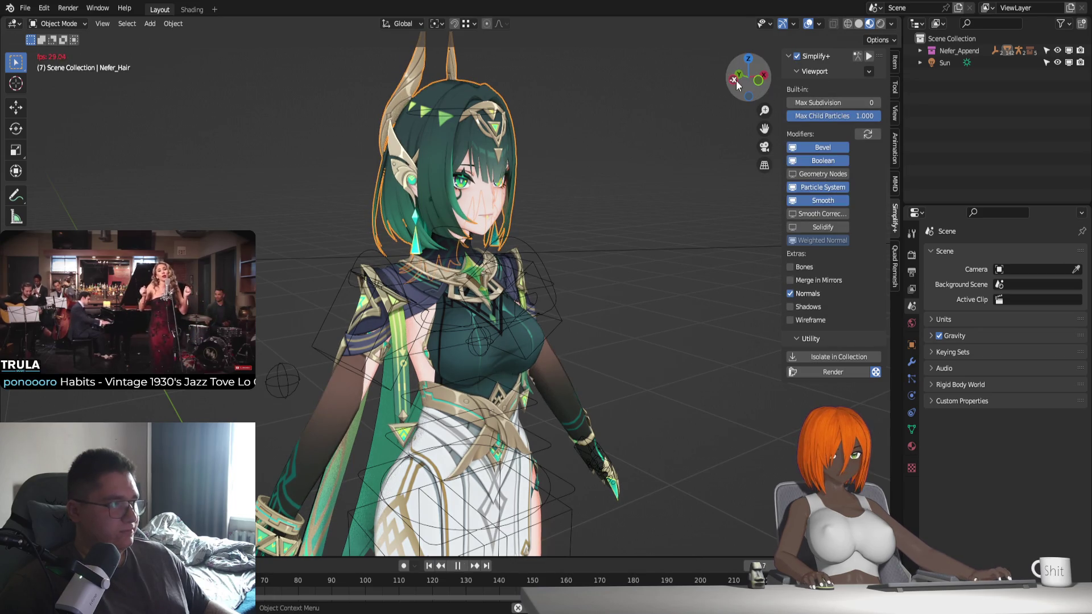
key("space")
Toggle Simplify+ off, on and off again, then orbit around the character
left_click(797, 56)
left_click(797, 55)
left_click(797, 55)
mouse_move(498, 164)
middle_mouse_down()
mouse_move(500, 248)
mouse_move(465, 240)
mouse_move(569, 212)
middle_mouse_up()
Hide the side panel and view the character up close in Solid shading
key("n")
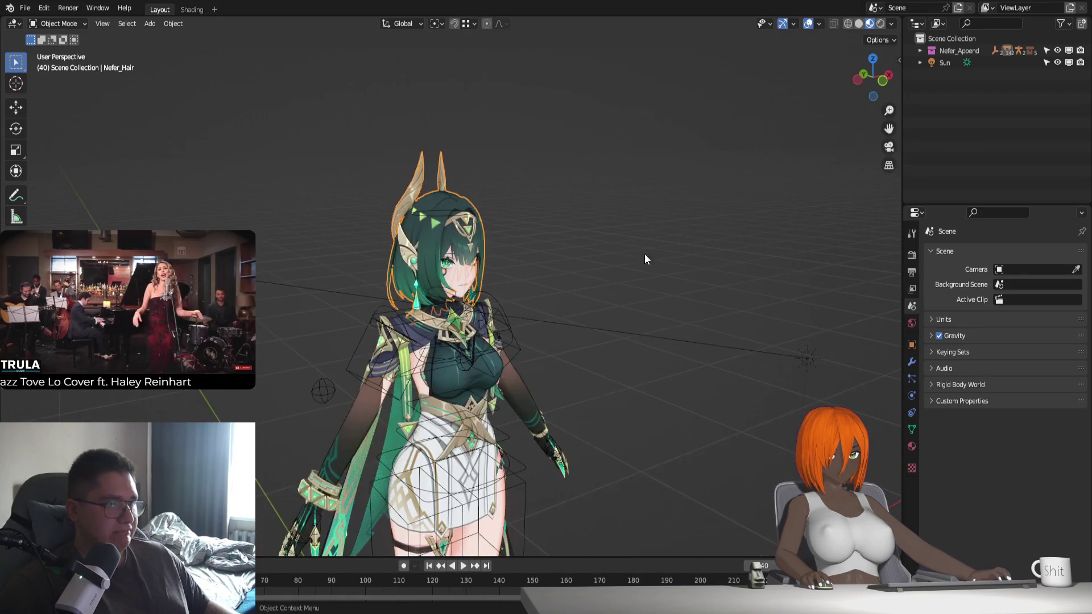
middle_click_drag(644, 259, 652, 266)
left_click(861, 25)
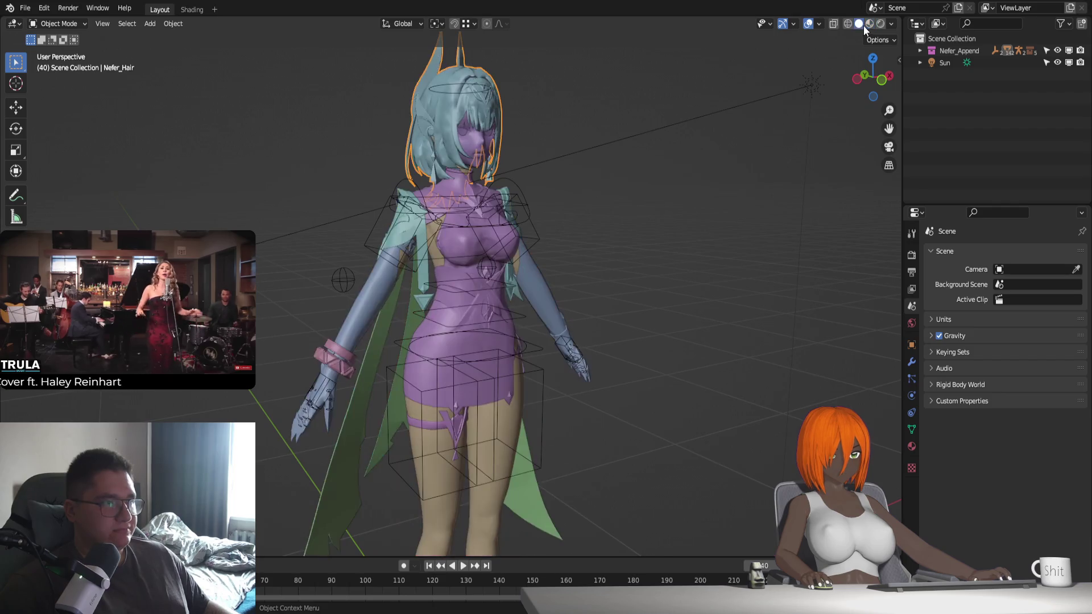
middle_click_drag(582, 127, 603, 129)
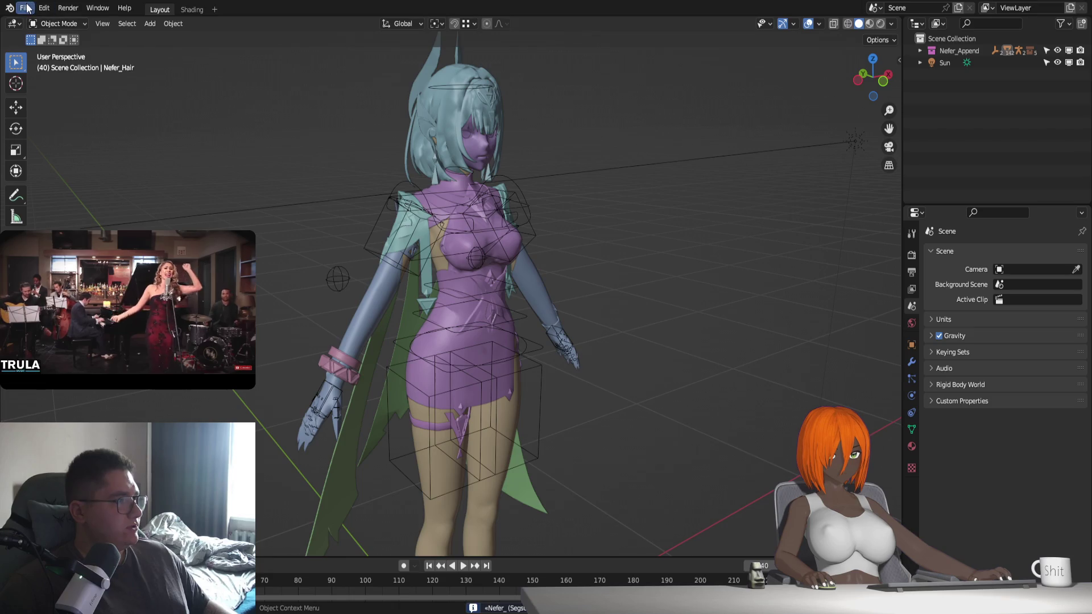
Turn off Automatically Pack Resources under File > External Data
left_click(45, 9)
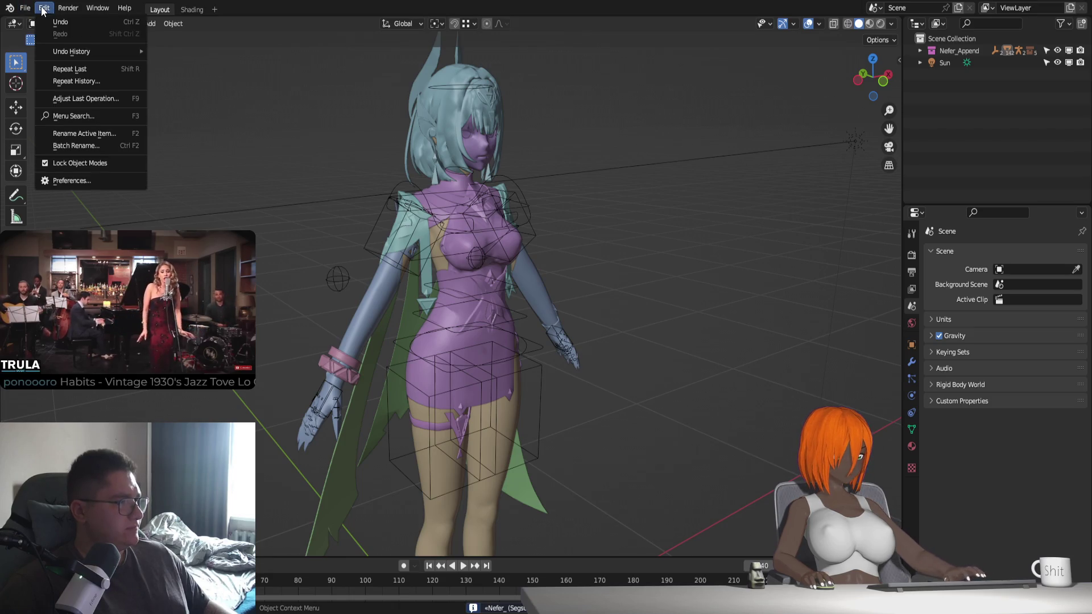
mouse_move(25, 8)
mouse_move(75, 200)
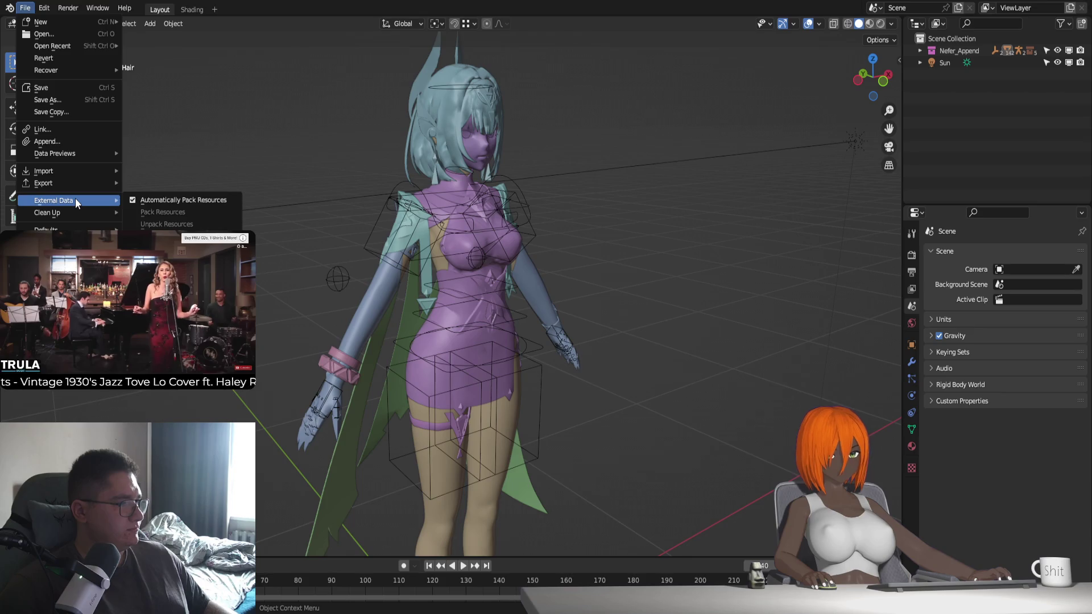
left_click(135, 199)
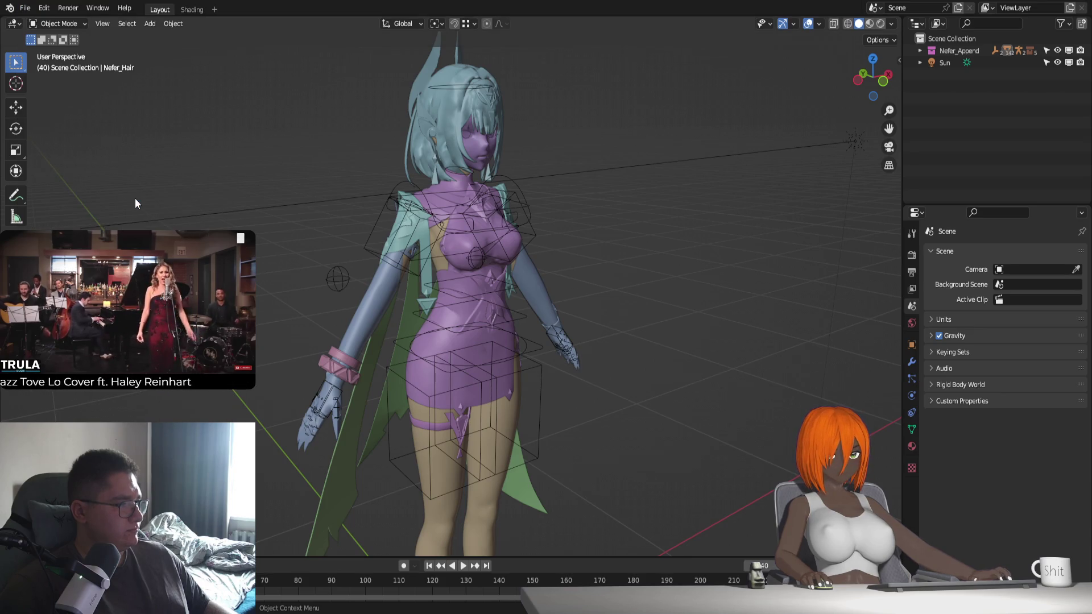
Pack Resources into the .blend (fails on missing Avatar_Tex_Specular_Ramp.png) and save
left_click(25, 8)
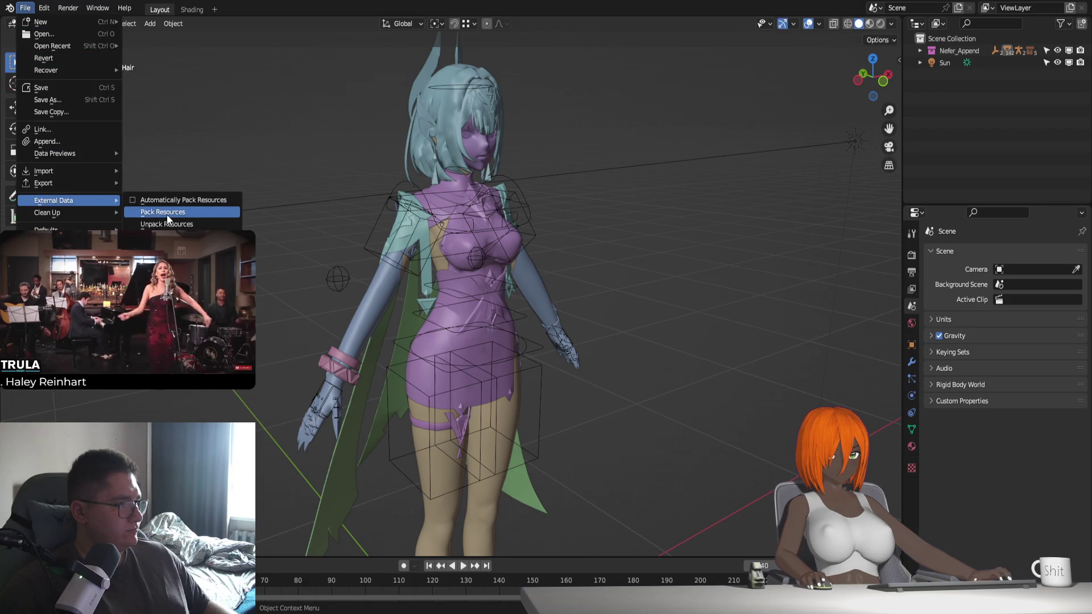
left_click(167, 213)
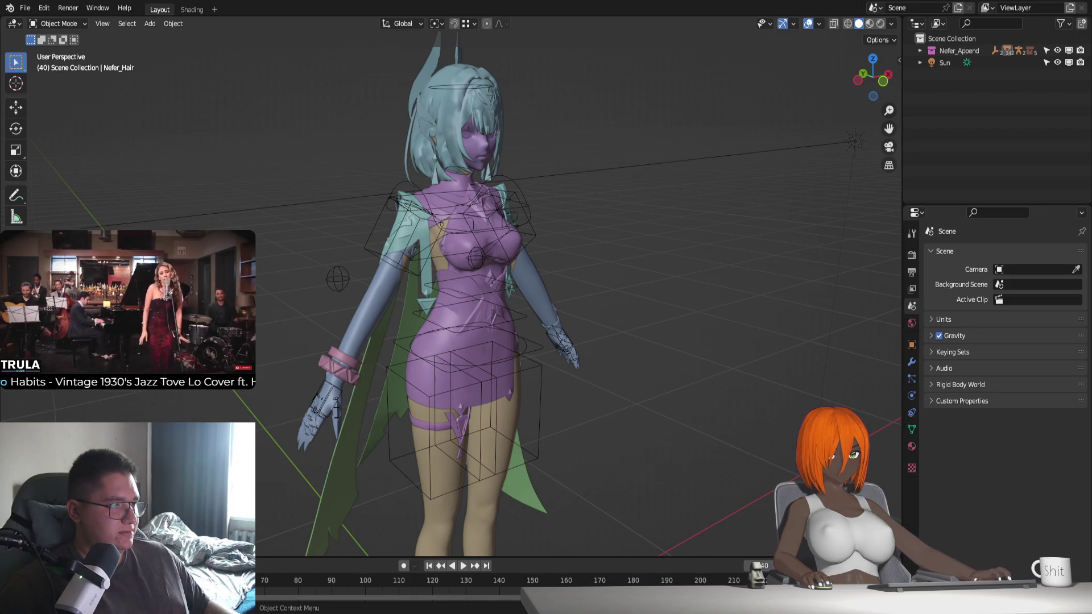
key("ctrl+s")
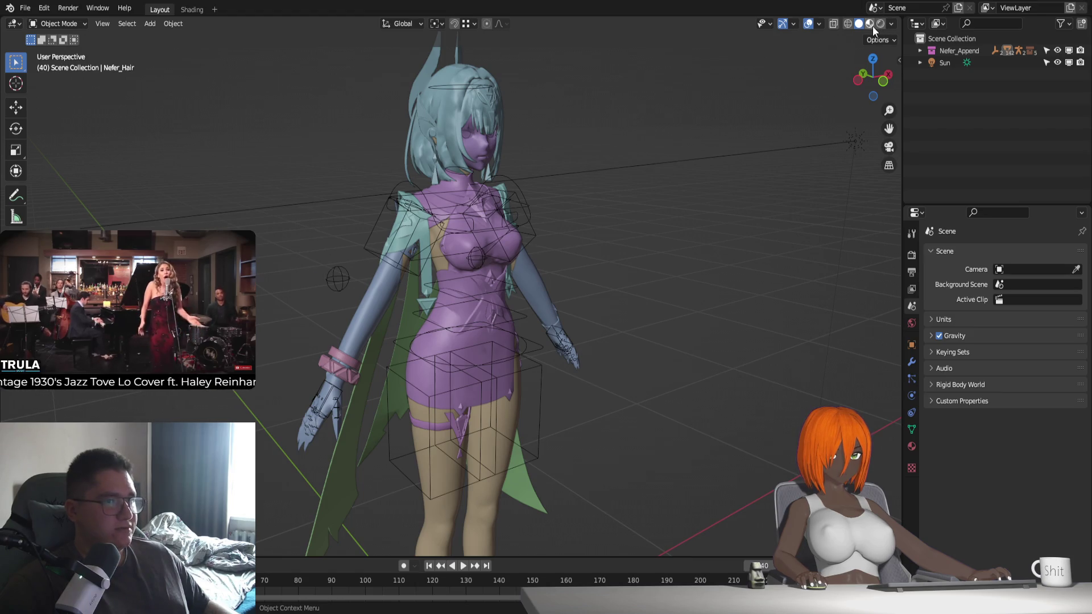
Return to Material Preview shading and save the file again
left_click(870, 23)
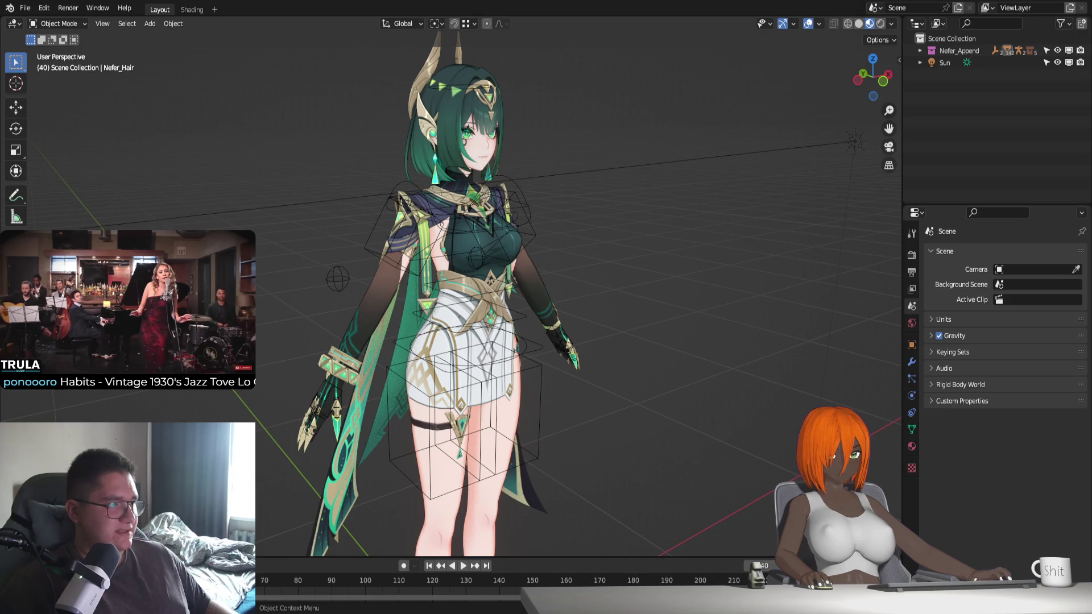
key("ctrl+s")
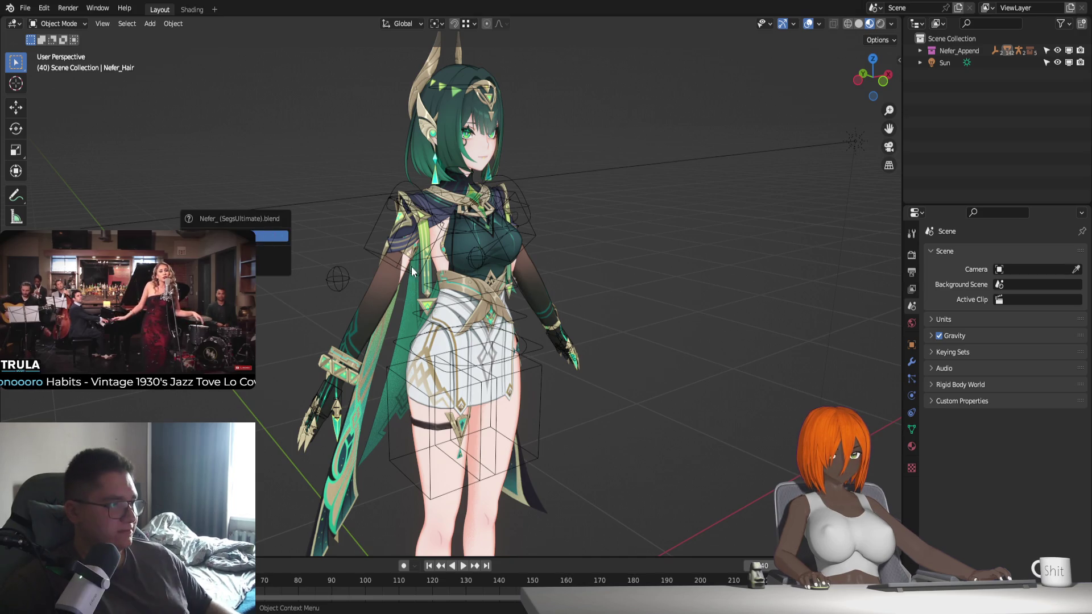
key("z")
left_click(868, 24)
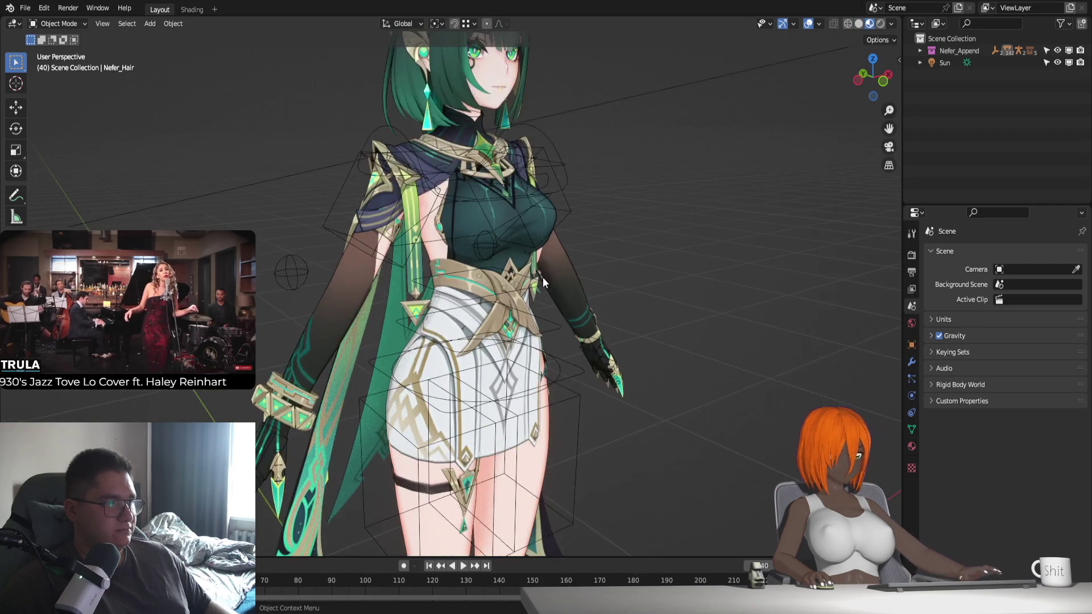
Box-select the whole Nefer character with its rig and copy them with Ctrl+C
middle_click_drag(543, 281, 573, 283)
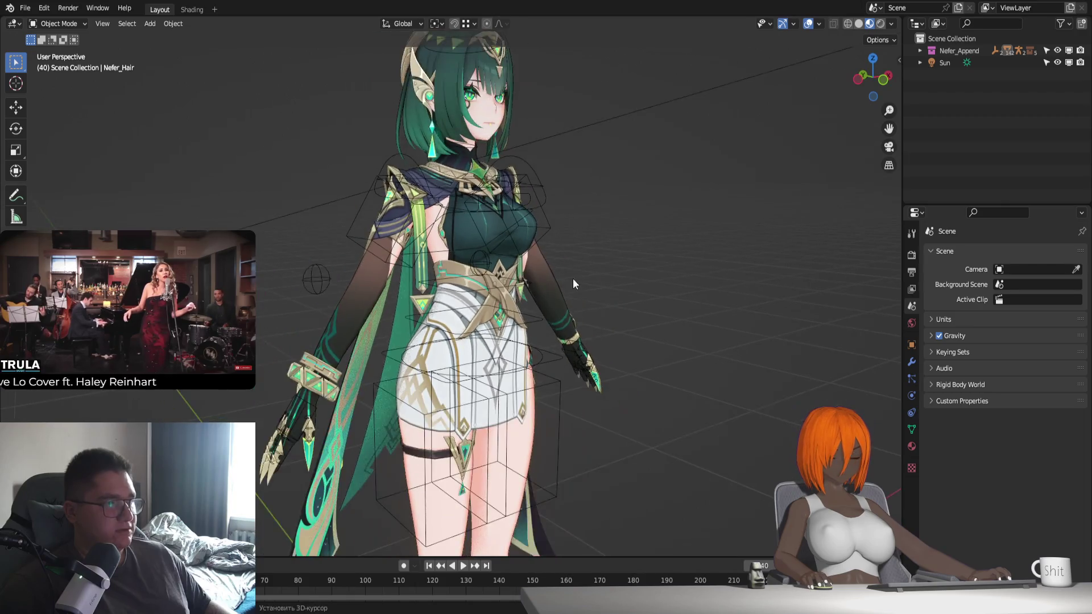
scroll(572, 278, "down", 3)
scroll(630, 291, "down", 3)
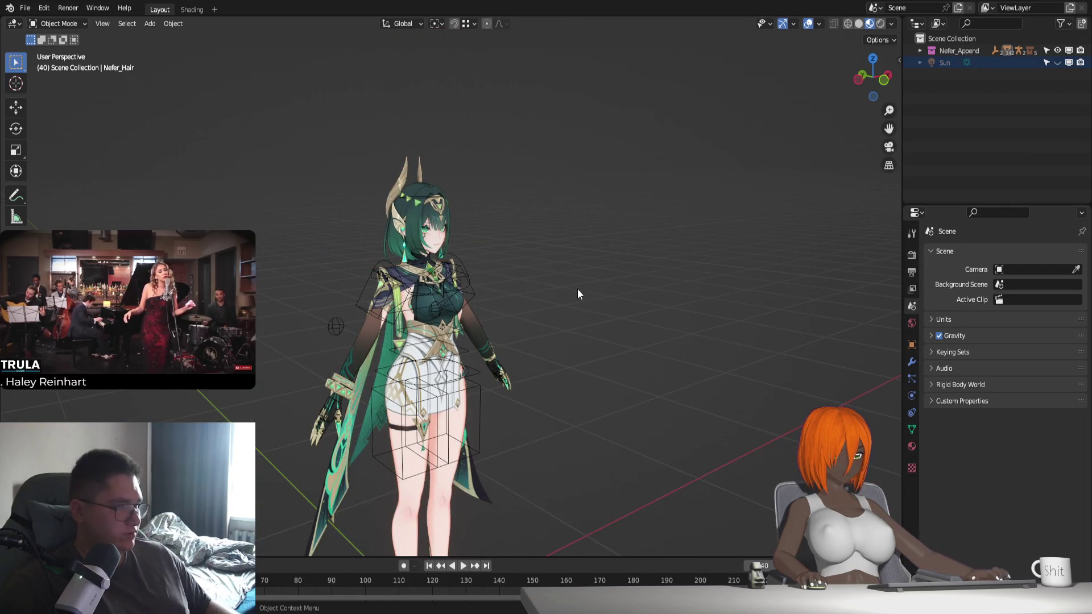
middle_click_drag(577, 293, 592, 240)
scroll(592, 241, "down", 2)
left_click_drag(314, 530, 615, 131)
scroll(564, 207, "up", 2)
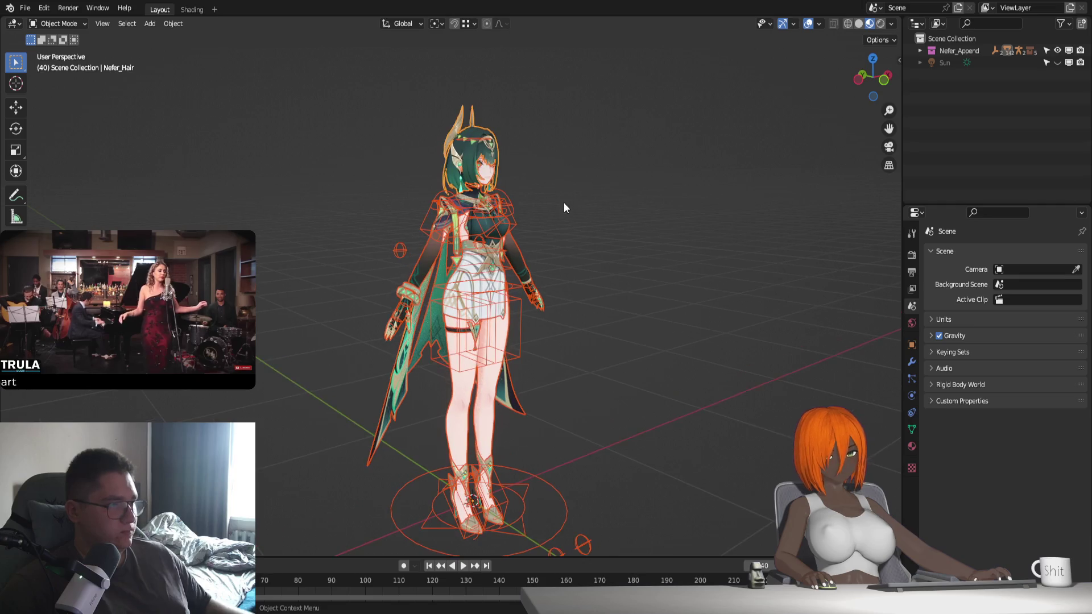
key("ctrl+c")
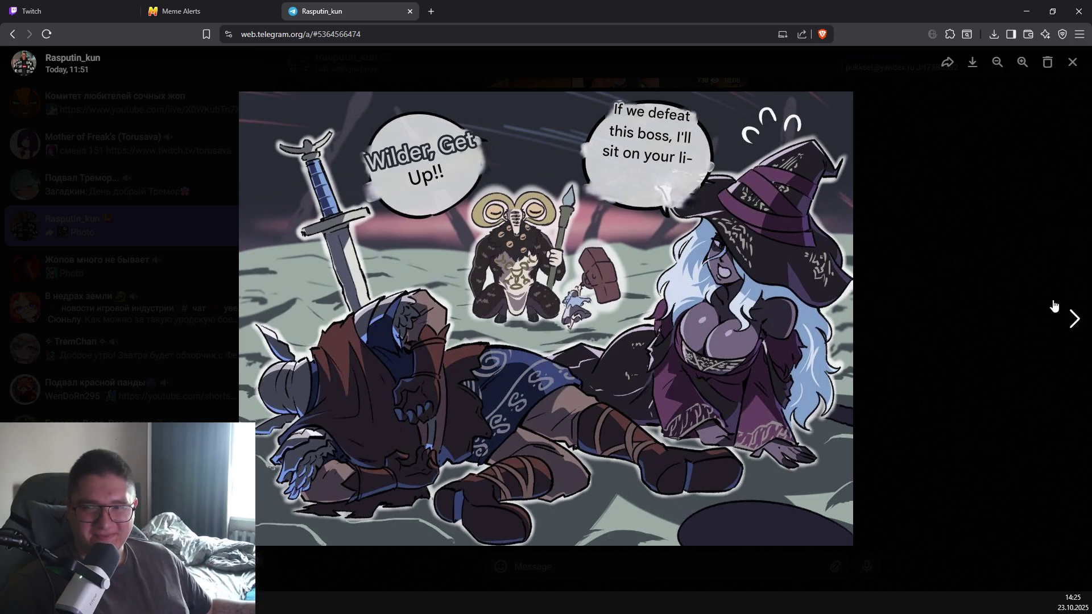
left_click(1073, 328)
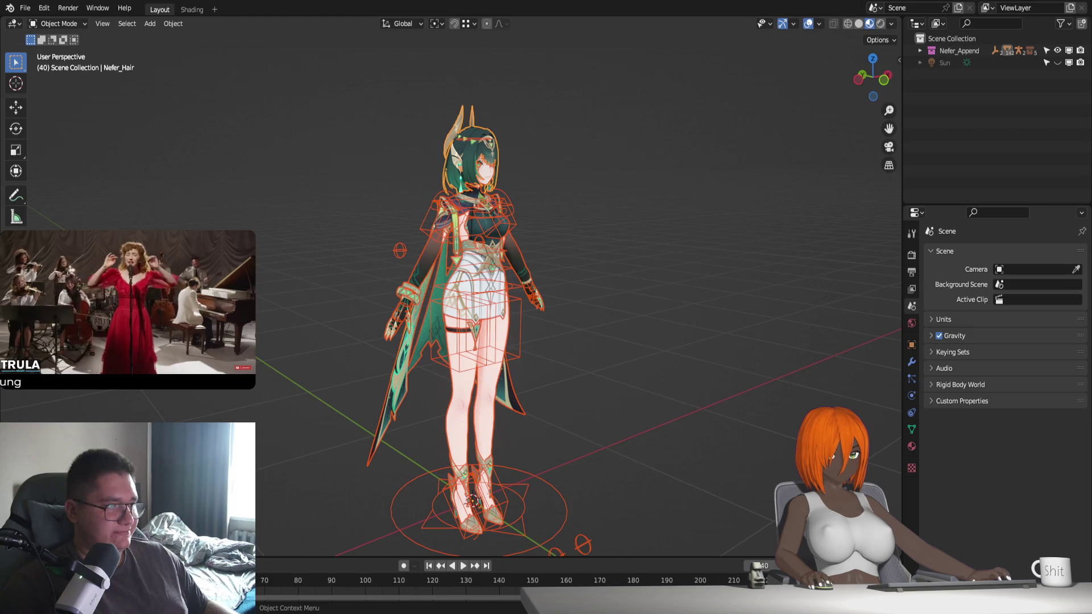
Open the tavern scene and add a collection named Nefer under Scene Collection
key("ctrl+q")
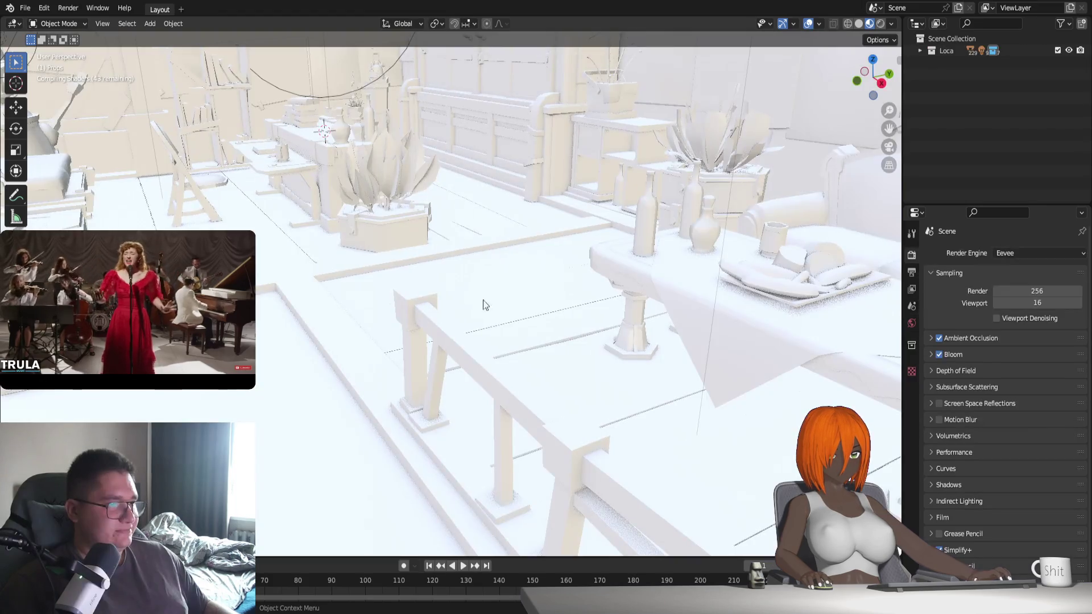
left_click(954, 38)
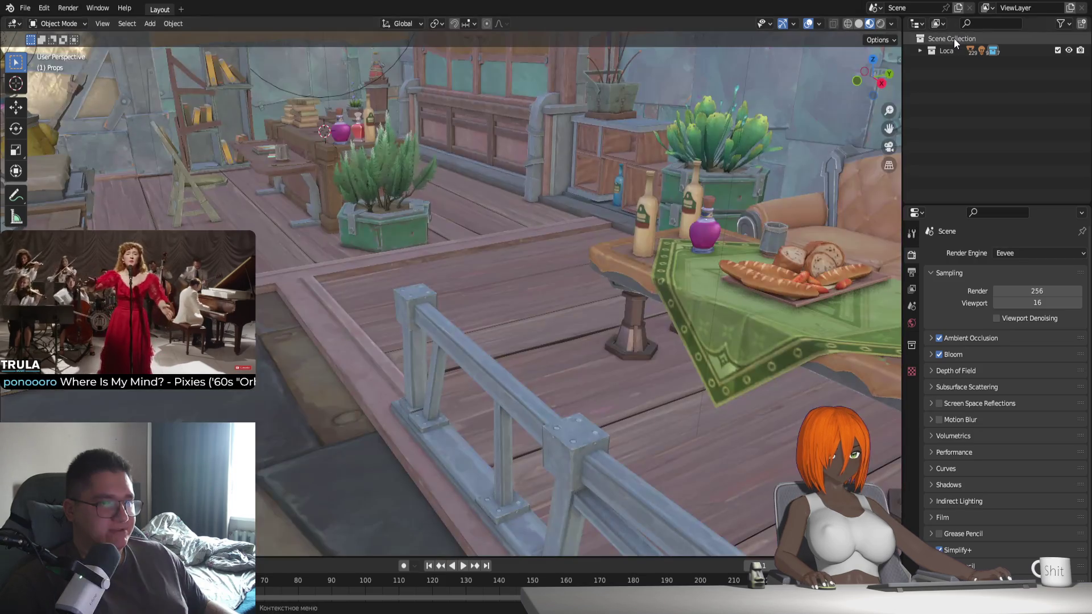
right_click(950, 104)
left_click(942, 104)
double_click(963, 63)
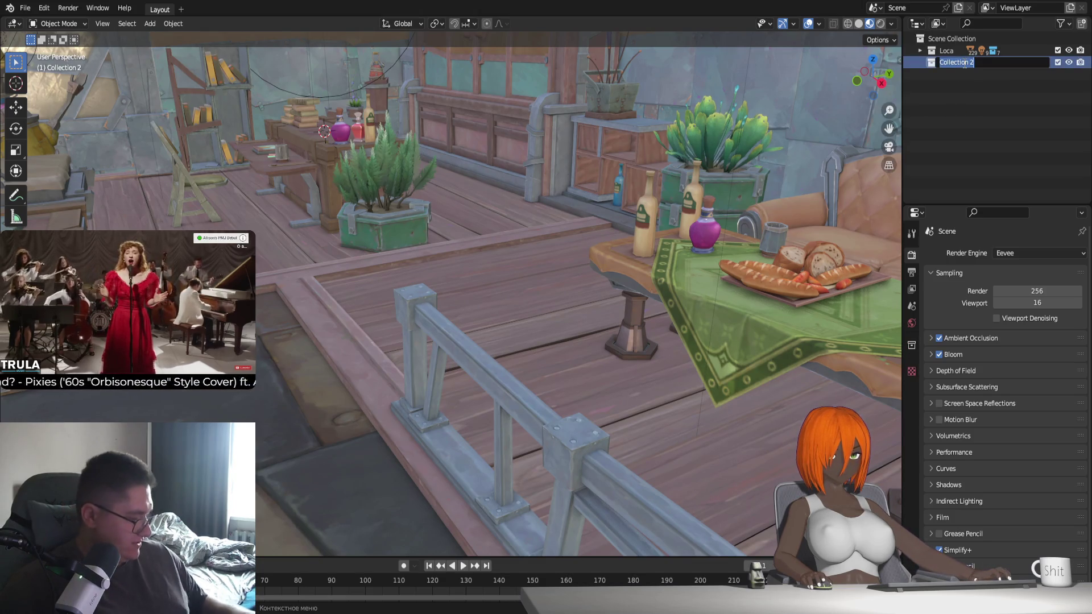
type("Nefer")
key("Return")
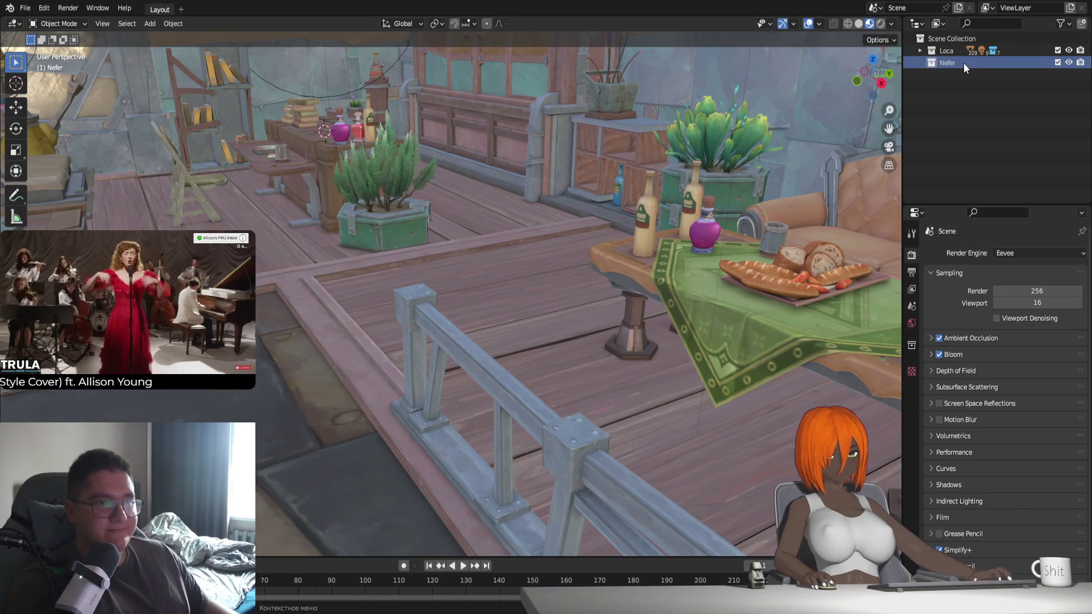
Paste the copied Nefer character and rig into the tavern room
scroll(596, 394, "up", 10)
middle_click_drag(625, 410, 667, 415)
scroll(513, 334, "down", 5)
scroll(513, 334, "down", 5)
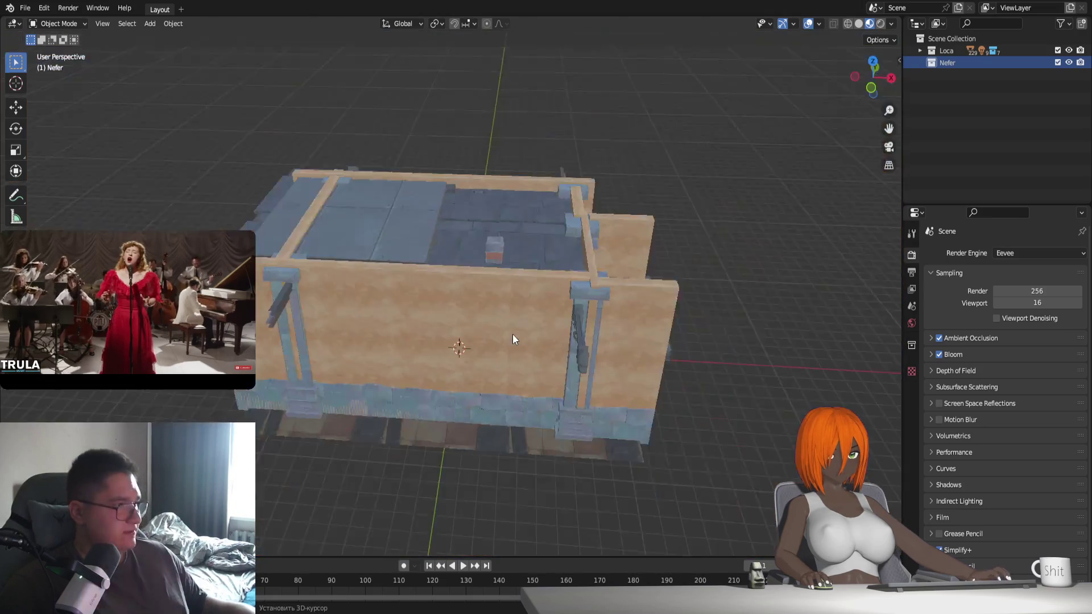
scroll(513, 334, "up", 5)
scroll(558, 398, "up", 5)
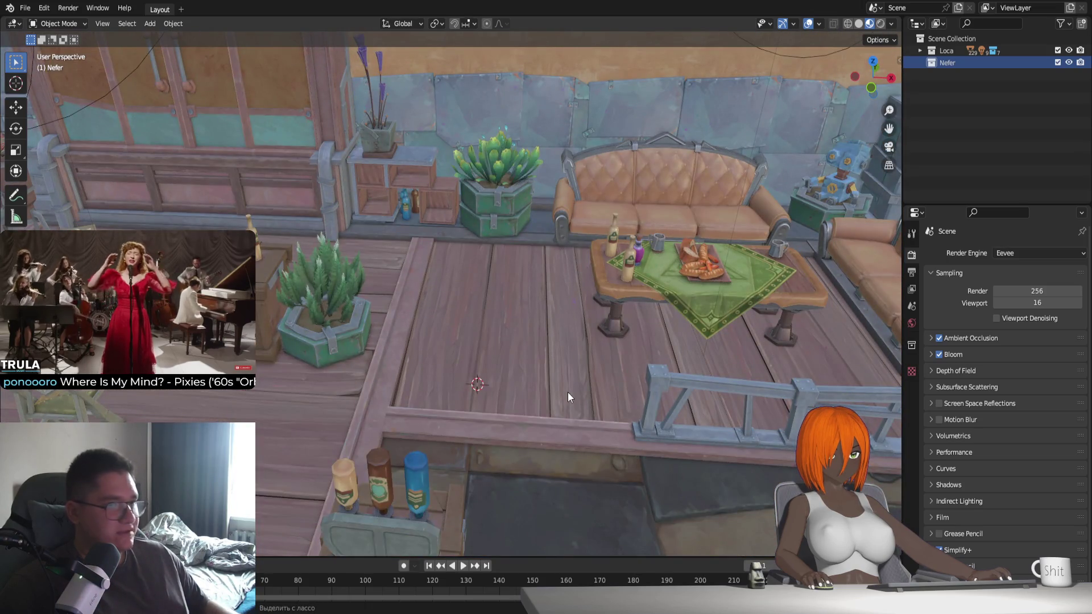
key("ctrl+v")
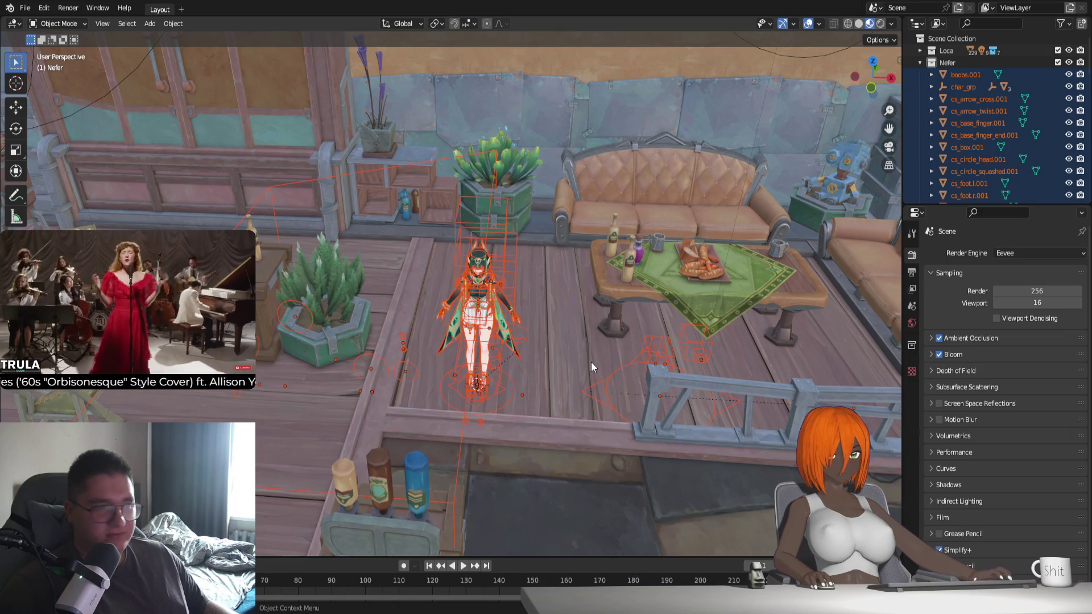
Enable the selectability and viewport-disable columns in the outliner filter
middle_click_drag(592, 362, 524, 408)
scroll(524, 407, "down", 3)
scroll(524, 407, "up", 2)
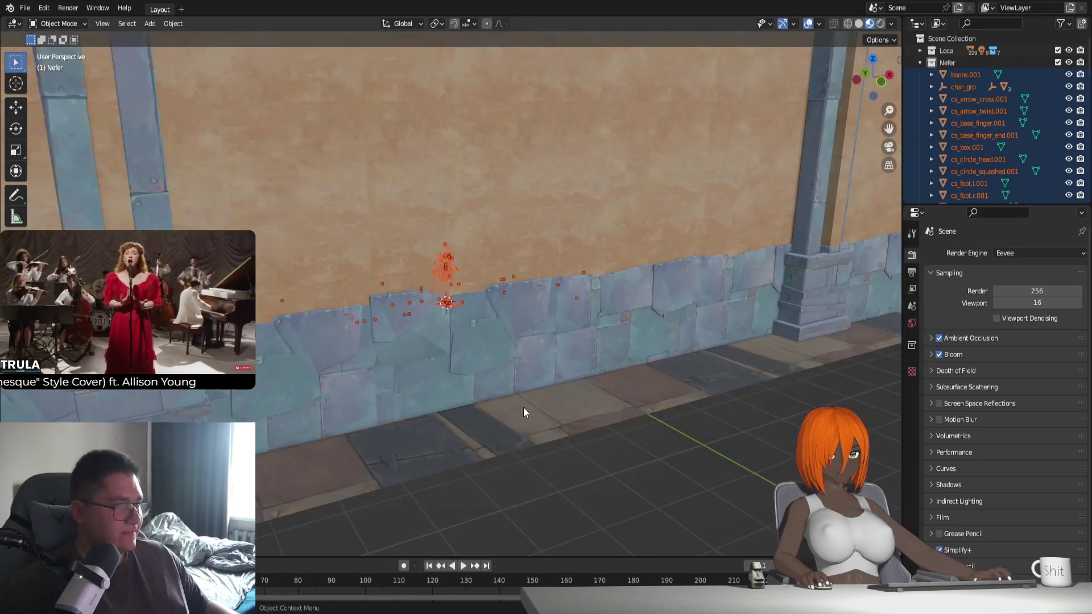
scroll(523, 407, "up", 3)
scroll(496, 298, "down", 1)
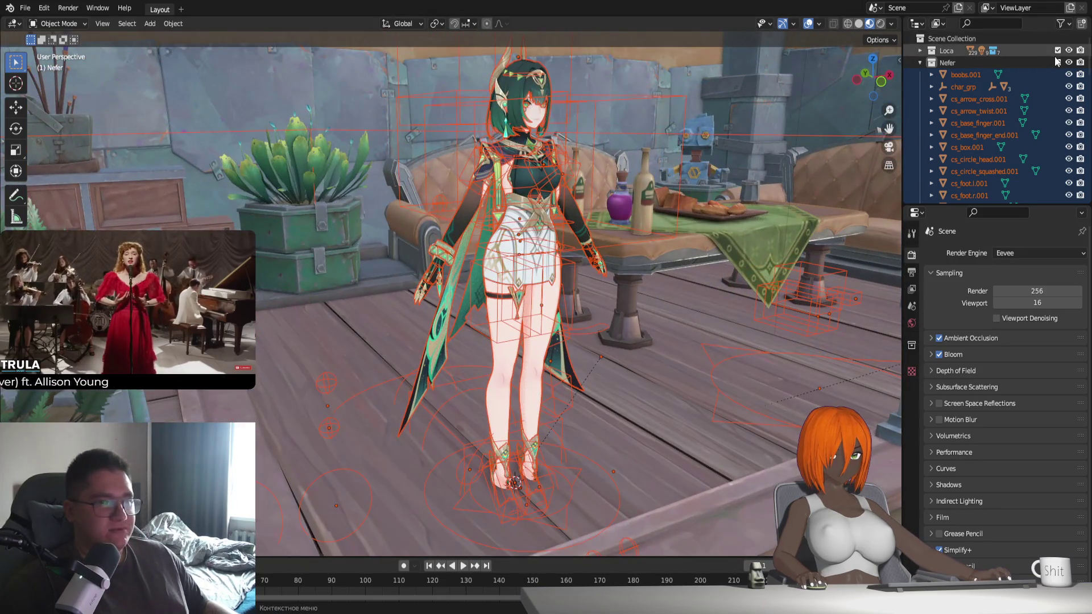
left_click(1061, 24)
left_click(984, 63)
Collapse the Nefer collection and hide the Loca tavern collection from the viewport
left_click(1006, 62)
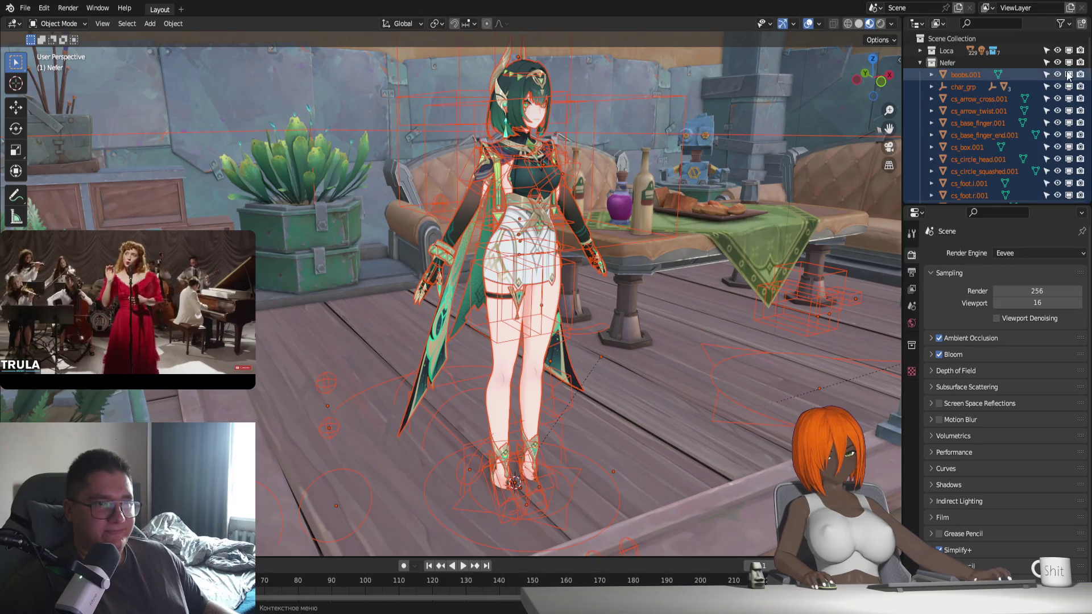
left_click(920, 61)
left_click(1069, 50)
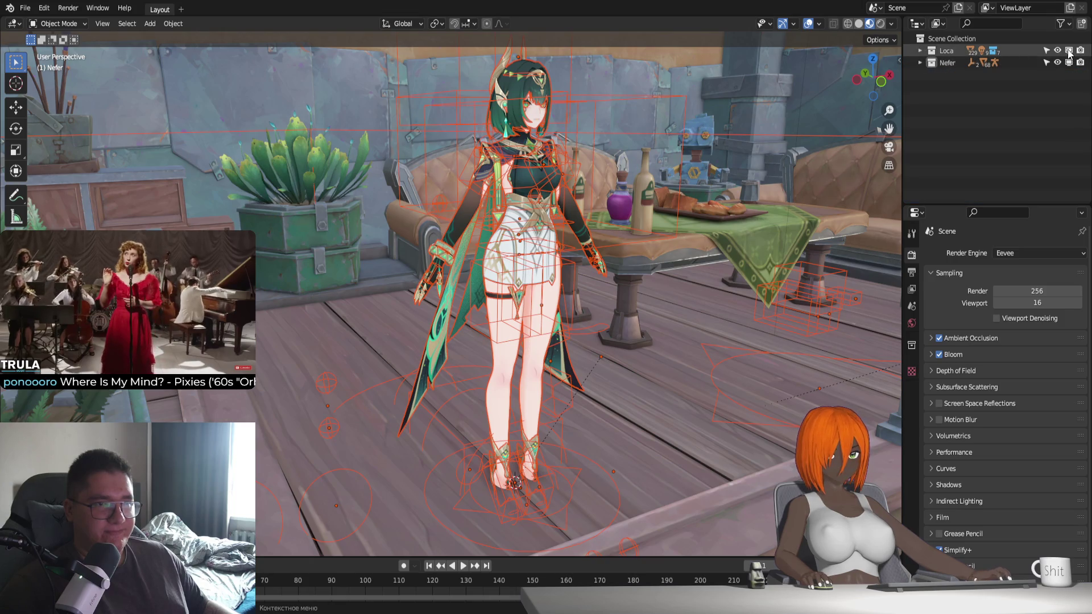
Select Nefer_Rig and shift it vertically along the Z axis
left_click(611, 481)
scroll(651, 496, "down", 3)
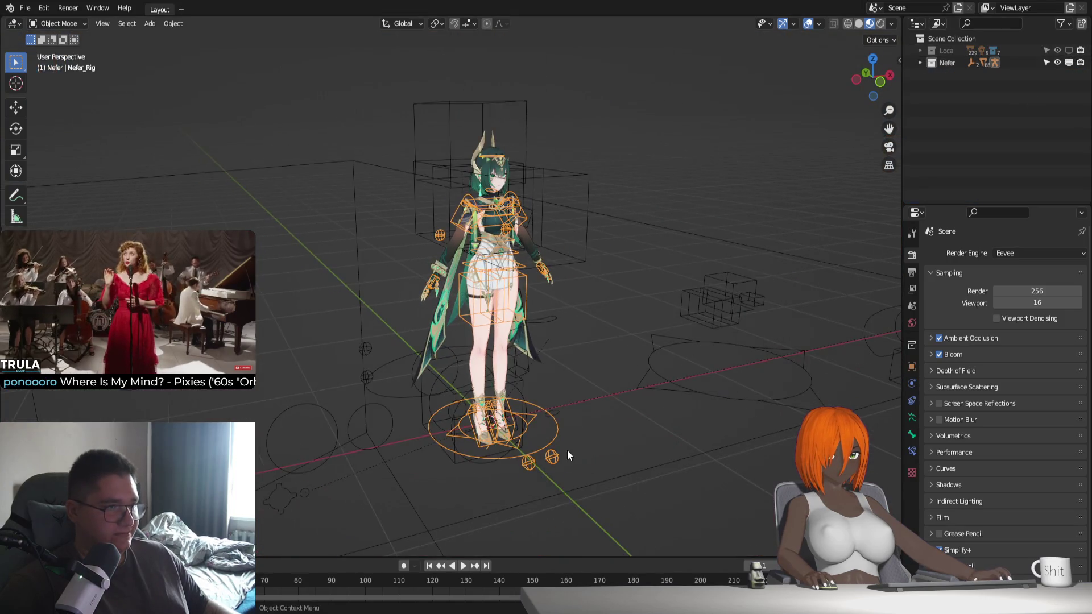
key("g")
key("z")
left_click(577, 68)
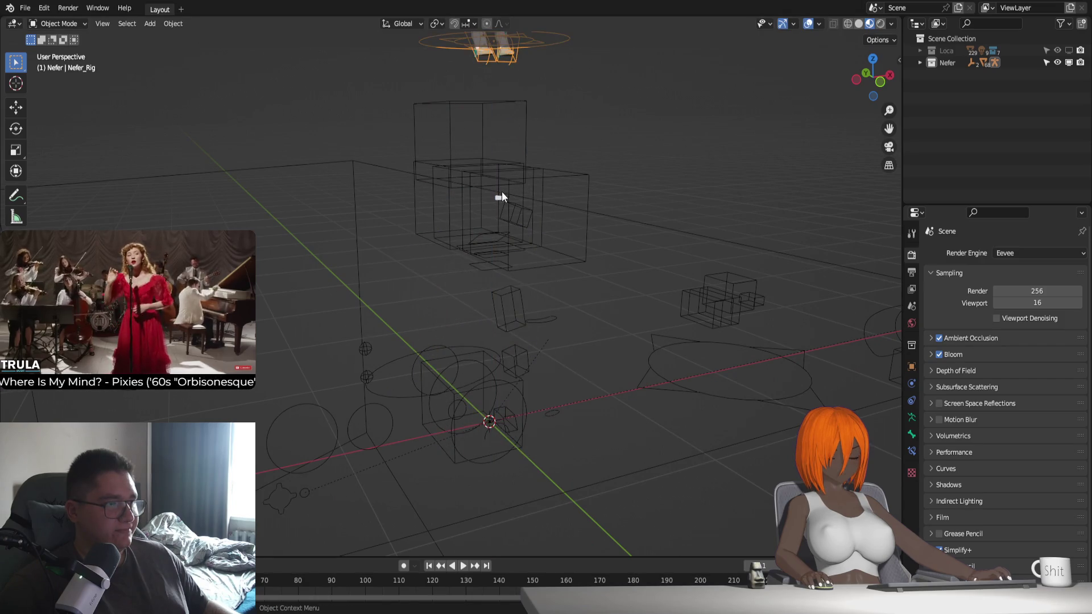
Delete the leftover widget object and the box-selected wireframe control objects
left_click(501, 195)
scroll(405, 398, "down", 2)
scroll(405, 398, "down", 1)
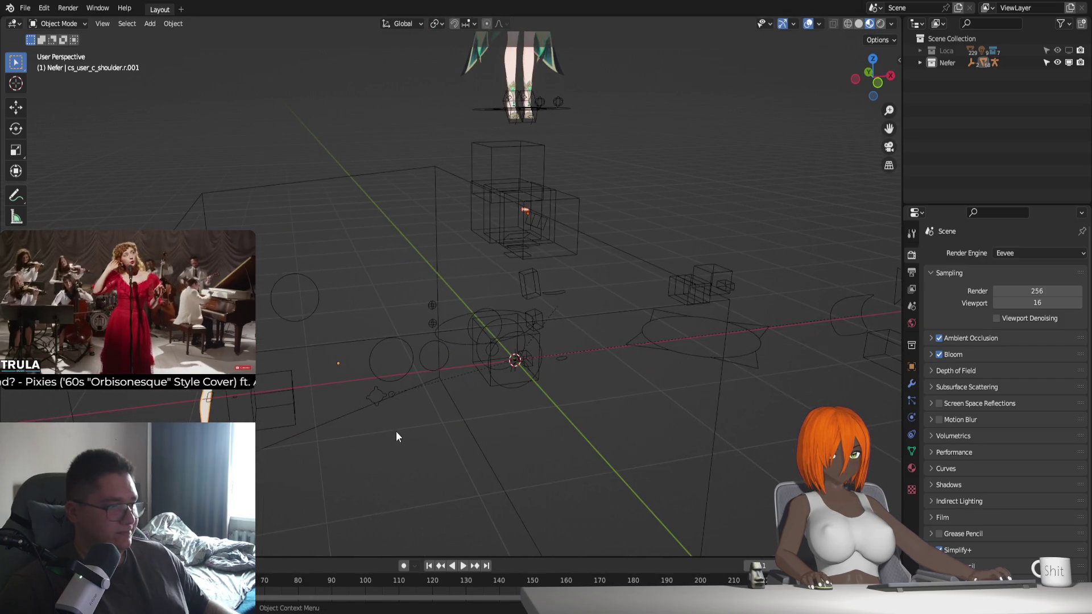
key("Delete")
scroll(543, 418, "down", 1)
left_click_drag(251, 458, 840, 244)
key("Delete")
Select Nefer_Rig again and lower it along Z to its new position
left_click(503, 191)
key("g")
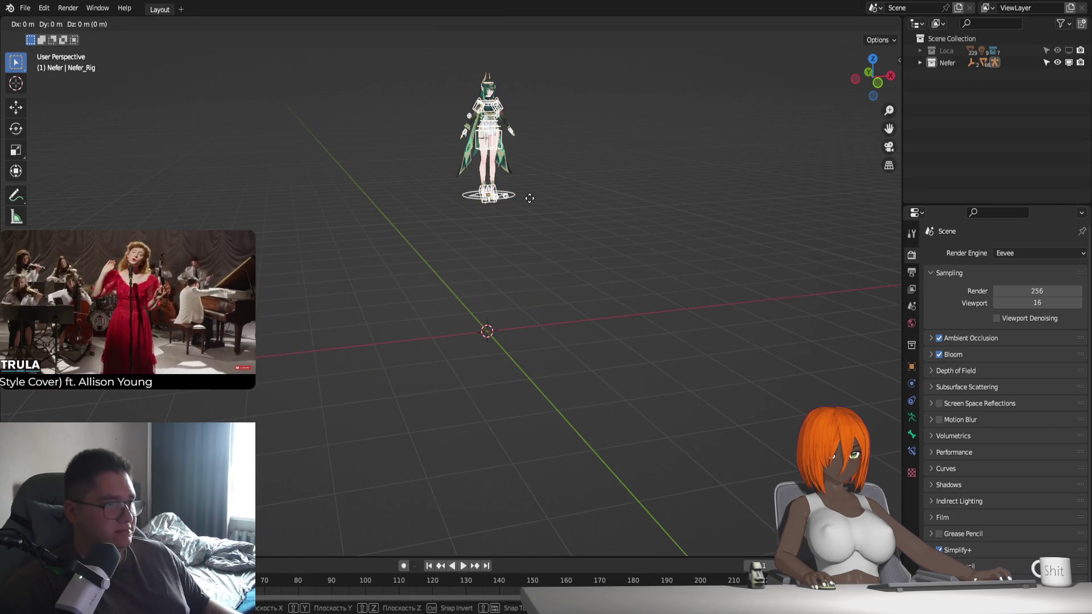
key("z")
left_click(527, 334)
scroll(518, 363, "up", 5)
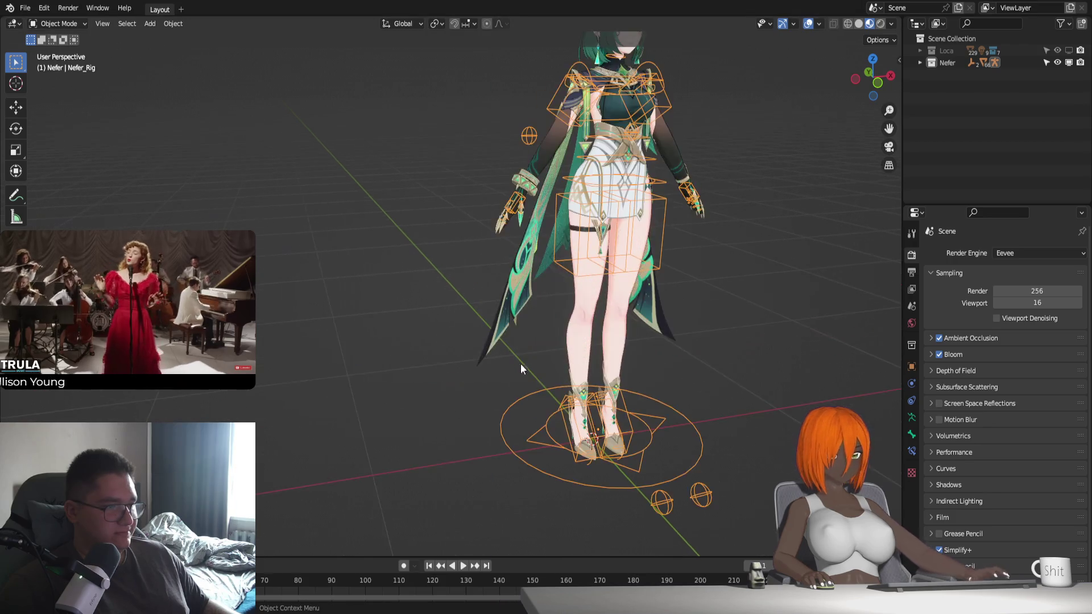
Show the Loca tavern collection again and inspect Nefer's legs and skirt up close
scroll(517, 344, "up", 3)
scroll(527, 328, "up", 3, "shift")
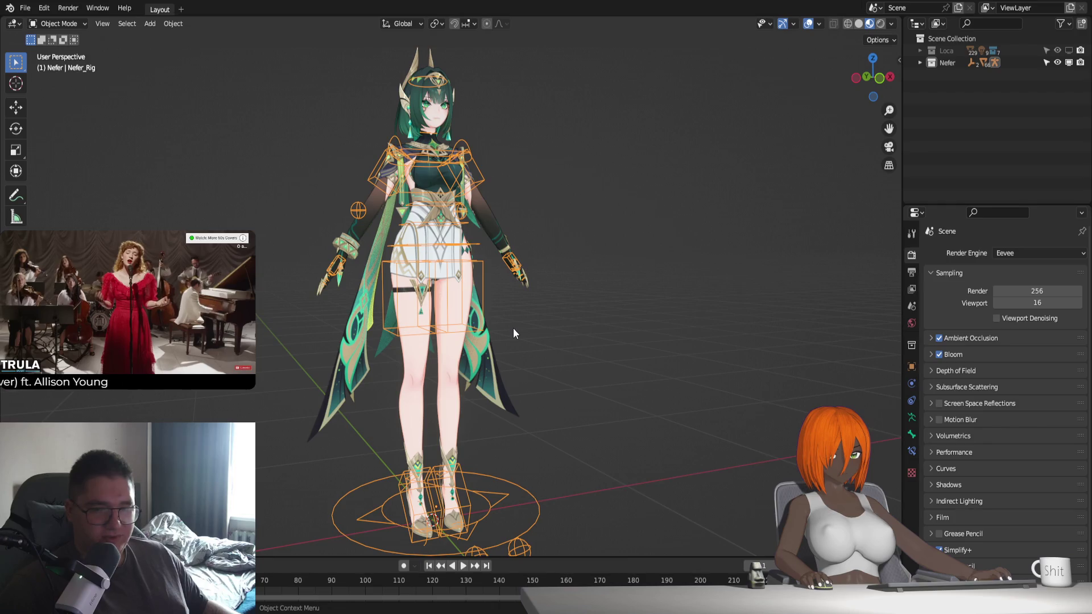
left_click(1069, 51)
mouse_move(493, 293)
middle_mouse_down()
mouse_move(496, 323)
mouse_move(470, 400)
middle_mouse_up()
scroll(528, 284, "up", 3)
middle_click_drag(528, 285, 515, 345)
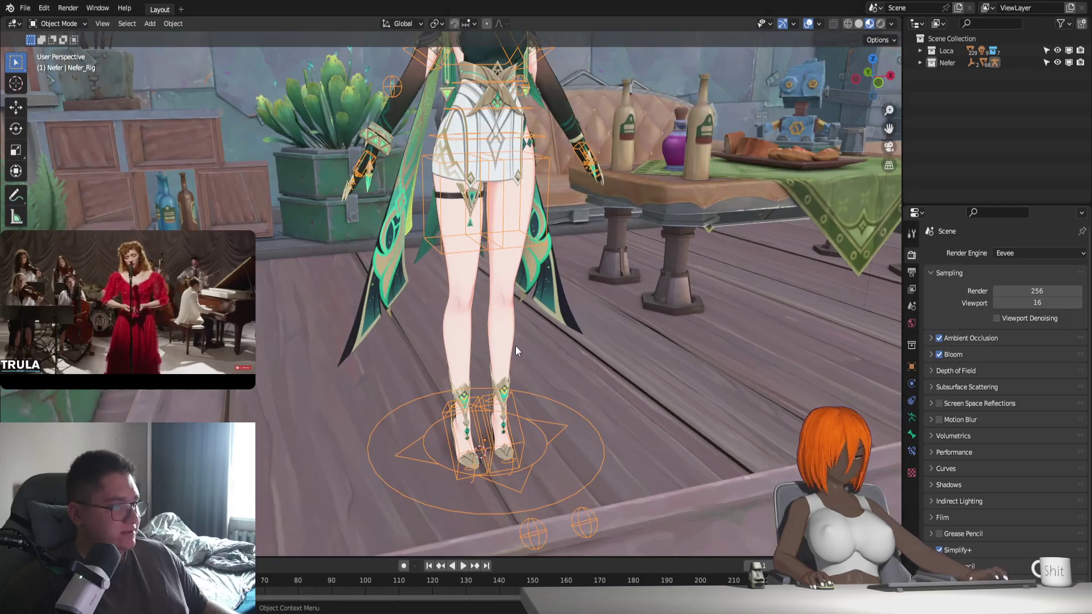
scroll(518, 344, "down", 3)
middle_click_drag(553, 292, 551, 371)
scroll(553, 370, "up", 2)
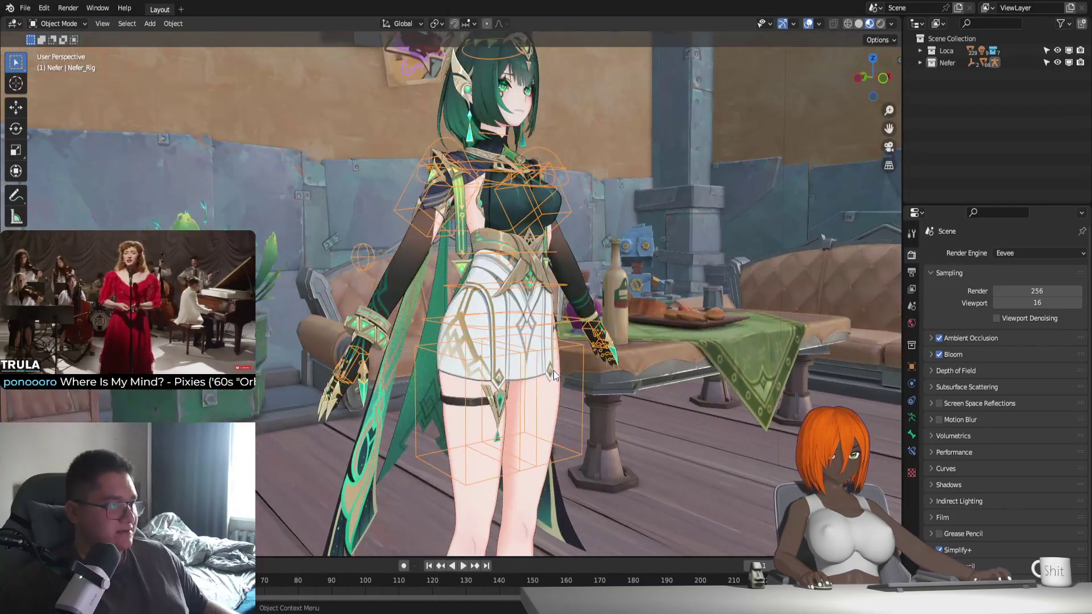
scroll(589, 339, "up", 3)
scroll(589, 339, "up", 2)
scroll(589, 339, "down", 1)
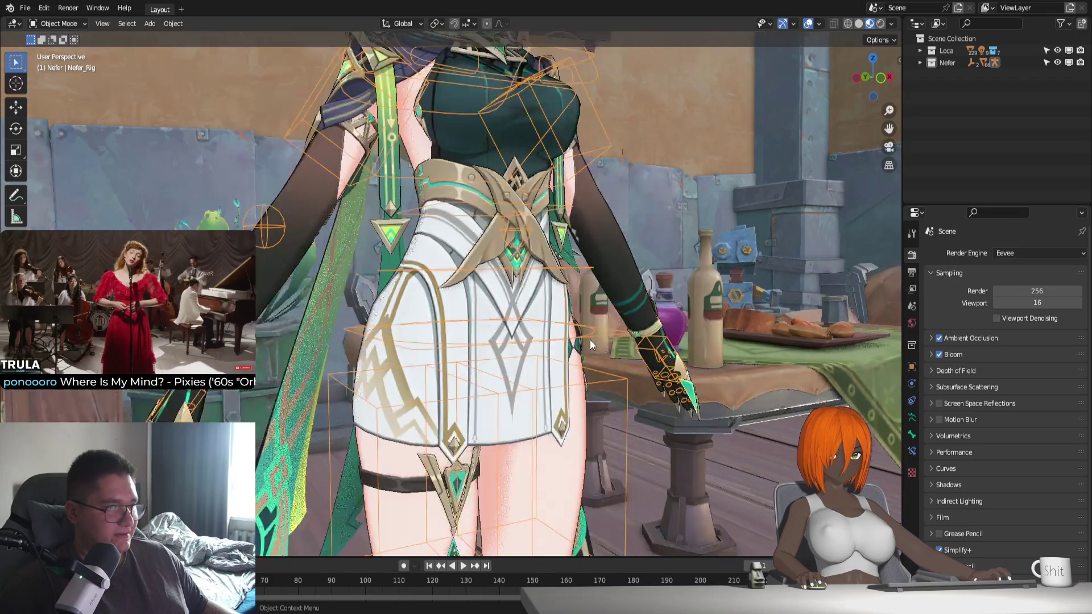
scroll(589, 339, "down", 4)
scroll(629, 218, "down", 1)
Check the character in Rendered shading, then return to Material Preview
left_click(882, 24)
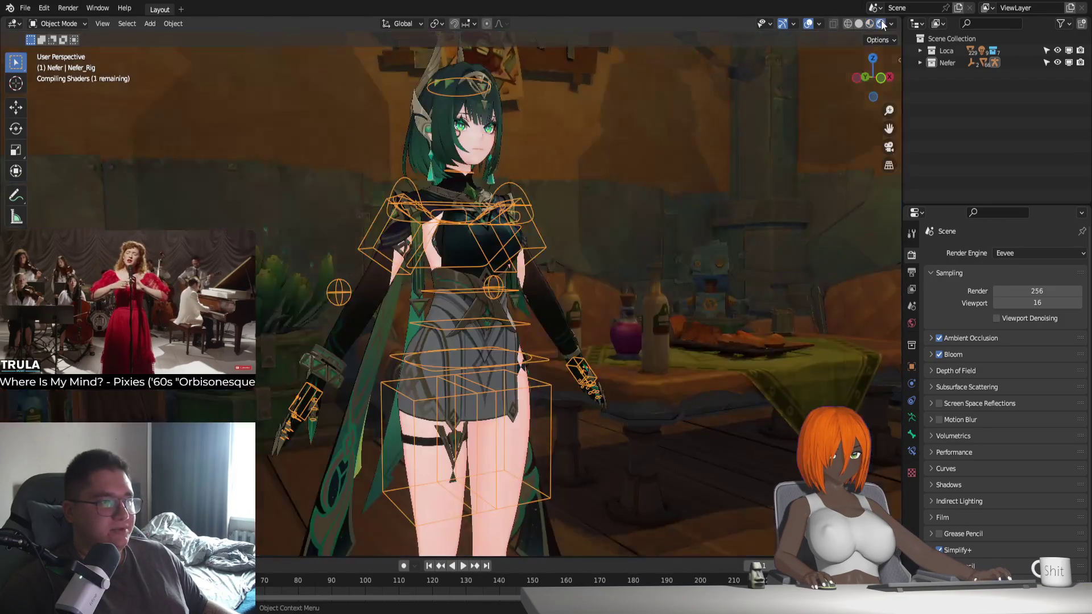
middle_click_drag(574, 369, 595, 370)
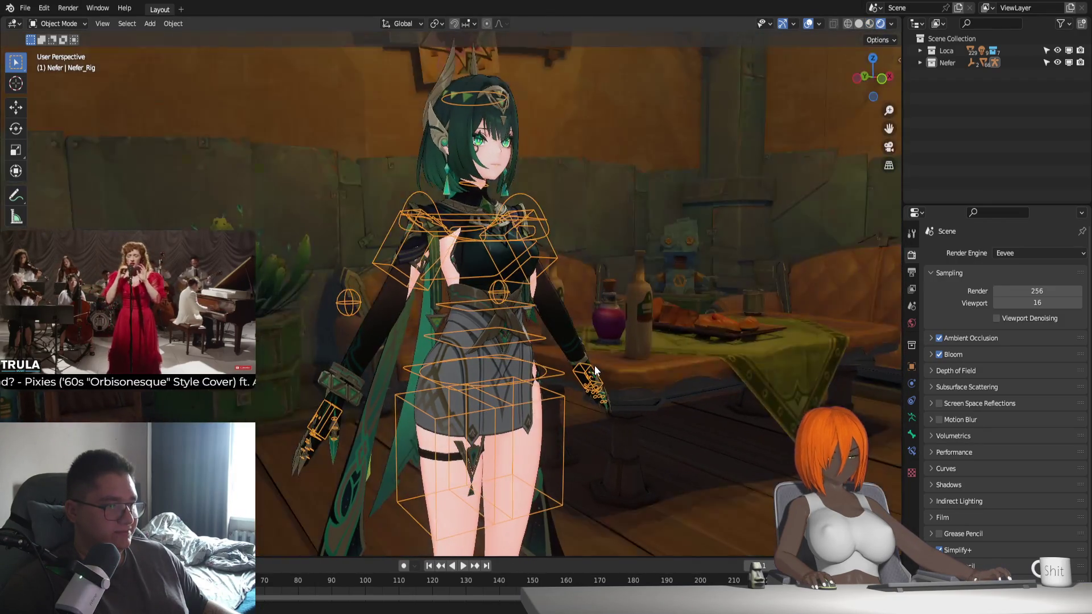
key("z")
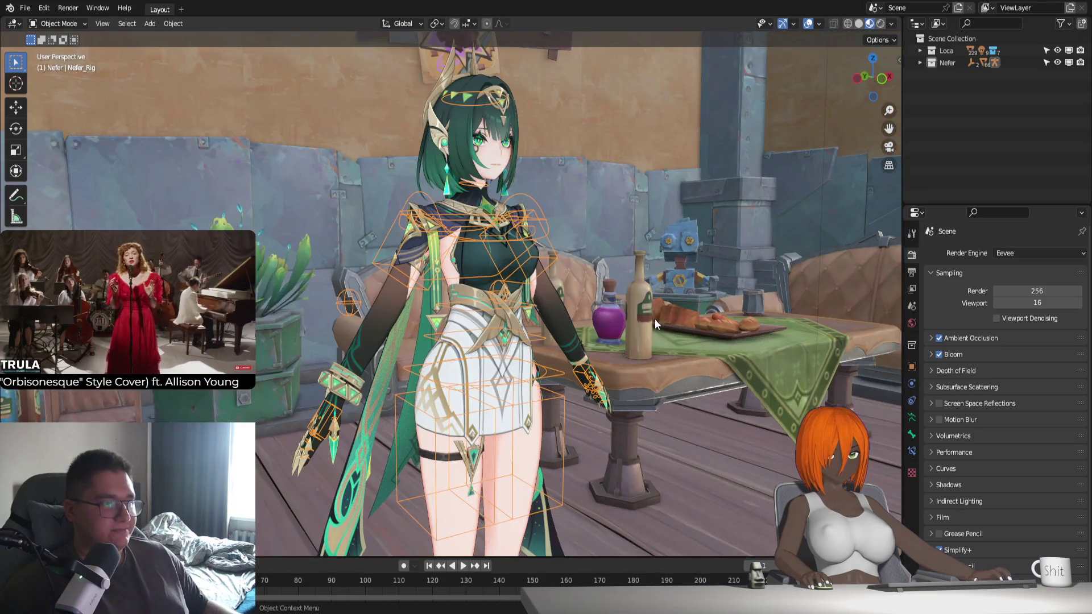
middle_click_drag(655, 325, 479, 390)
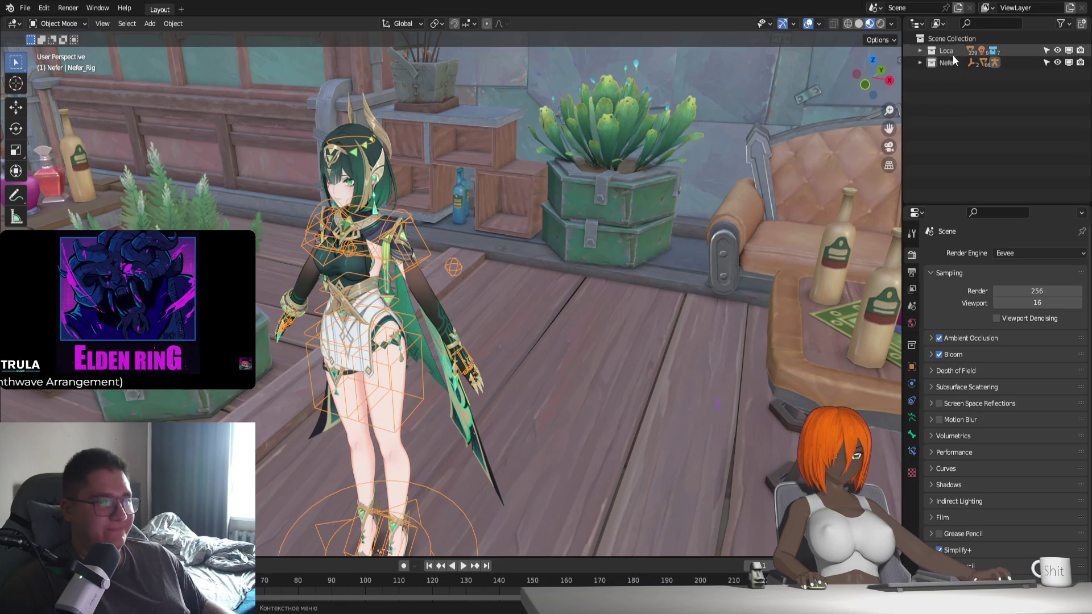
Add a new collection under Scene Collection and name it 123
left_click(948, 120)
right_click(948, 120)
left_click(938, 121)
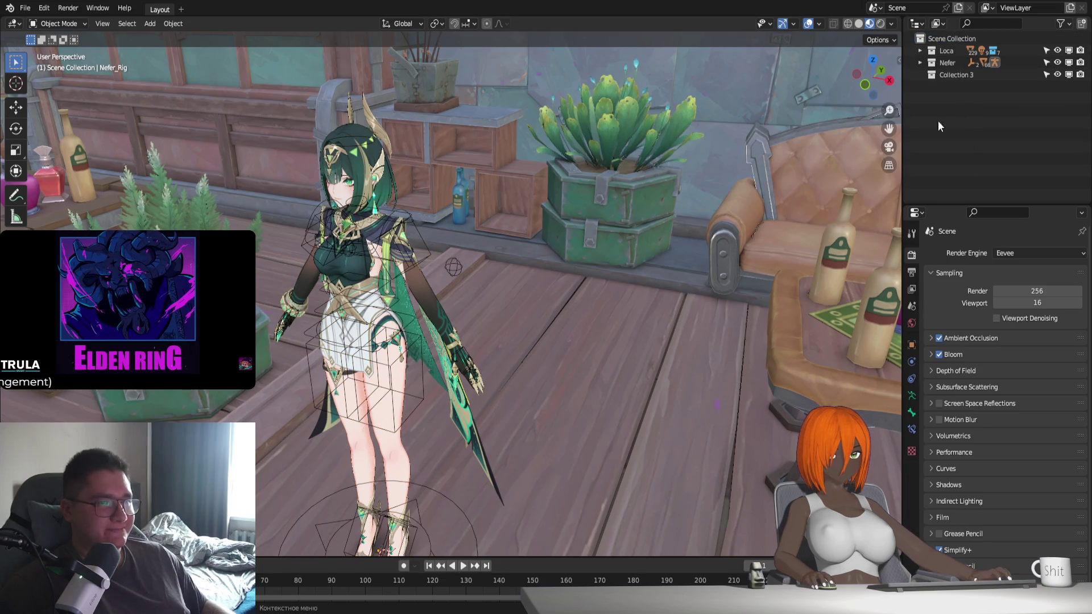
double_click(960, 75)
type("123")
key("Return")
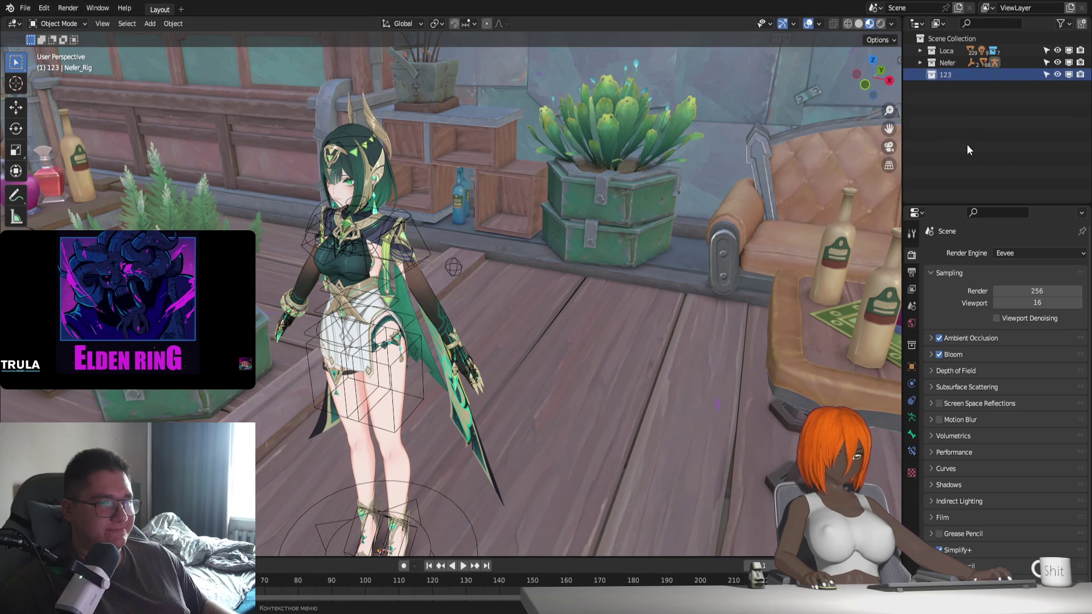
Paste char_grp.001, char_grp.002, rig_D and rig_D.001 into collection 123 and inspect them
key("ctrl+v")
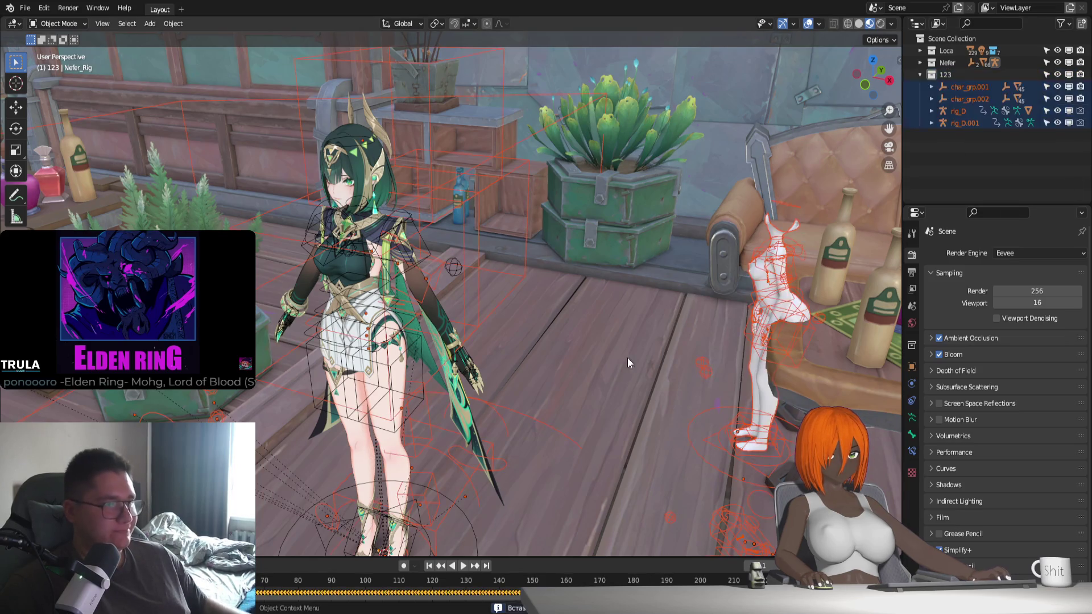
key("Delete")
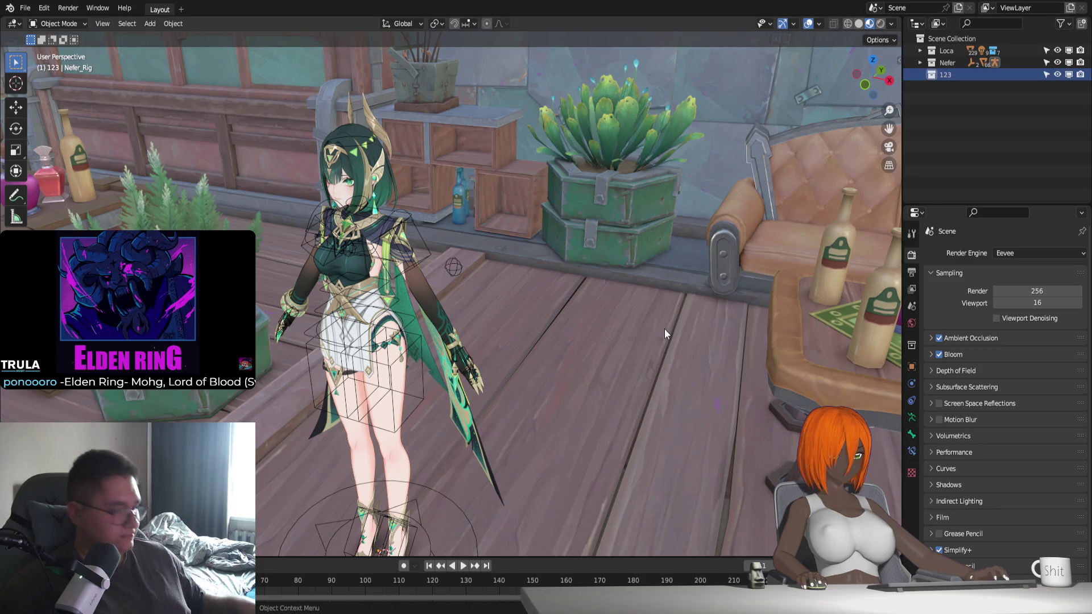
key("ctrl+v")
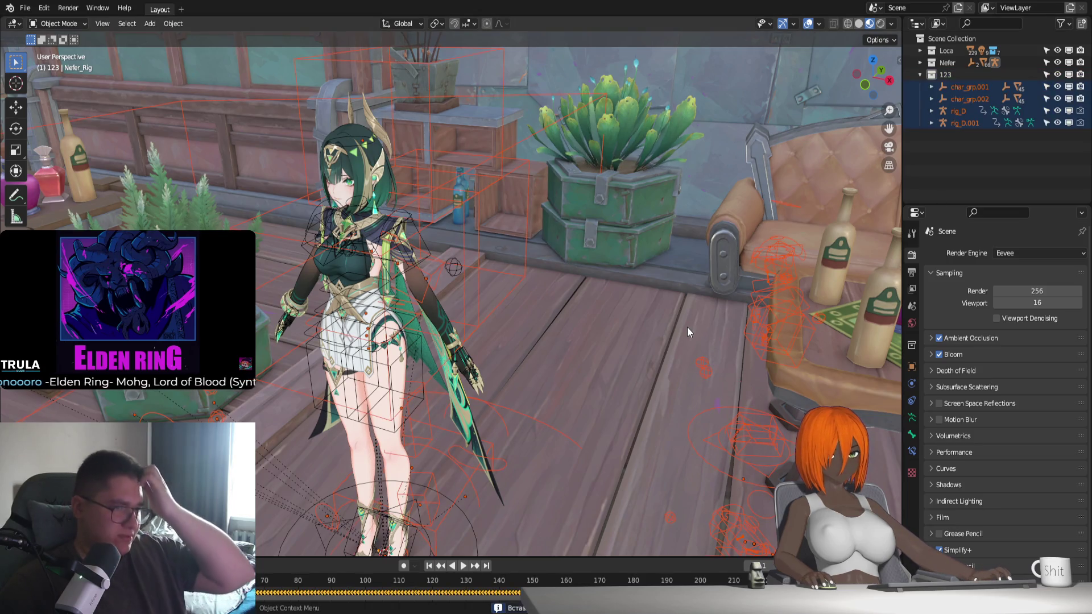
scroll(668, 356, "down", 1)
mouse_move(669, 356)
middle_mouse_down()
mouse_move(558, 348)
mouse_move(668, 391)
middle_mouse_up()
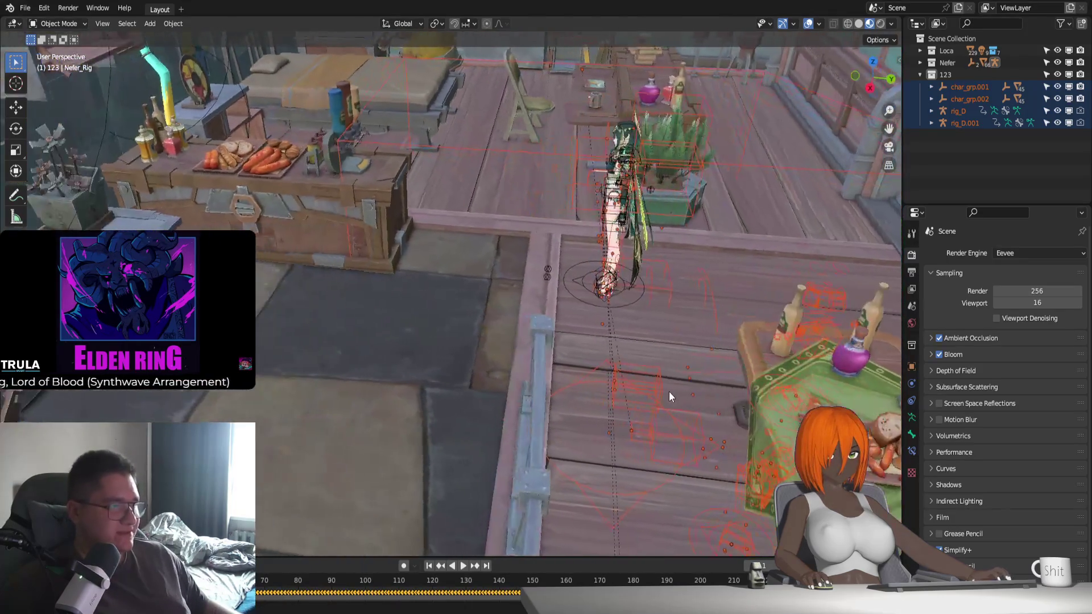
scroll(629, 390, "up", 5)
scroll(630, 390, "down", 5)
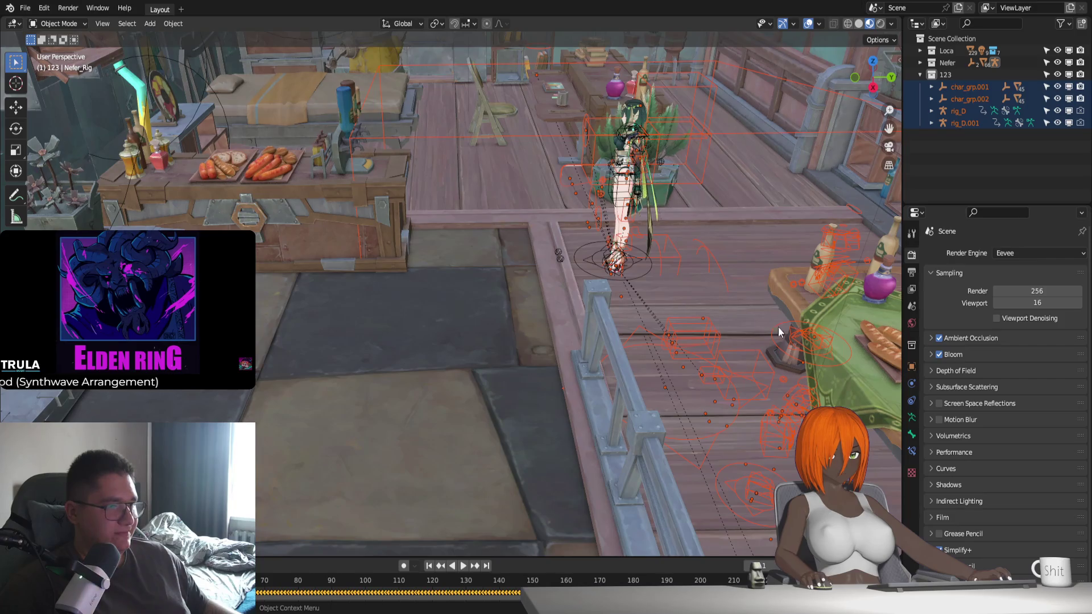
scroll(361, 496, "up", 3)
middle_click_drag(551, 401, 524, 434)
scroll(568, 481, "up", 5)
scroll(568, 476, "down", 5)
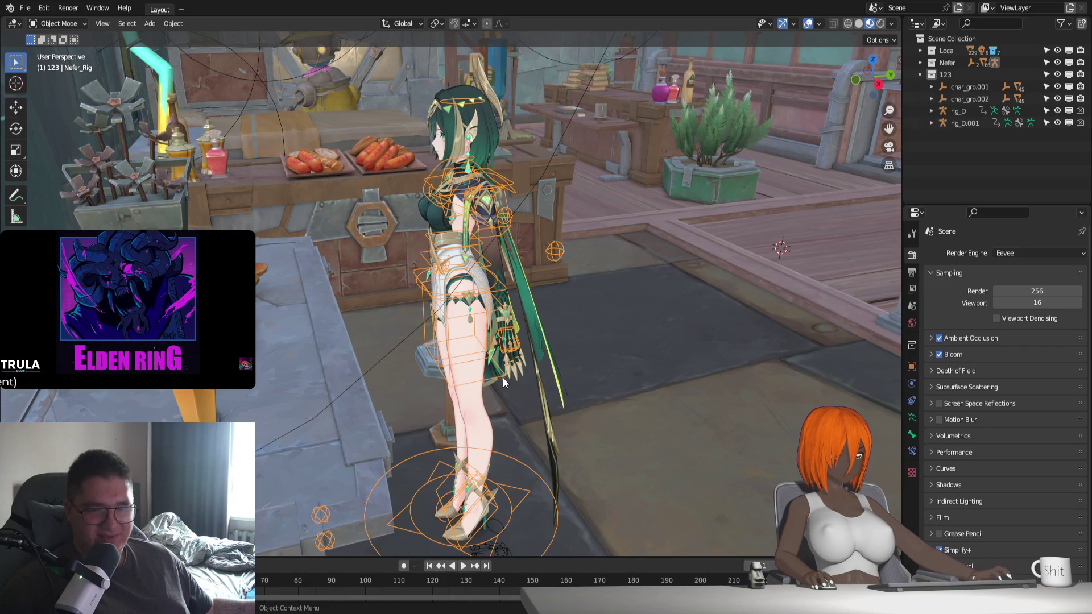
Delete the Capes object and the Cape_Acc collar piece from Nefer
middle_click_drag(503, 378, 463, 86)
left_click(441, 70)
left_click(466, 231)
middle_click_drag(467, 231, 483, 273)
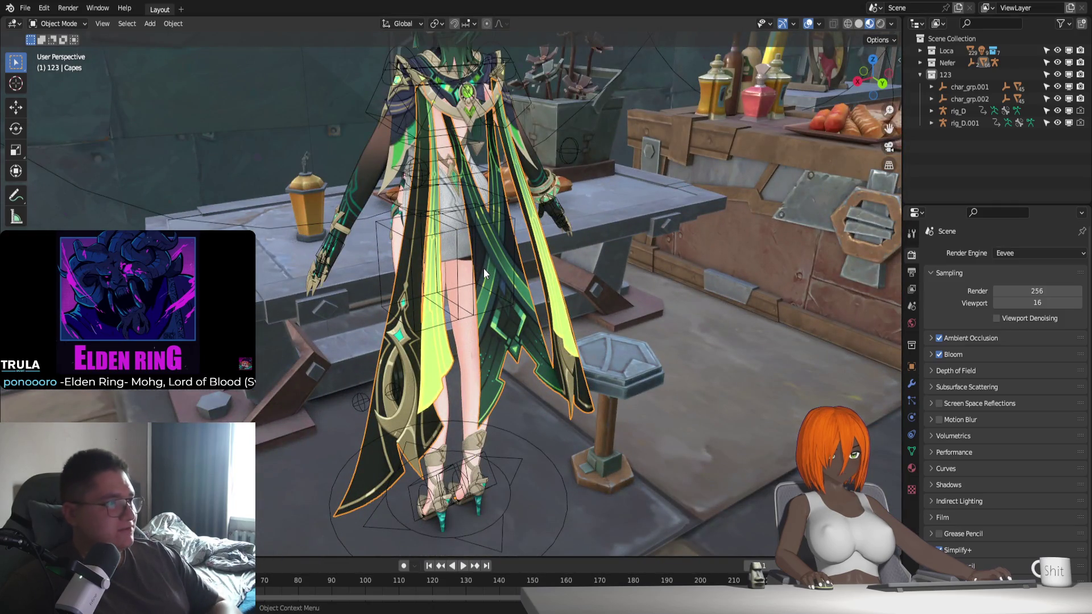
key("Delete")
left_click(478, 192)
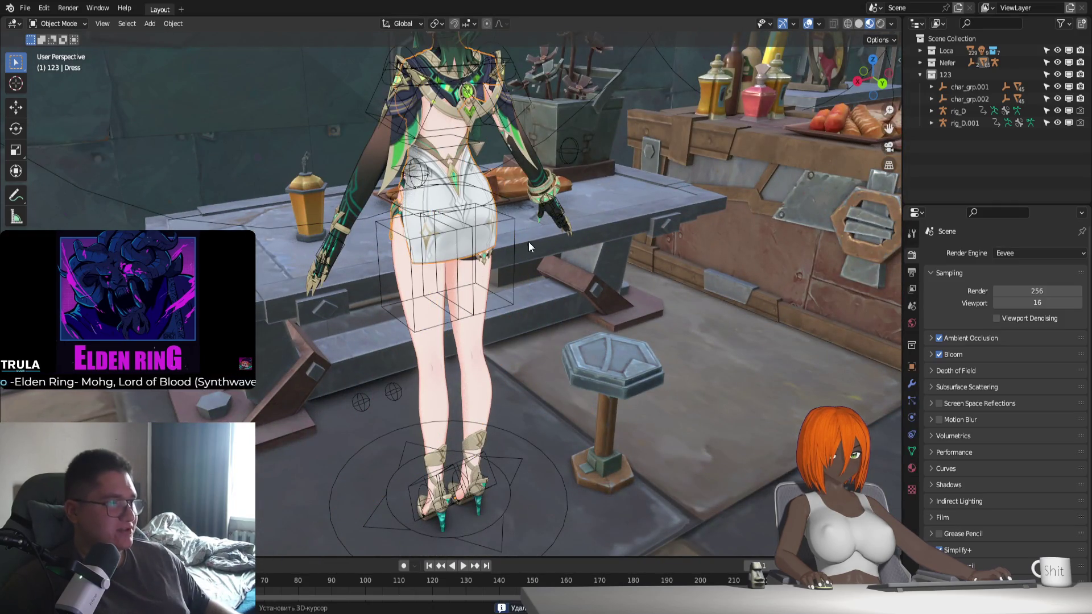
scroll(527, 241, "up", 3)
left_click(484, 169)
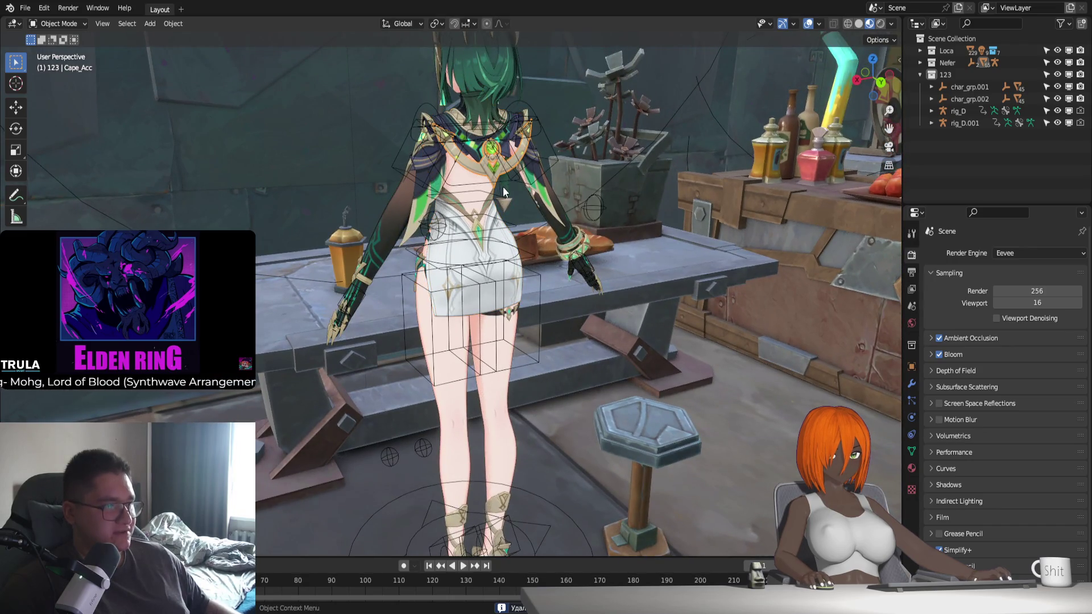
scroll(538, 362, "up", 4)
key("Delete")
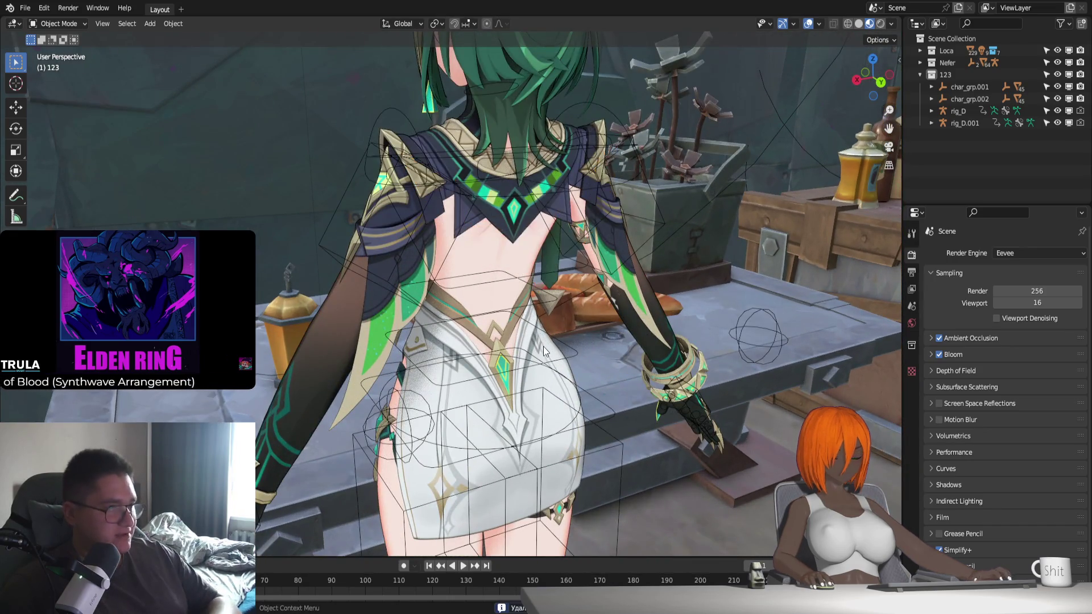
Delete the white skirt vertices from the Dress mesh, leaving the dark bodysuit
middle_click_drag(582, 378, 582, 329, "shift")
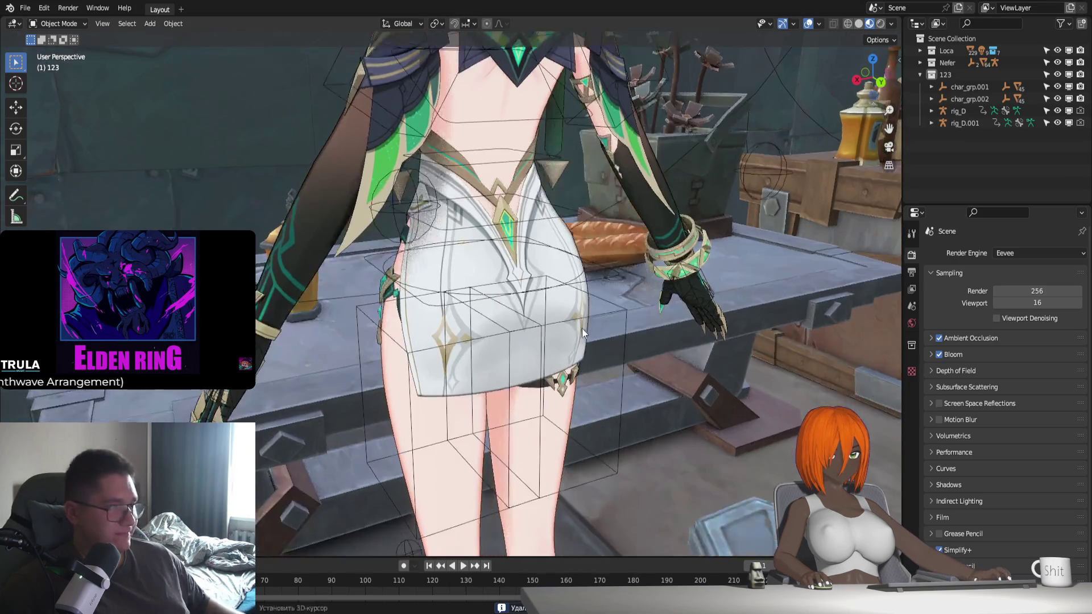
left_click(526, 370)
key("Tab")
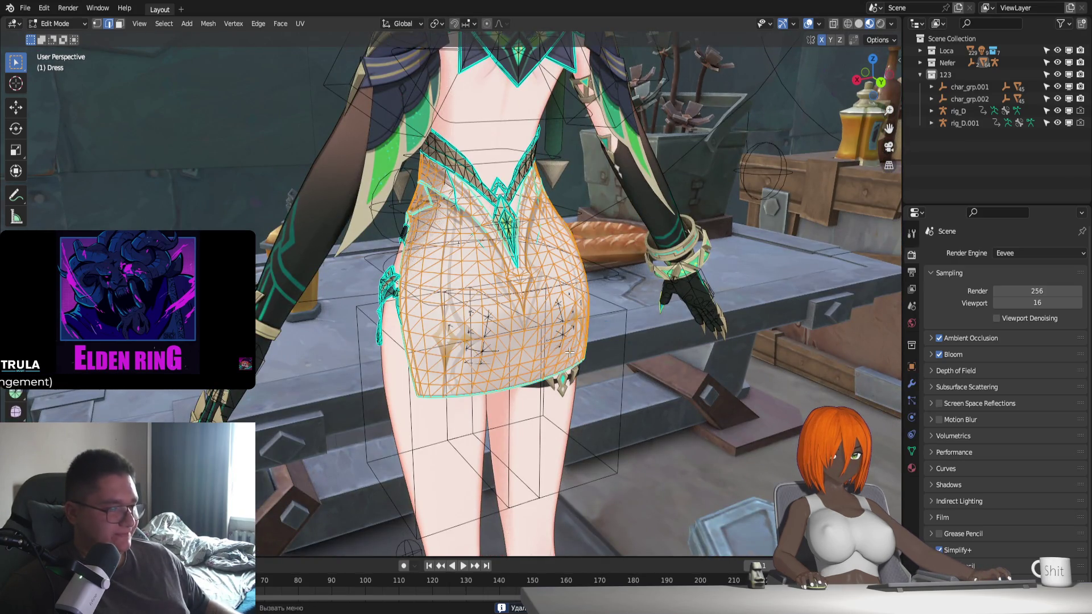
key("x")
left_click(537, 359)
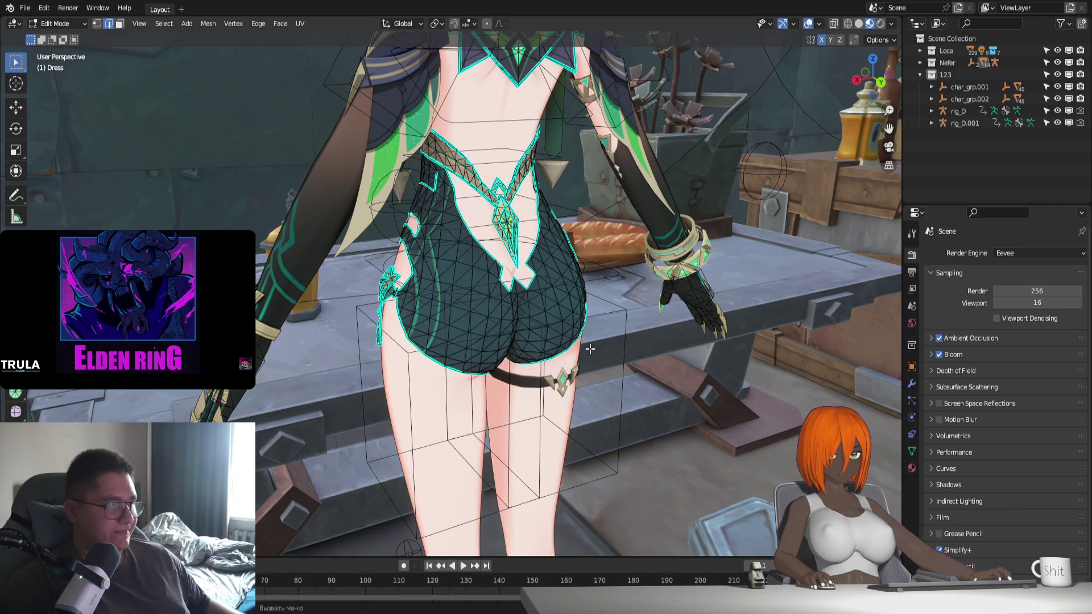
key("Tab")
Select the Nefer_Rig armature with the pasted rig_D as the active rig
mouse_move(592, 383)
middle_mouse_down()
mouse_move(618, 346)
mouse_move(601, 323)
mouse_move(569, 330)
mouse_move(575, 378)
middle_mouse_up()
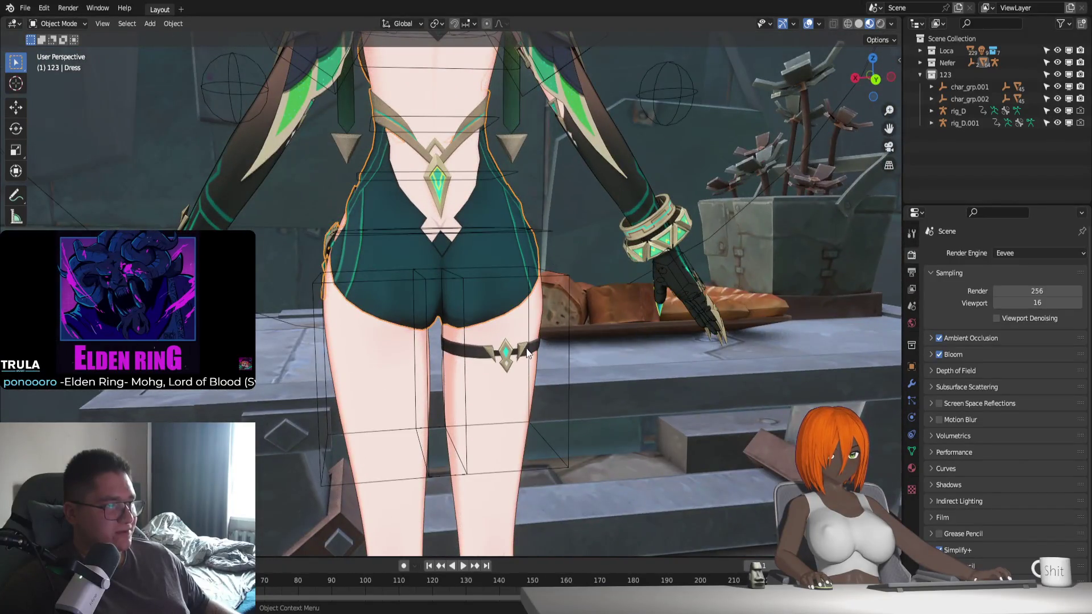
scroll(526, 353, "up", 2)
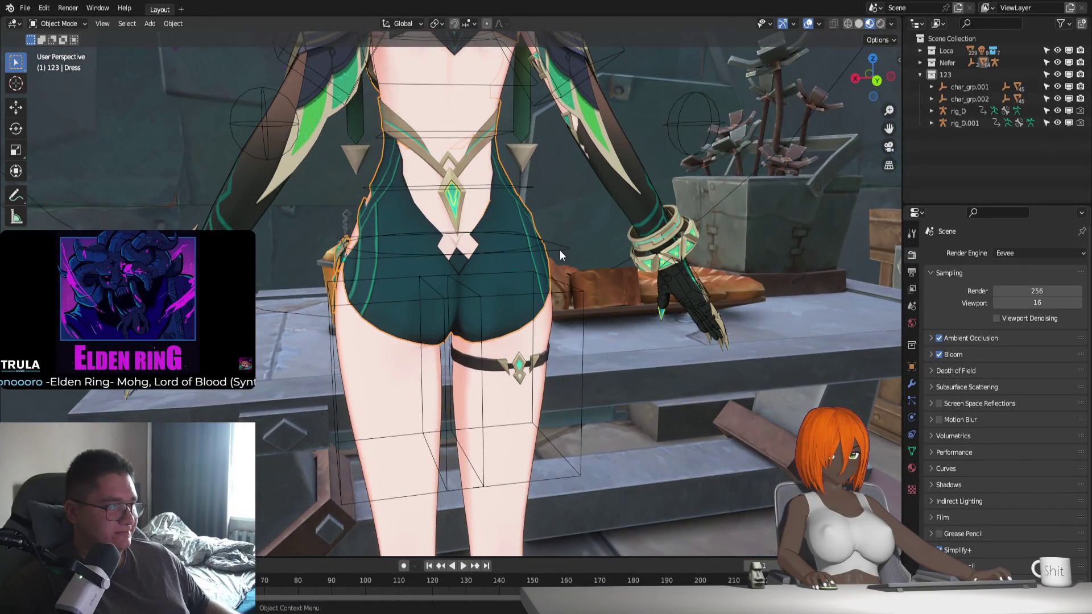
middle_click_drag(559, 250, 703, 401)
scroll(624, 412, "down", 4)
middle_click_drag(623, 412, 584, 349)
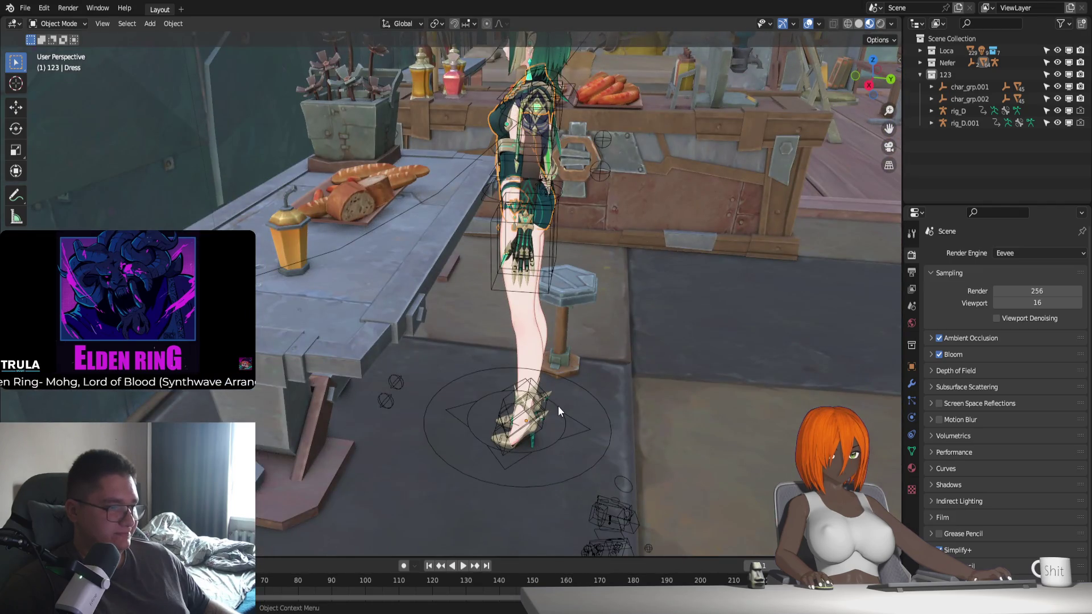
left_click(558, 406)
middle_click_drag(558, 406, 609, 463)
left_click(585, 487, "shift")
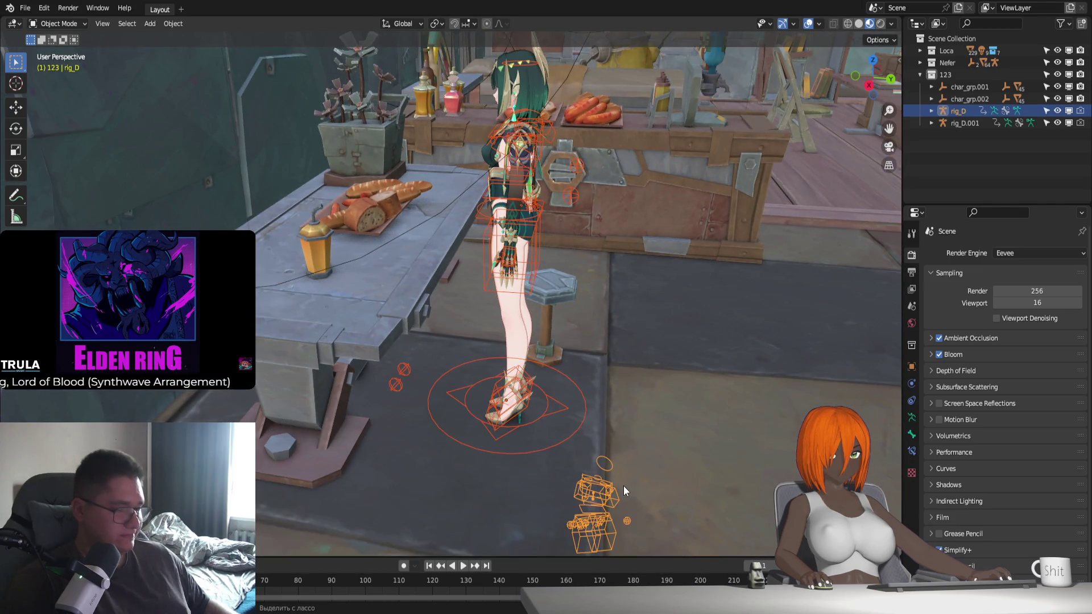
Link animation data across the selected rigs with Ctrl+L and enlarge the timeline
key("ctrl+l")
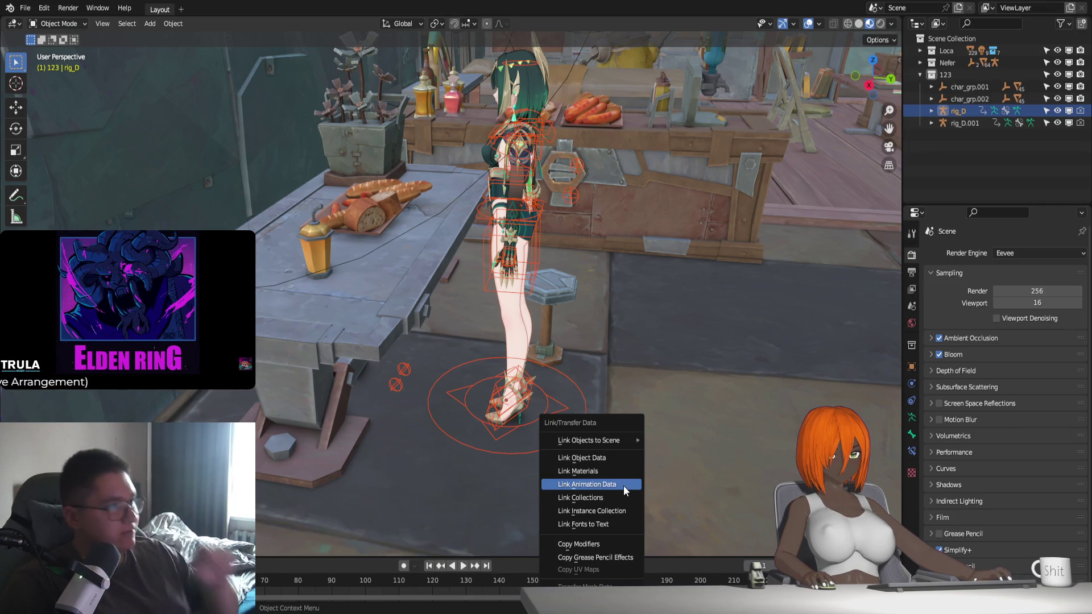
left_click(623, 486)
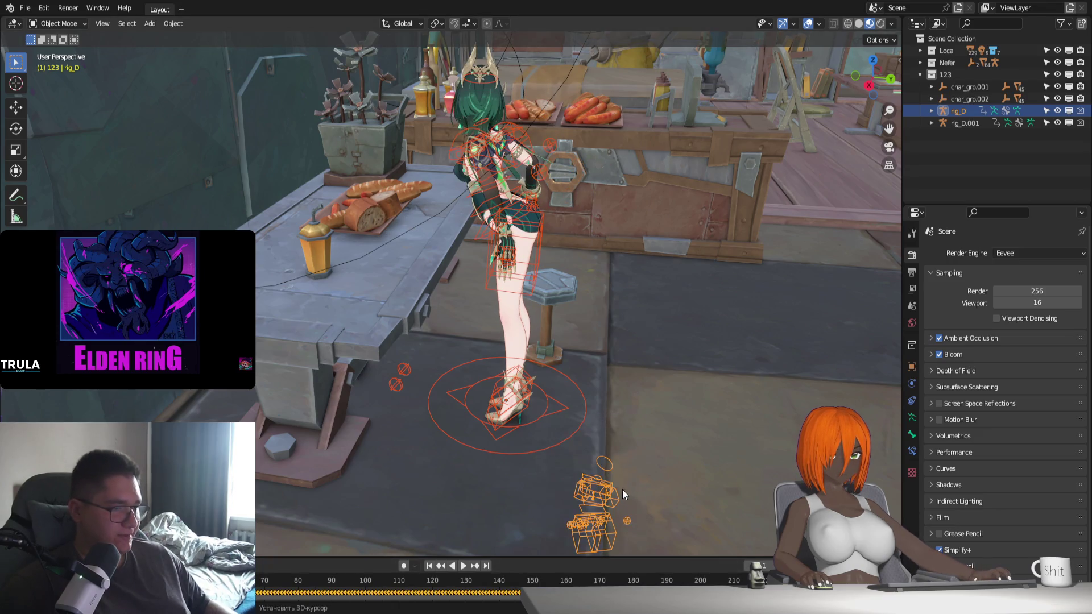
left_click_drag(622, 558, 623, 481)
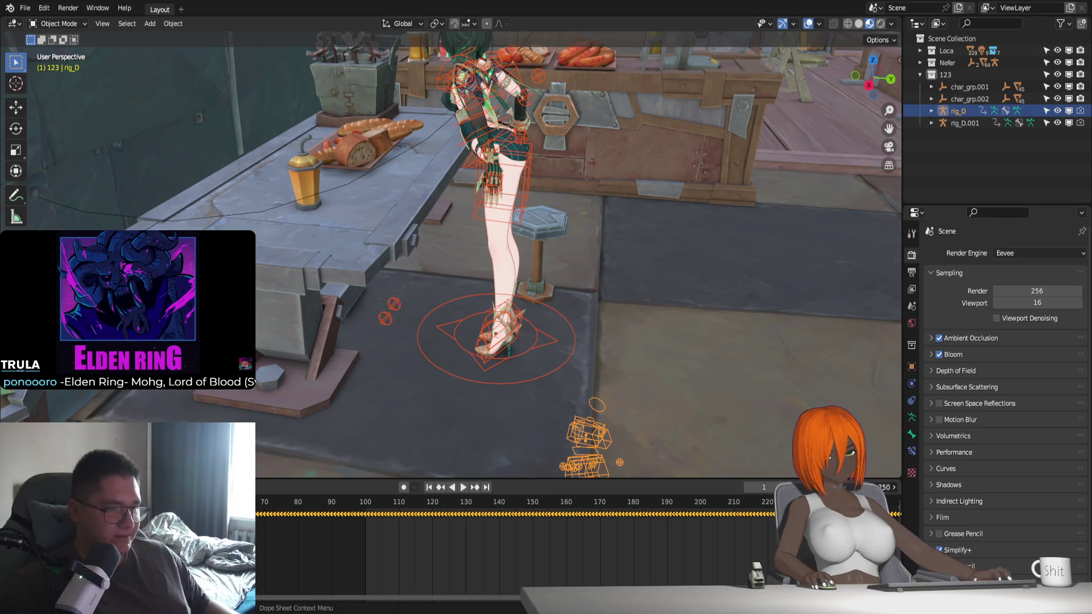
Play the animation from frame 100 and return to frame 100
key("shift+Left")
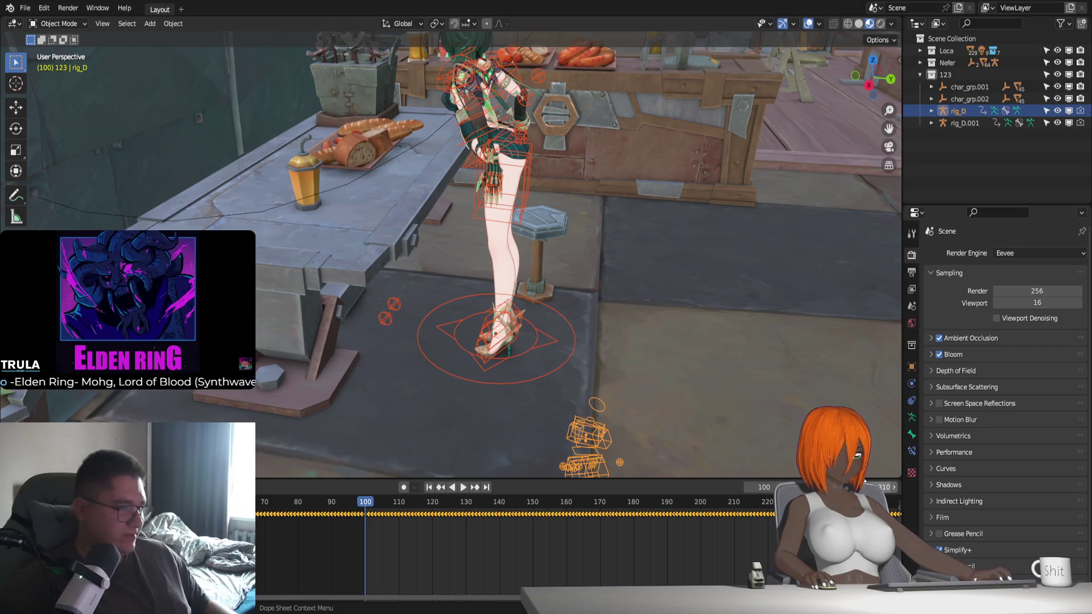
middle_click_drag(570, 251, 383, 244)
scroll(384, 243, "up", 4)
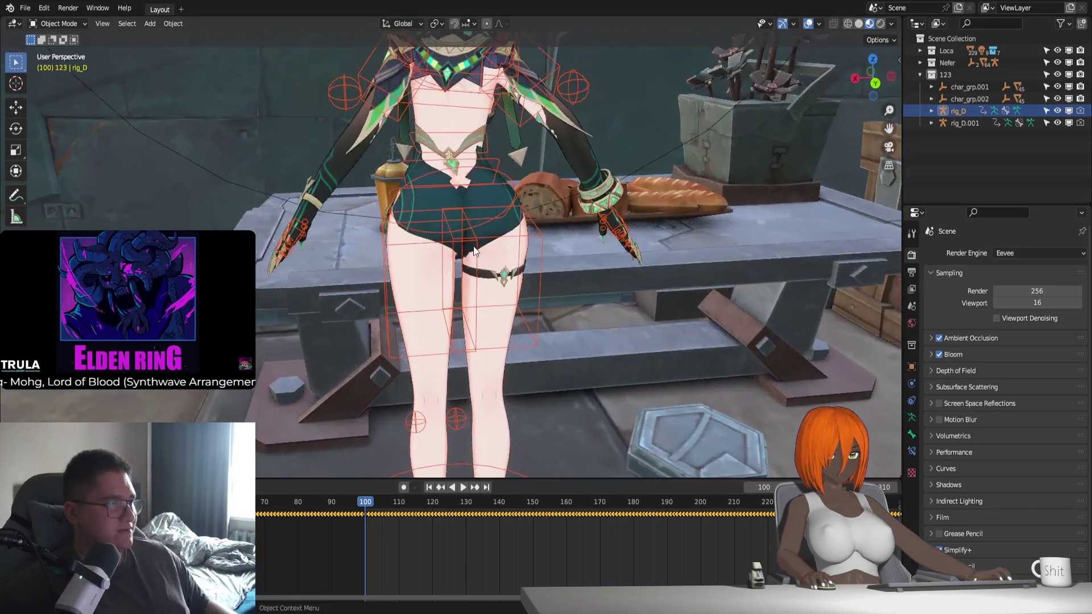
key("space")
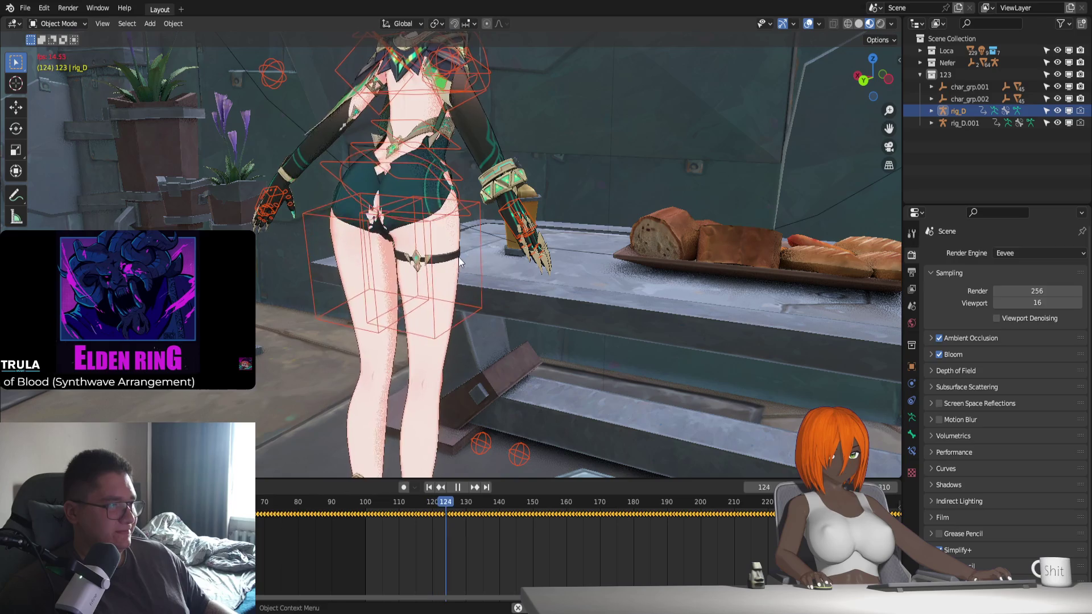
key("space")
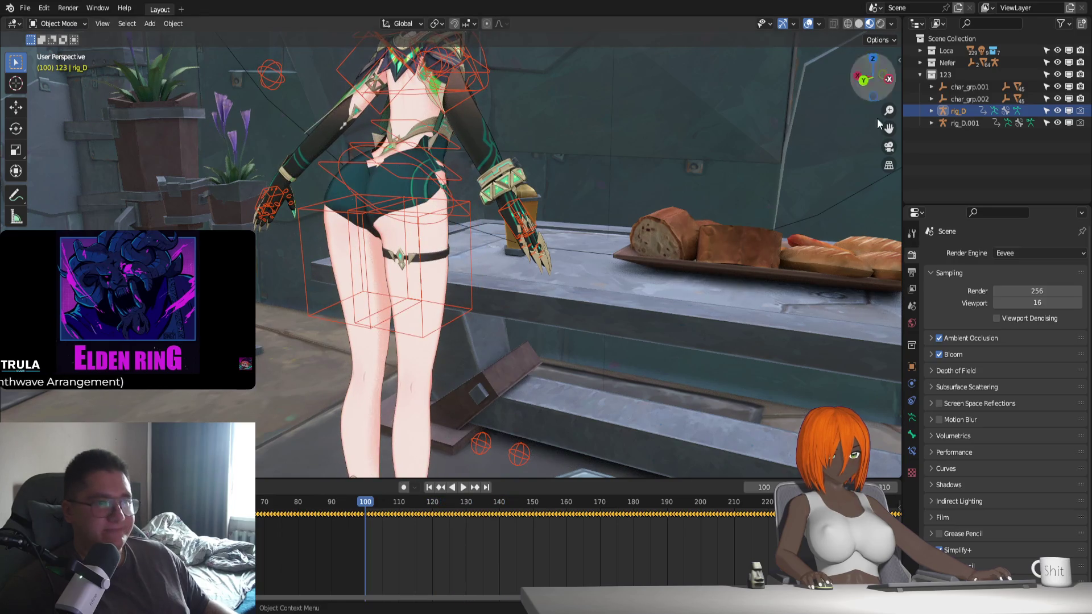
key("shift+Left")
scroll(676, 275, "down", 5)
middle_click_drag(491, 374, 656, 355)
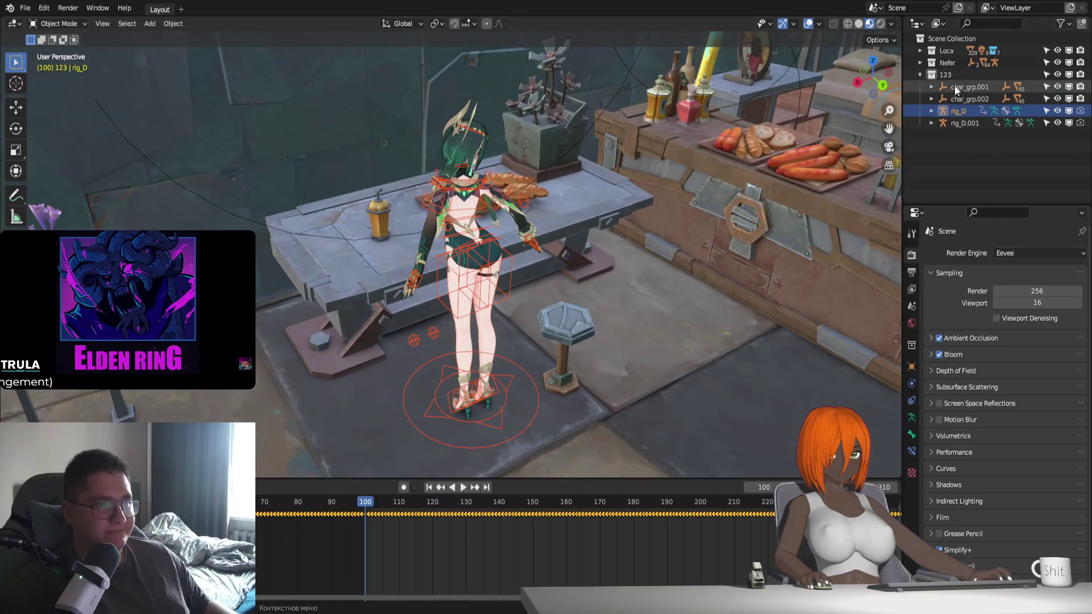
Hide the 123 collection and make it unselectable, then enter Edit Mode on the Dress
left_click(920, 74)
left_click(1072, 75)
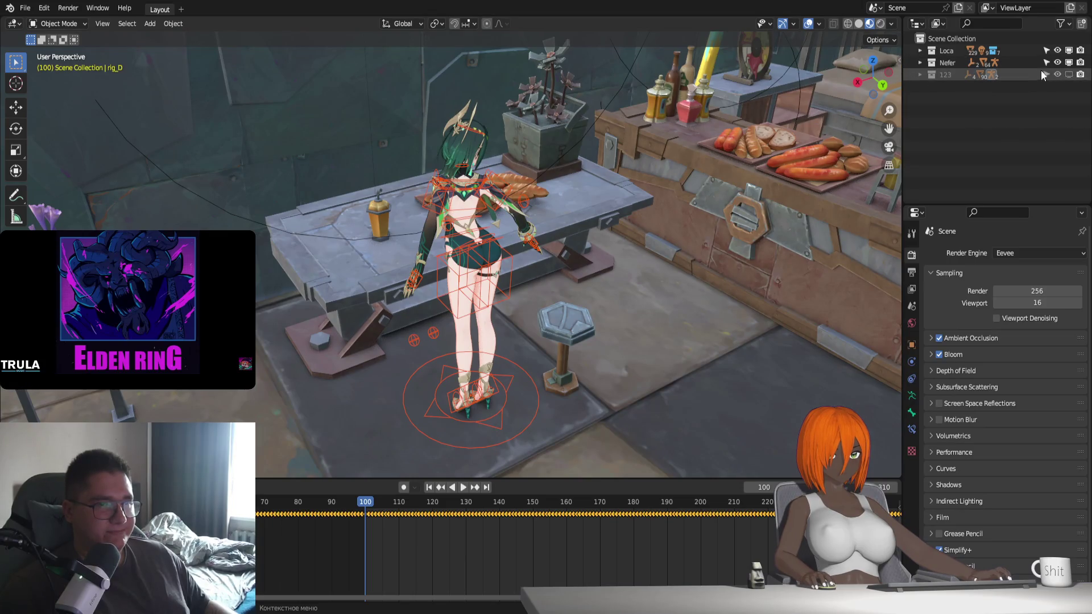
left_click(1045, 74)
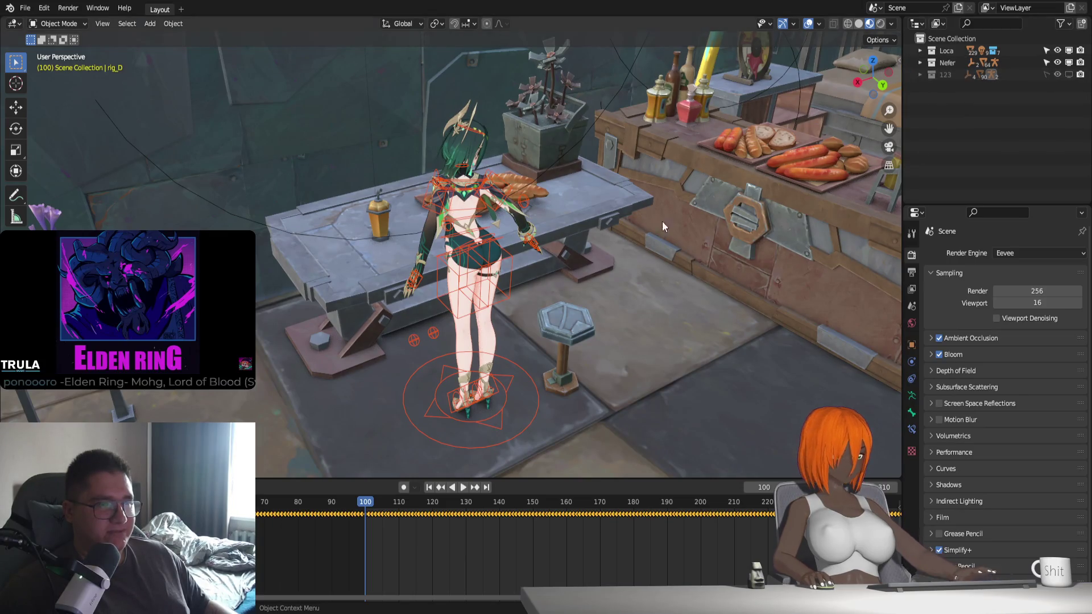
scroll(569, 244, "up", 5)
left_click(574, 254)
key("Tab")
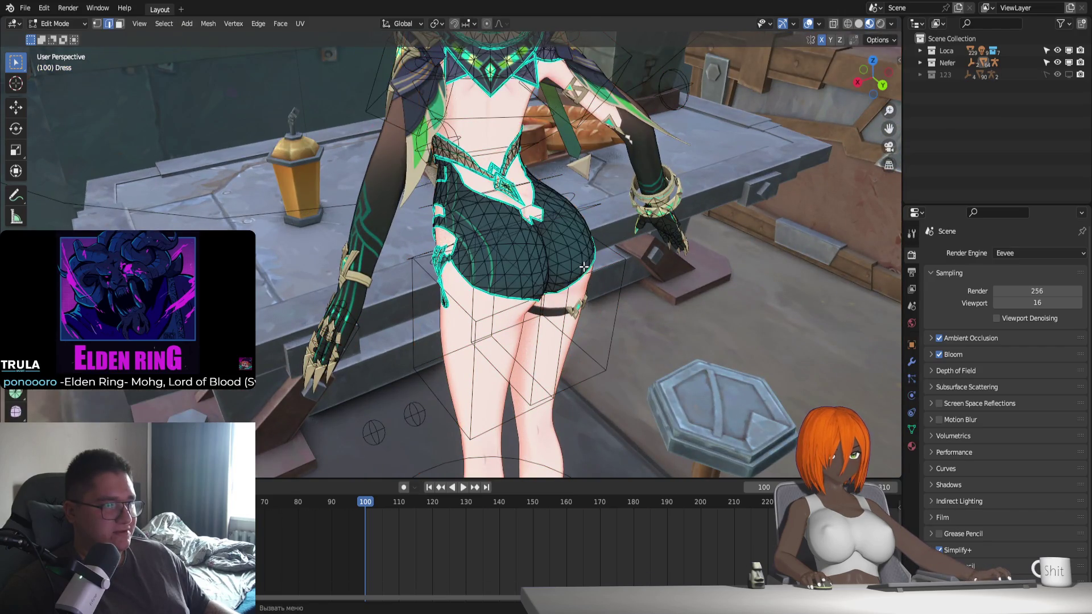
Turn on proportional editing with a proportional size of 0.003 m
middle_click_drag(585, 268, 601, 264)
scroll(609, 227, "up", 5)
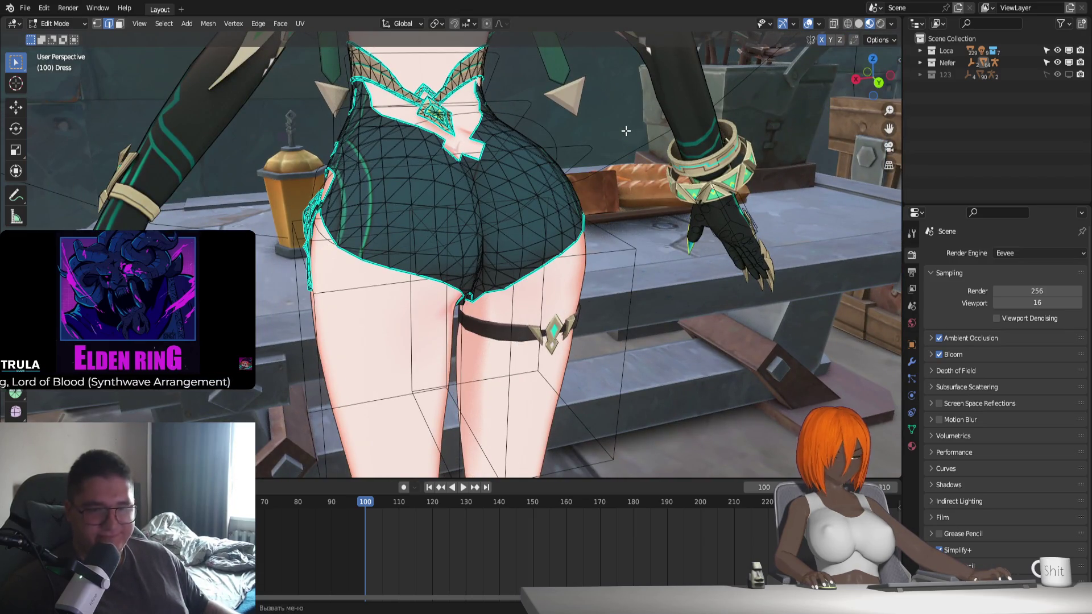
middle_click_drag(714, 184, 442, 251)
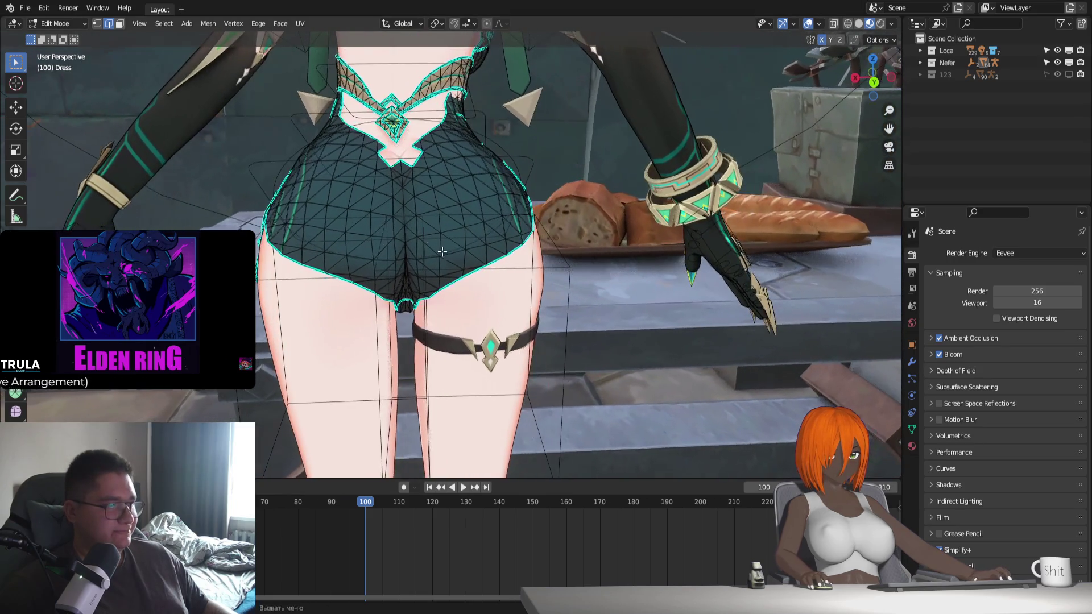
left_click(499, 24)
left_click(486, 23)
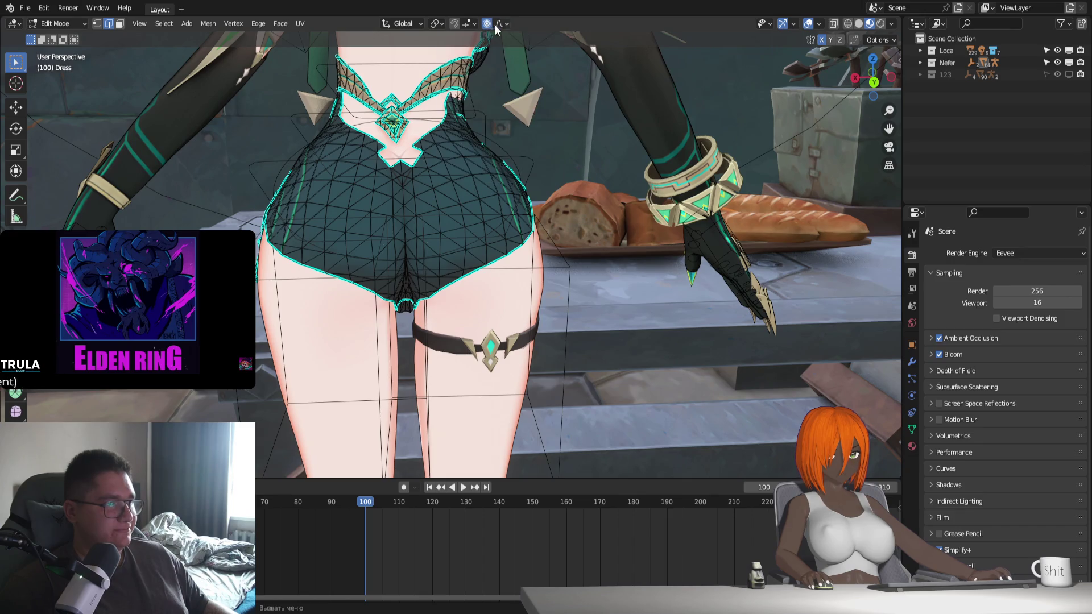
left_click(498, 24)
left_click(501, 177)
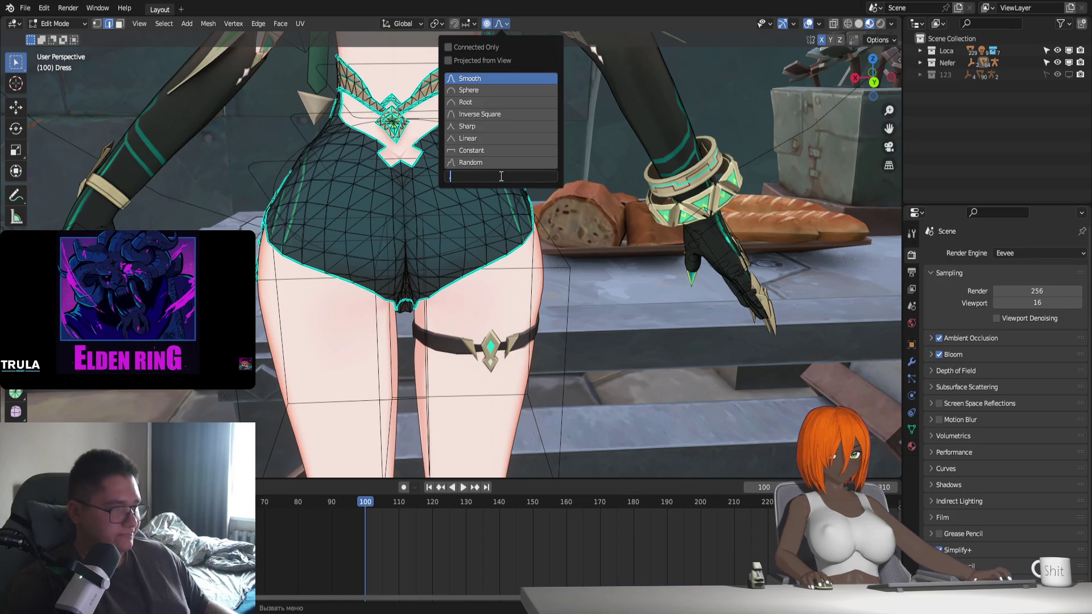
type("3")
key("Return")
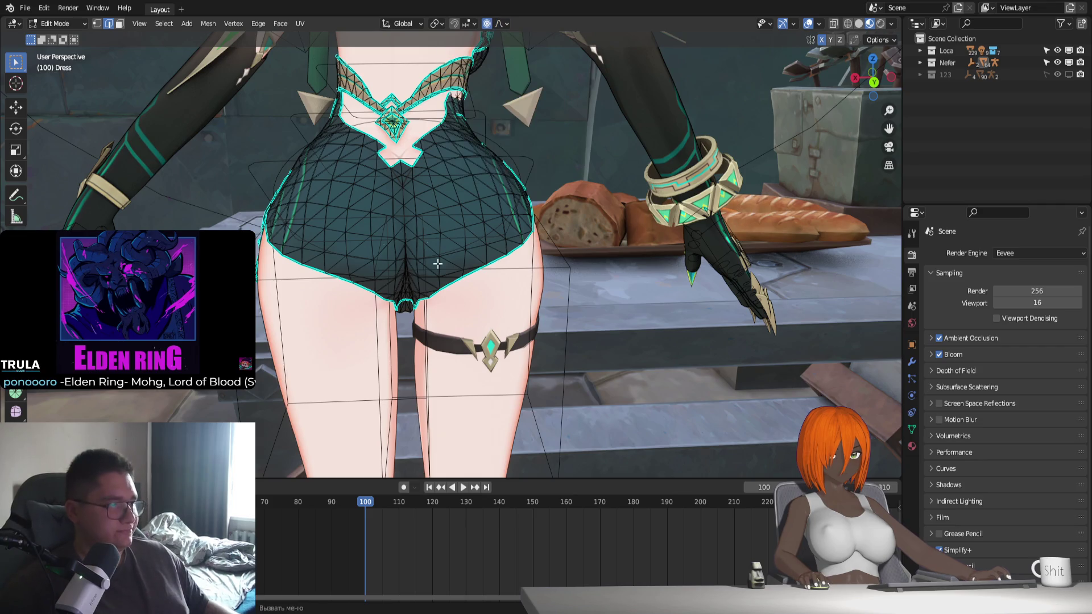
Select the dress's back-centre faces and move them along Y with soft falloff
scroll(438, 264, "up", 1)
scroll(463, 244, "up", 2)
scroll(480, 245, "up", 1)
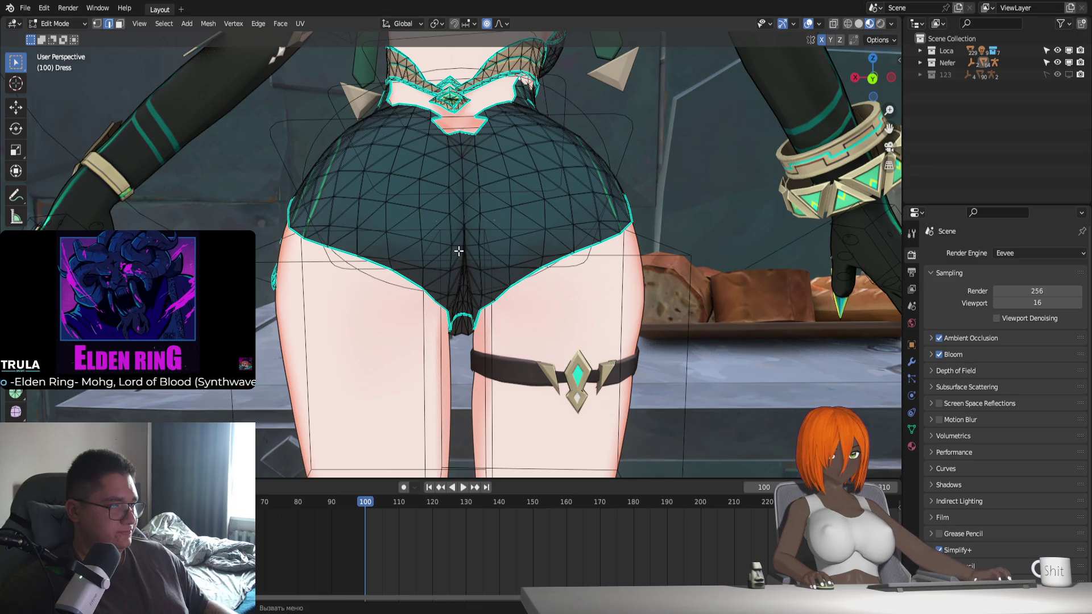
left_click(463, 226)
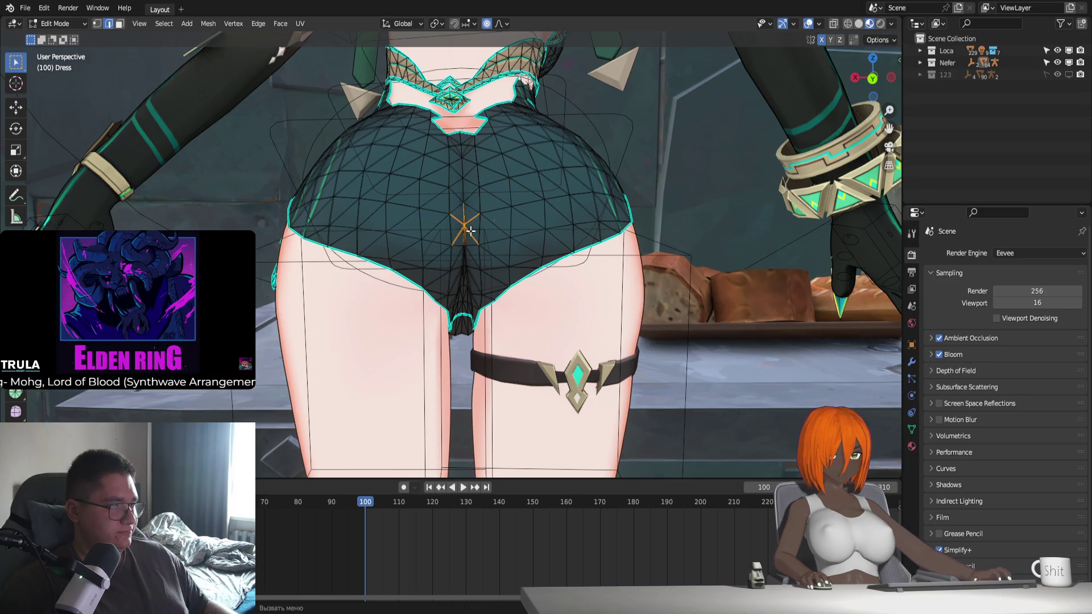
key("3")
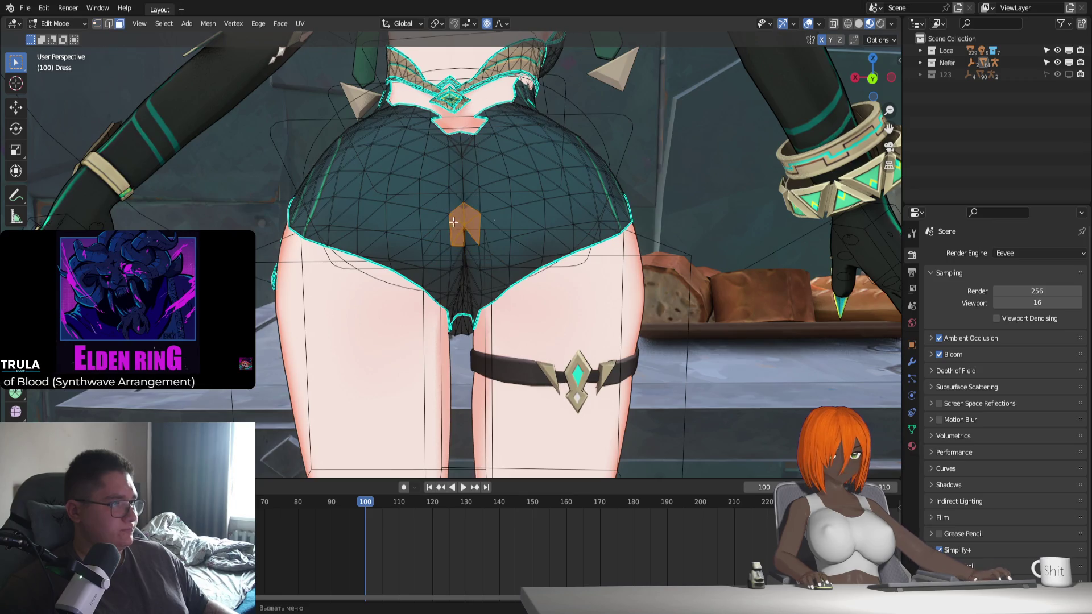
middle_click_drag(475, 228, 568, 249)
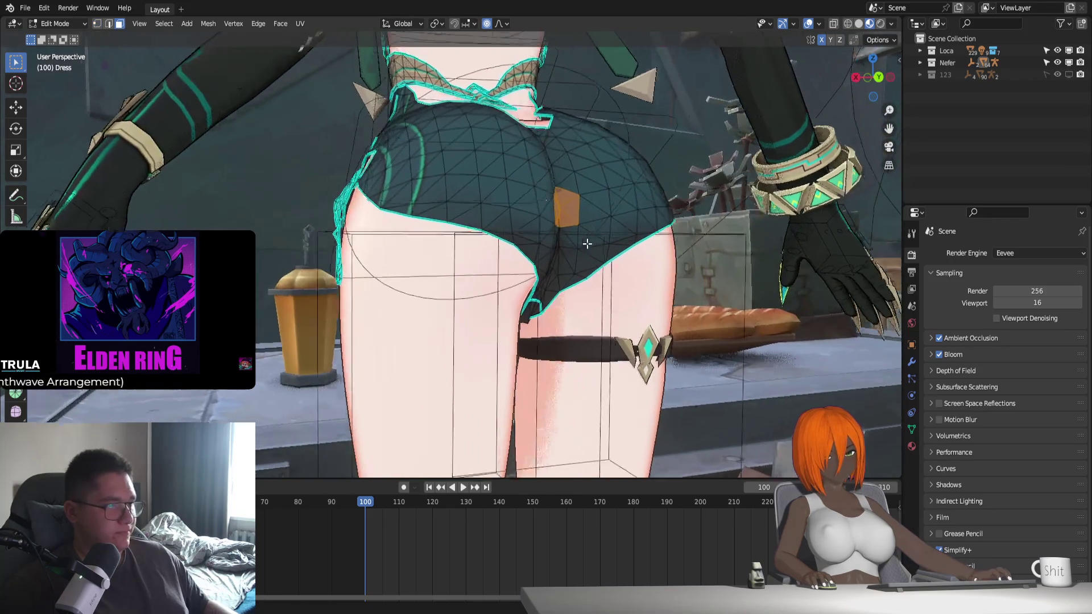
key("g")
key("y")
scroll(568, 250, "down", 10)
scroll(568, 250, "down", 8)
scroll(568, 250, "down", 7)
scroll(568, 250, "down", 10)
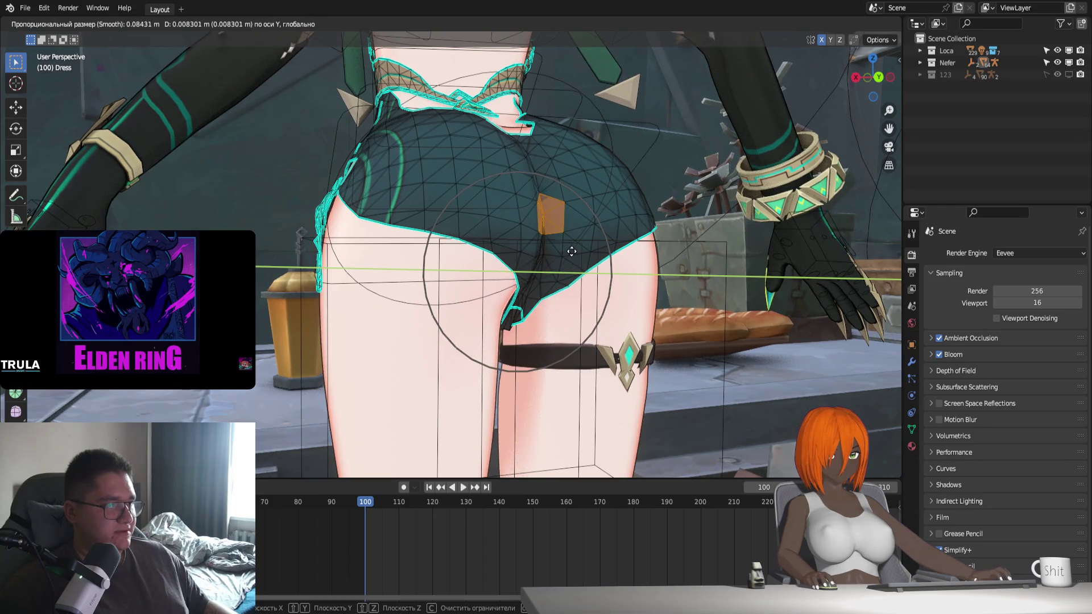
left_click(572, 252)
Select another dress face and play the animation to check clipping at frame 138
mouse_move(573, 251)
middle_mouse_down()
mouse_move(515, 265)
mouse_move(453, 254)
middle_mouse_up()
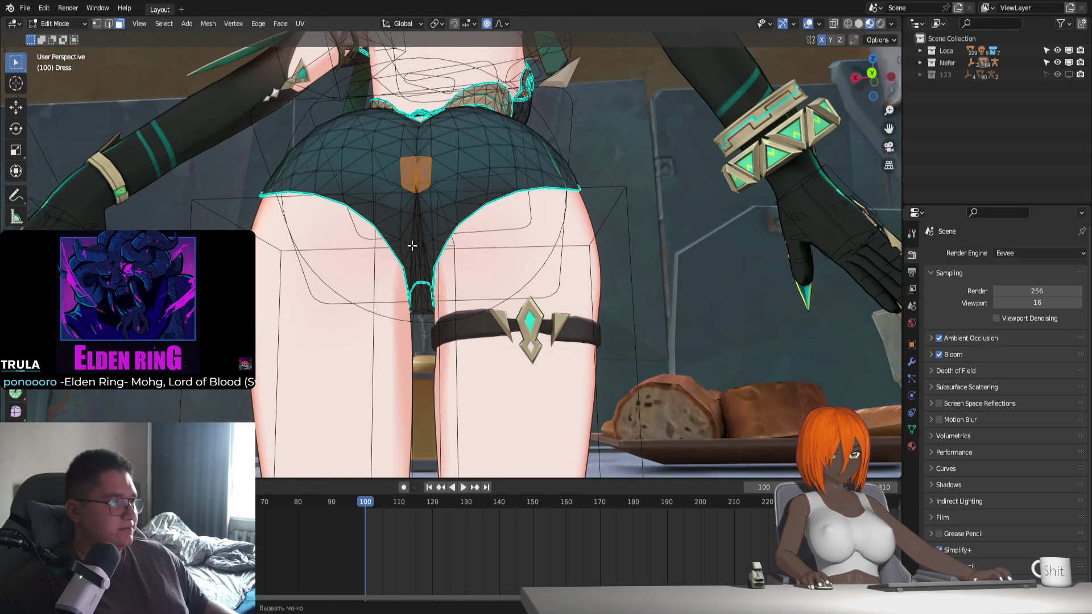
left_click(424, 232)
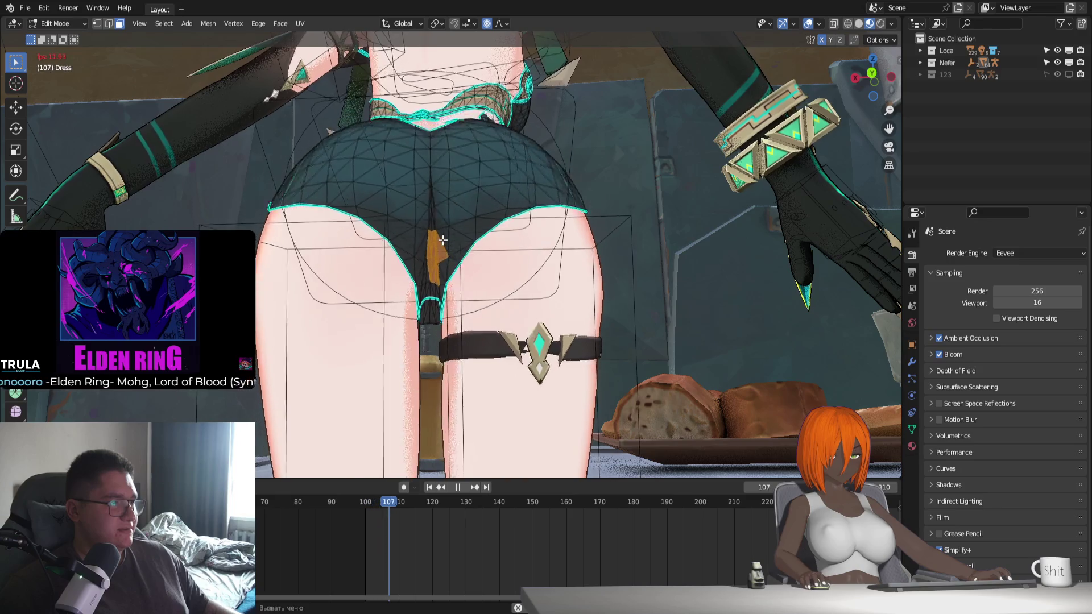
key("Escape")
middle_click_drag(442, 240, 496, 240)
key("space")
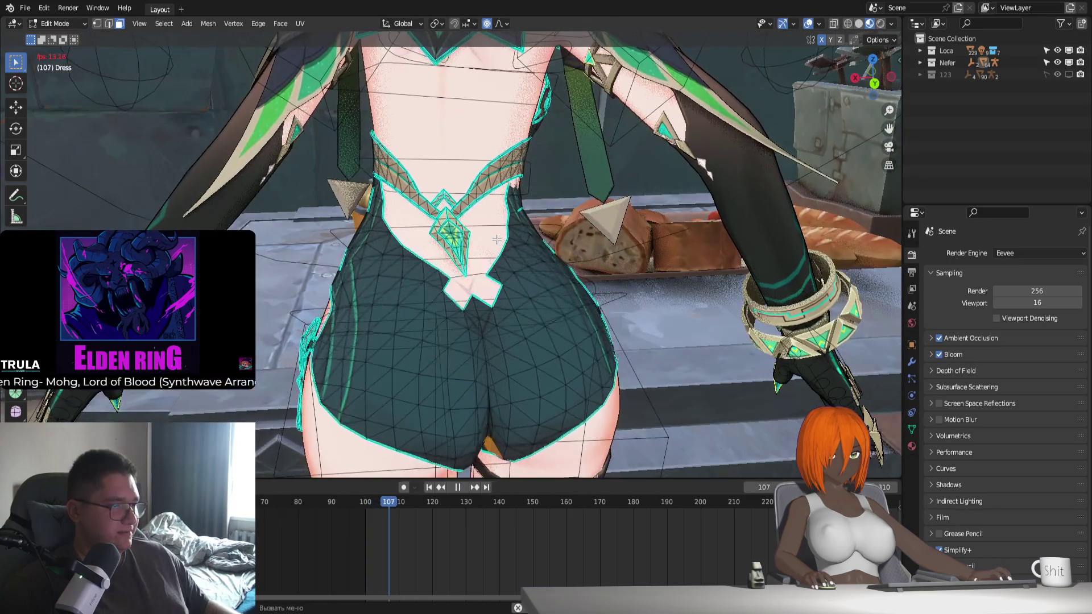
key("space")
Move the selected dress faces along Y again with proportional falloff
middle_click_drag(499, 246, 506, 292)
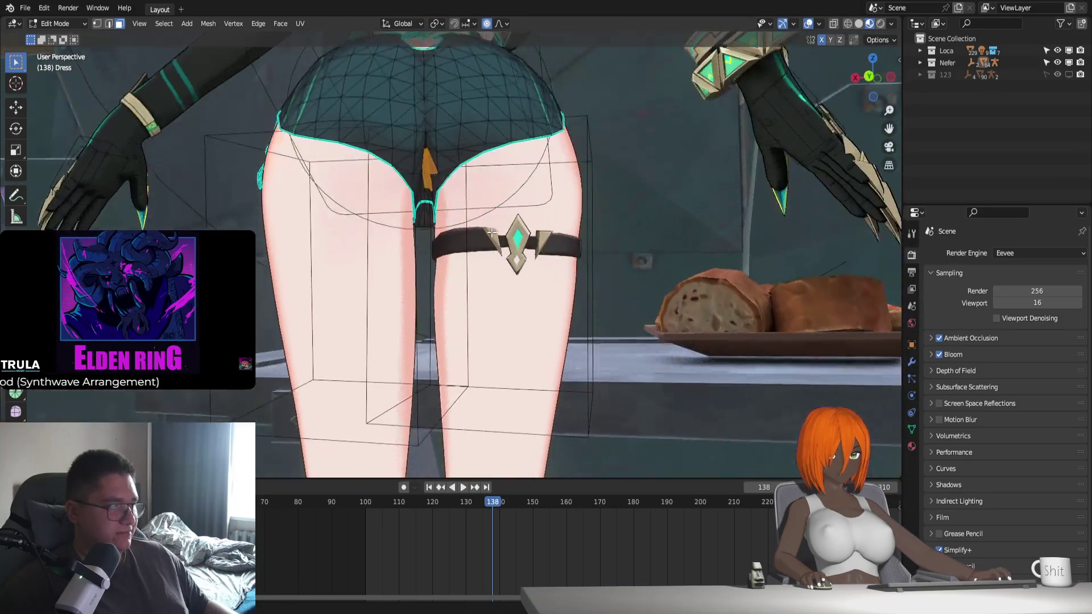
scroll(505, 292, "up", 2)
mouse_move(479, 232)
middle_mouse_down()
mouse_move(663, 292)
mouse_move(666, 312)
middle_mouse_up()
key("g")
key("y")
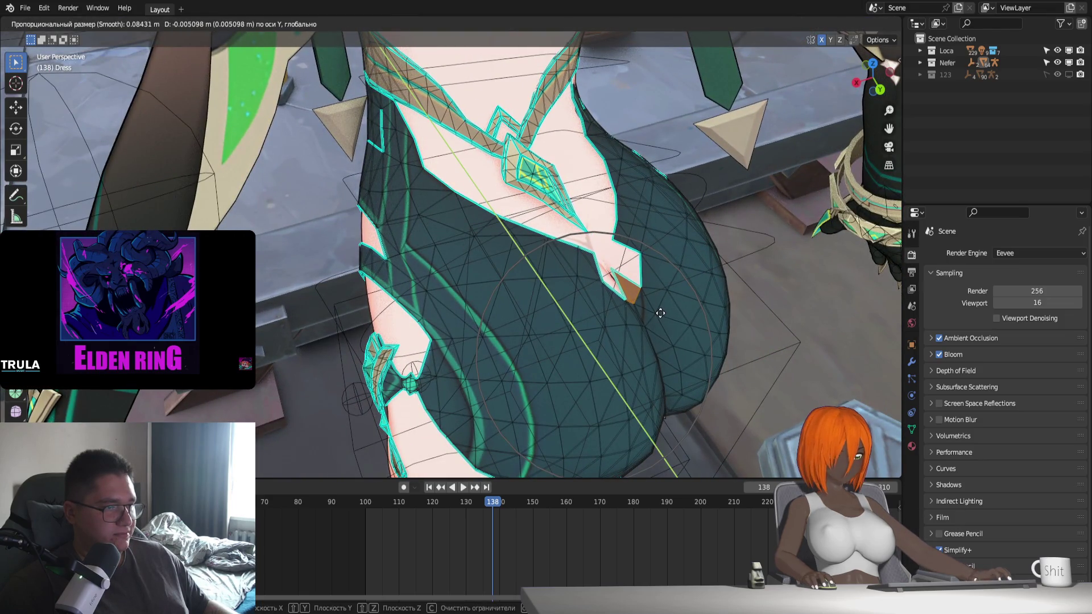
left_click(660, 313)
Compare the dress before and after the fix, then return to Object Mode
middle_click_drag(660, 313, 630, 285)
key("ctrl+z")
key("ctrl+shift+z")
key("ctrl+z")
key("ctrl+shift+z")
key("Tab")
In Simplify+, set Max Subdivision to 0 and disable heavy viewport modifiers for faster playback
key("n")
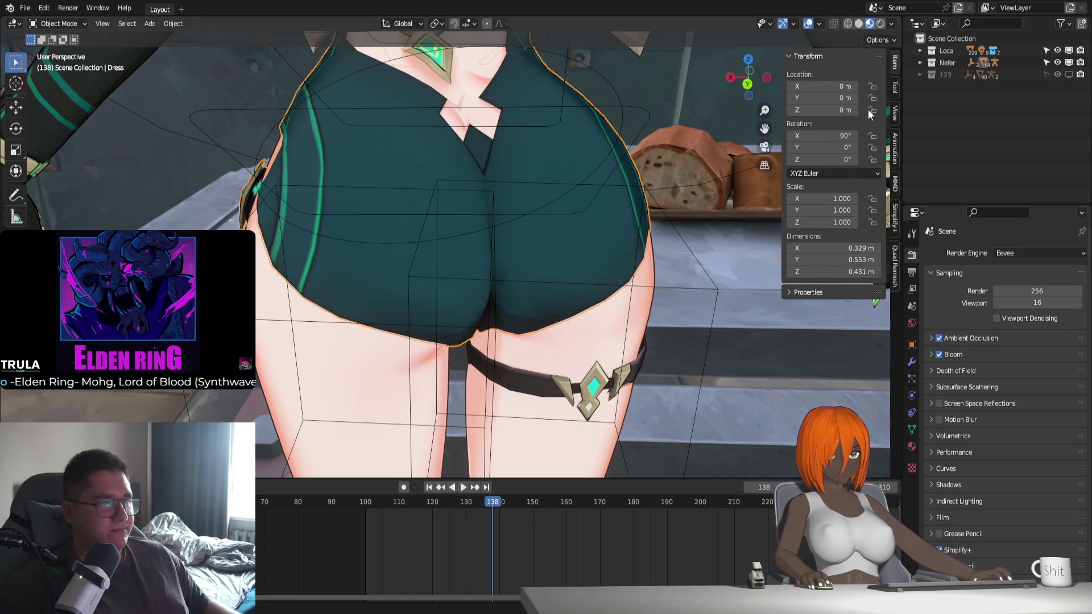
left_click(893, 210)
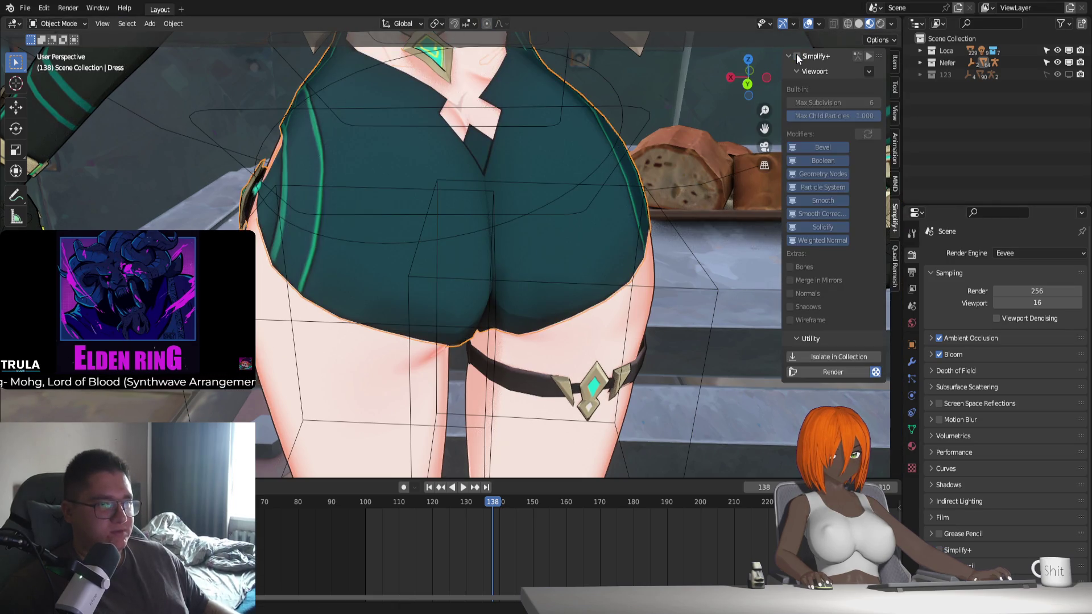
left_click_drag(862, 107, 827, 107)
left_click(796, 225)
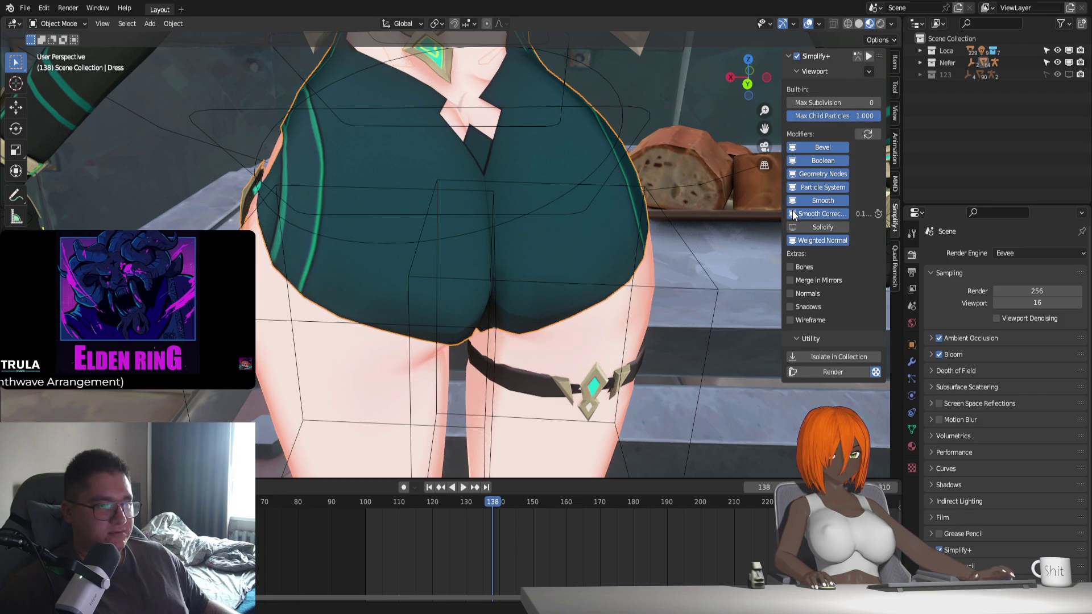
left_click(794, 213)
left_click(795, 175)
left_click(794, 188)
left_click(800, 292)
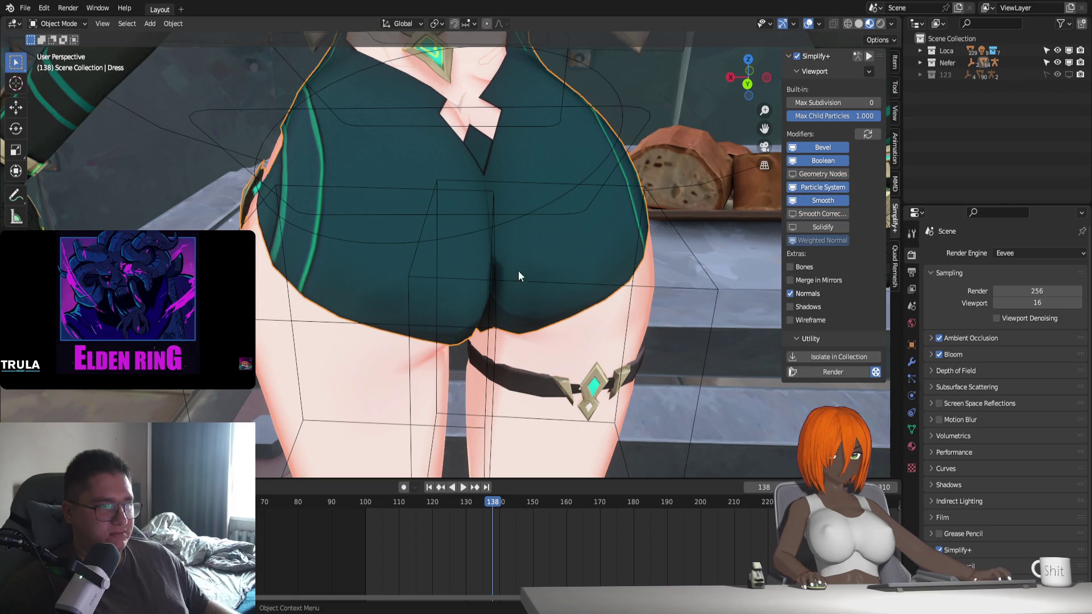
key("space")
key("space")
middle_click_drag(568, 245, 513, 180)
Push the dress vertices between the thighs along Y, then along Z, with proportional editing
key("Tab")
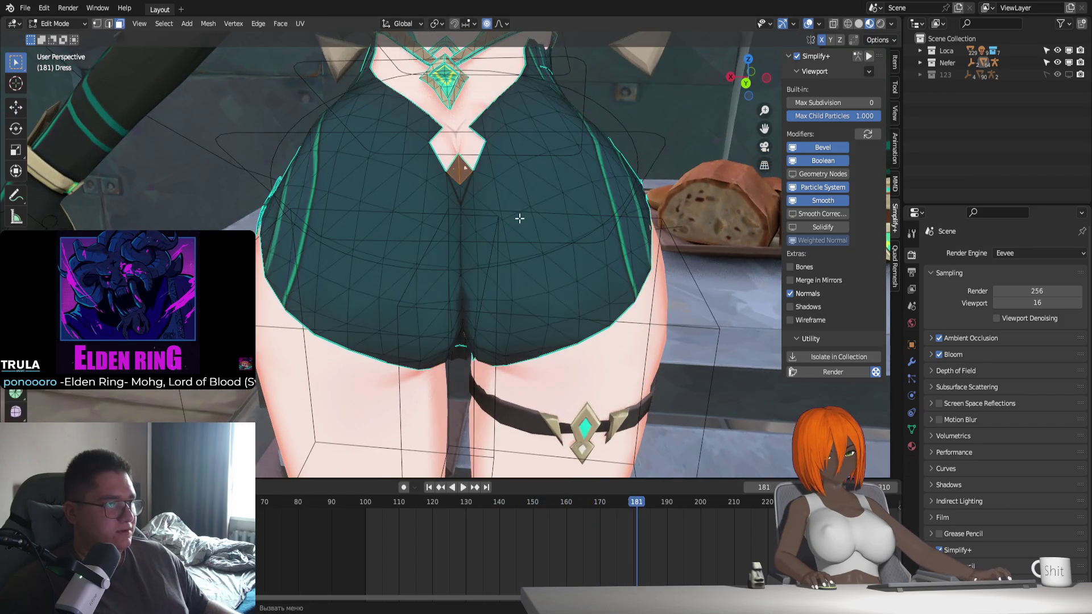
key("g")
key("y")
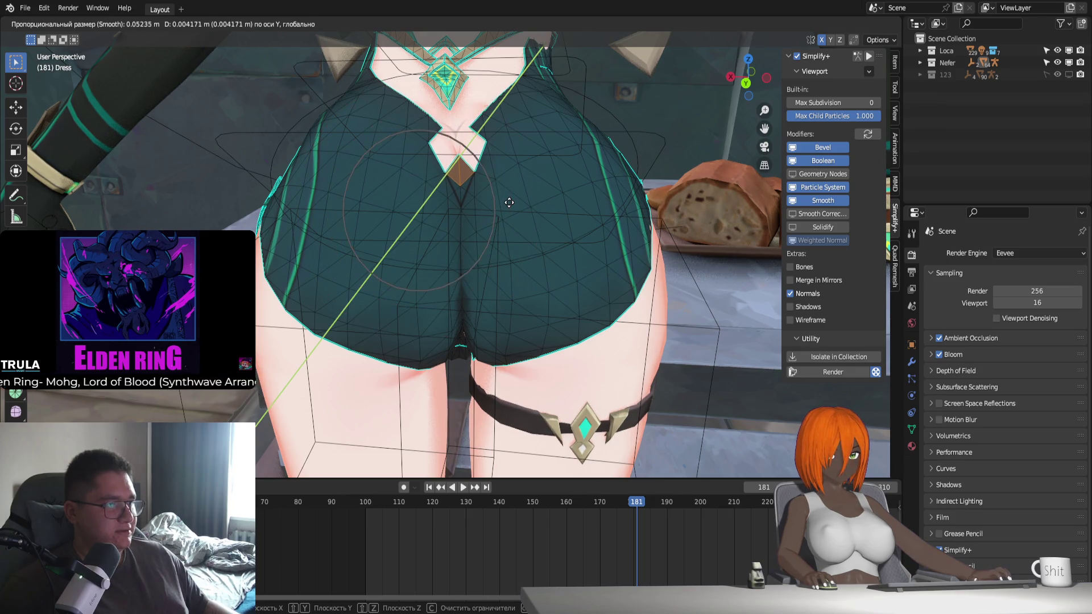
left_click(508, 205)
middle_click_drag(506, 209, 505, 224)
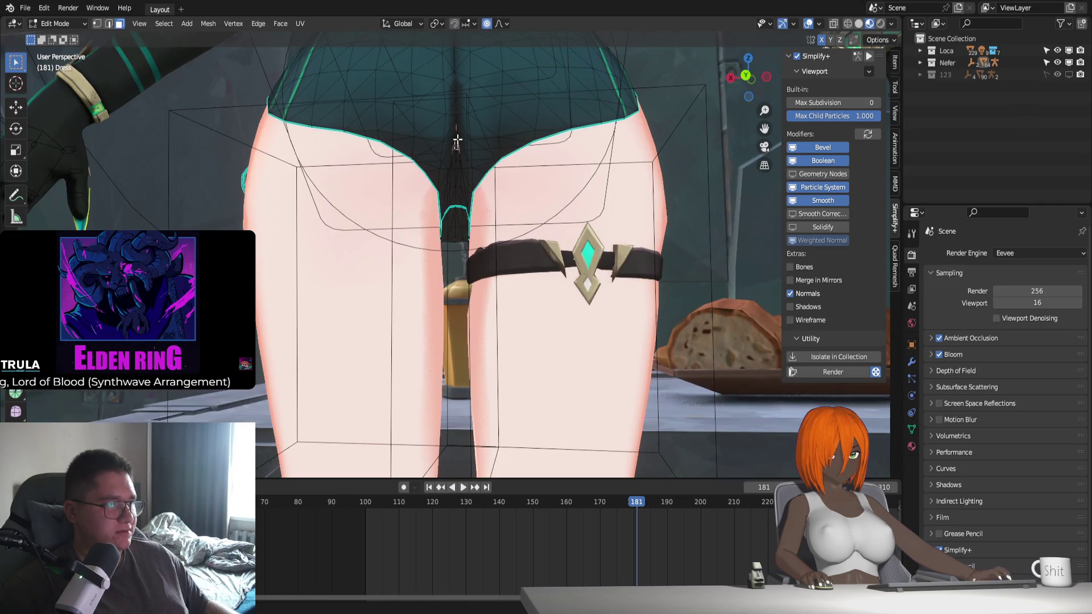
key("g")
key("y")
key("z")
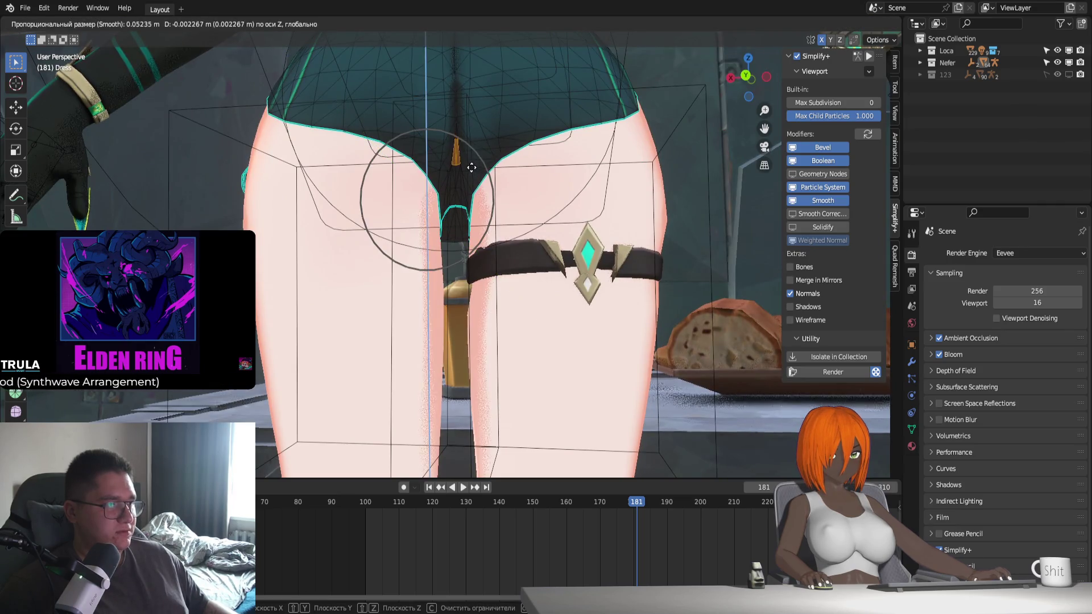
left_click(472, 168)
Play back the animation to check the dress clipping, ending in Object Mode
key("Tab")
key("space")
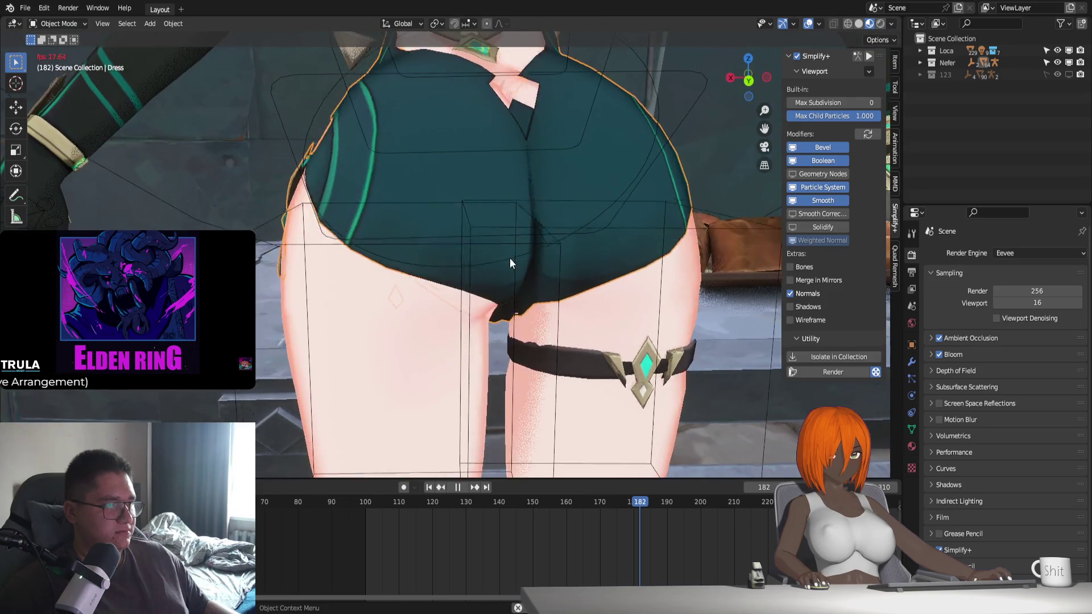
key("space")
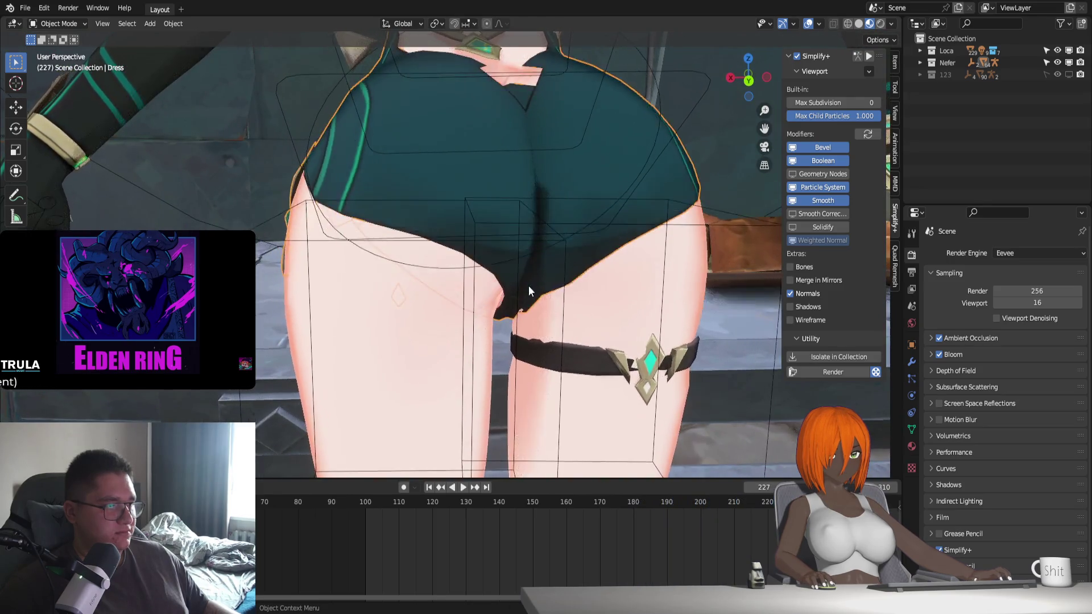
key("Tab")
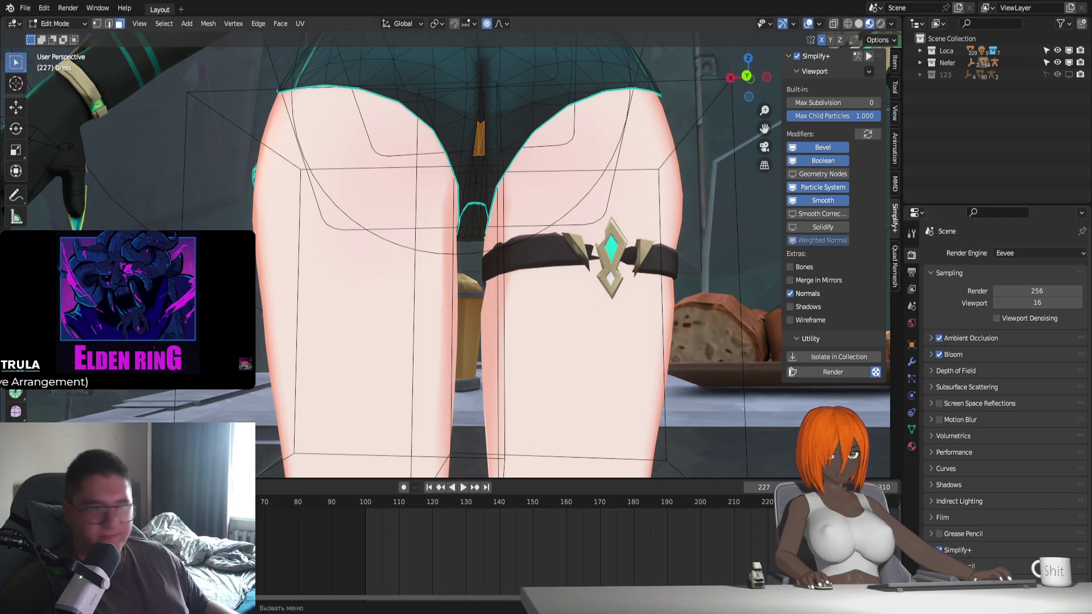
scroll(445, 254, "down", 2)
key("space")
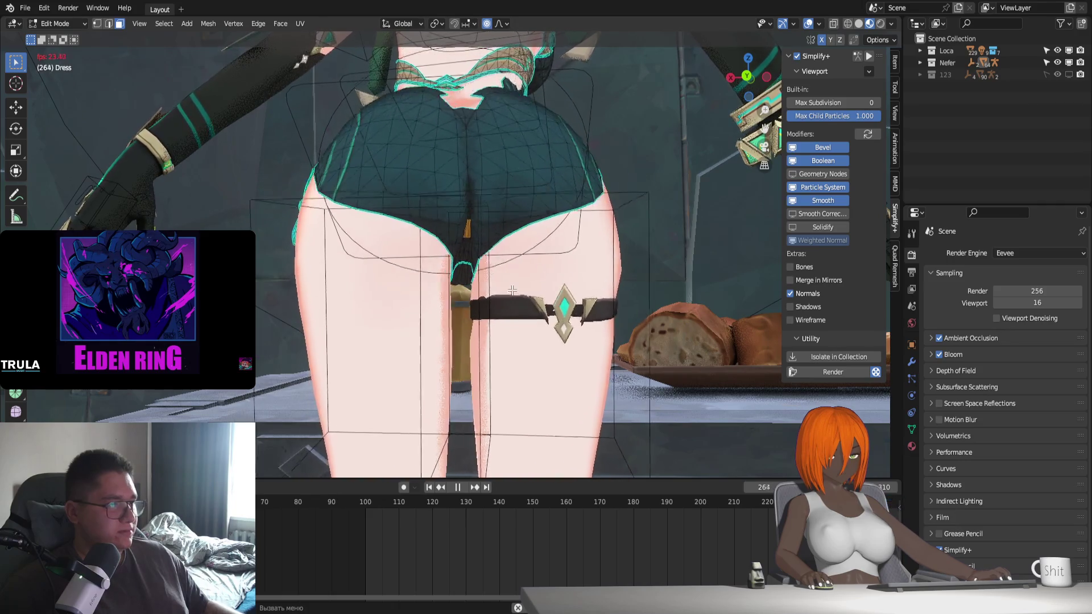
key("space")
key("Tab")
middle_click_drag(512, 291, 502, 292)
scroll(435, 305, "down", 3)
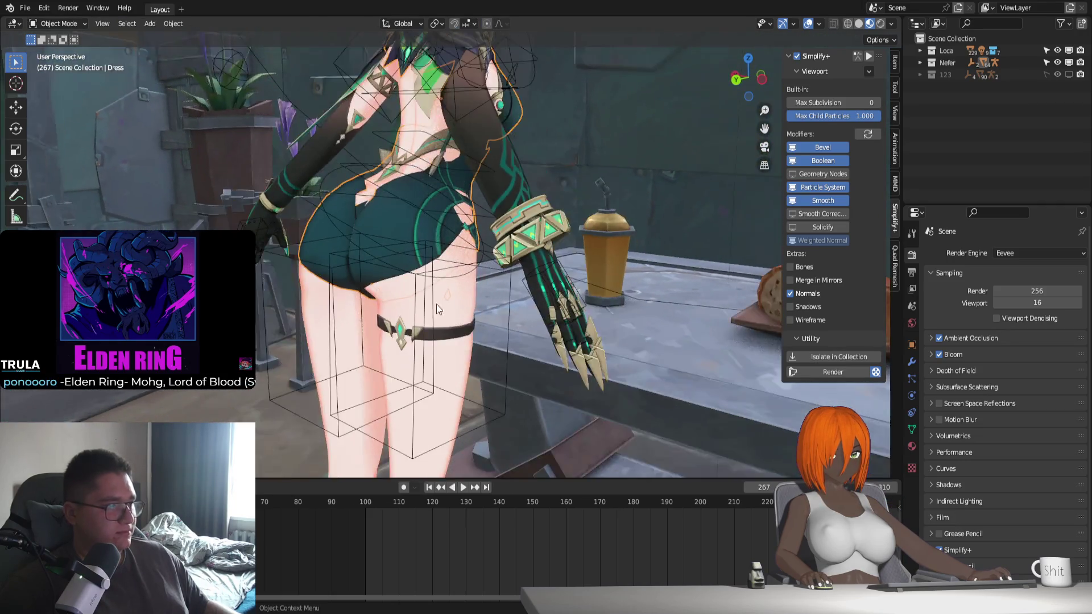
Put Nefer_Rig into Pose Mode at frame 100
middle_click_drag(435, 305, 499, 291)
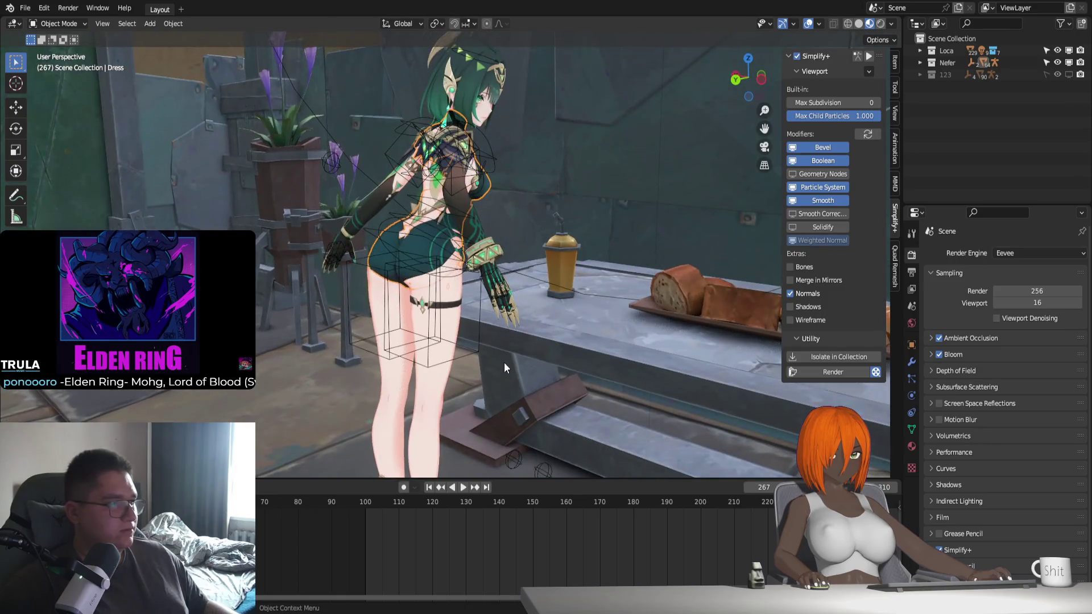
middle_click_drag(503, 363, 505, 283)
left_click(509, 392)
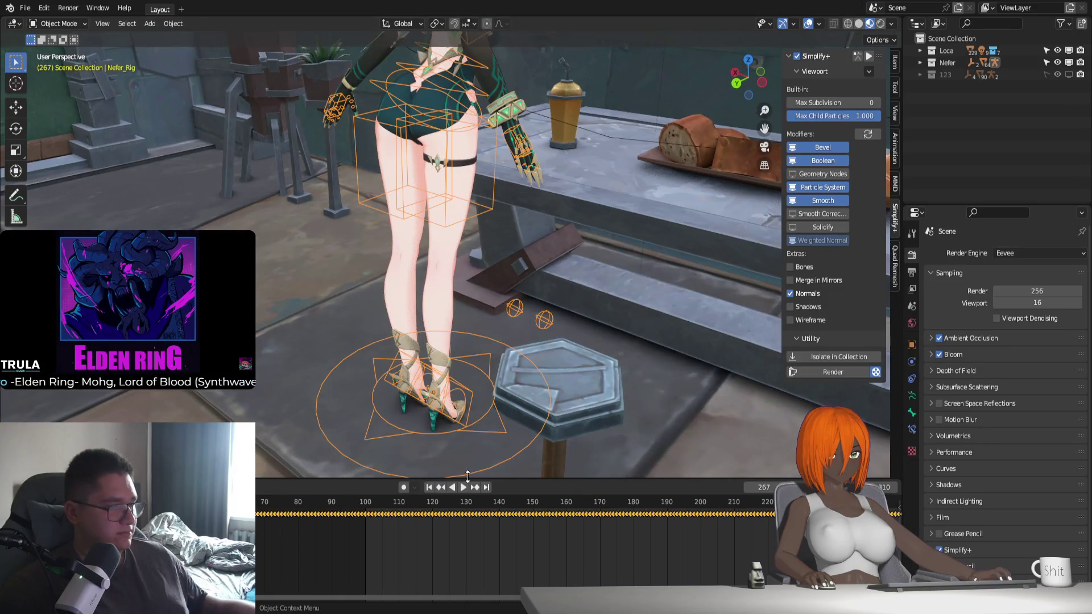
left_click(541, 544)
key("ctrl+z")
key("ctrl+z")
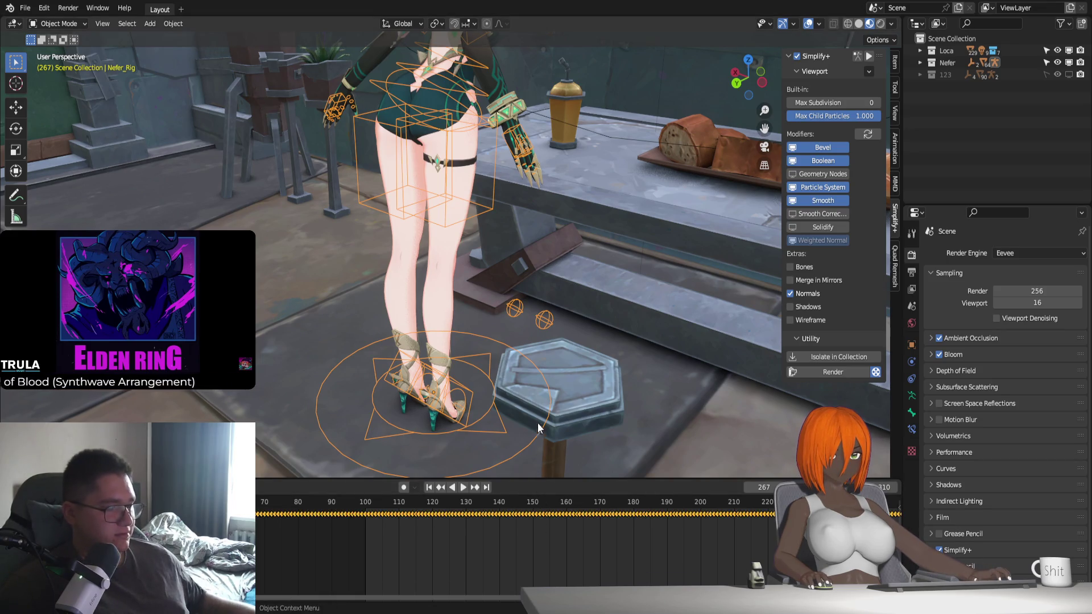
key("ctrl+z")
middle_click_drag(562, 334, 494, 393)
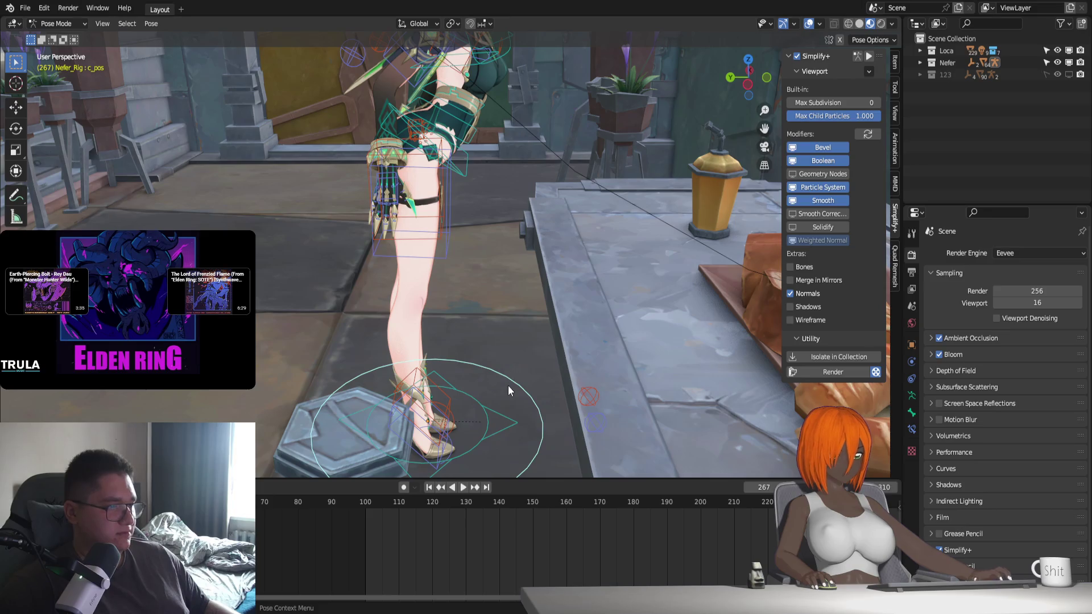
left_click(365, 501)
Slide the c_pos control along Y
key("g")
key("y")
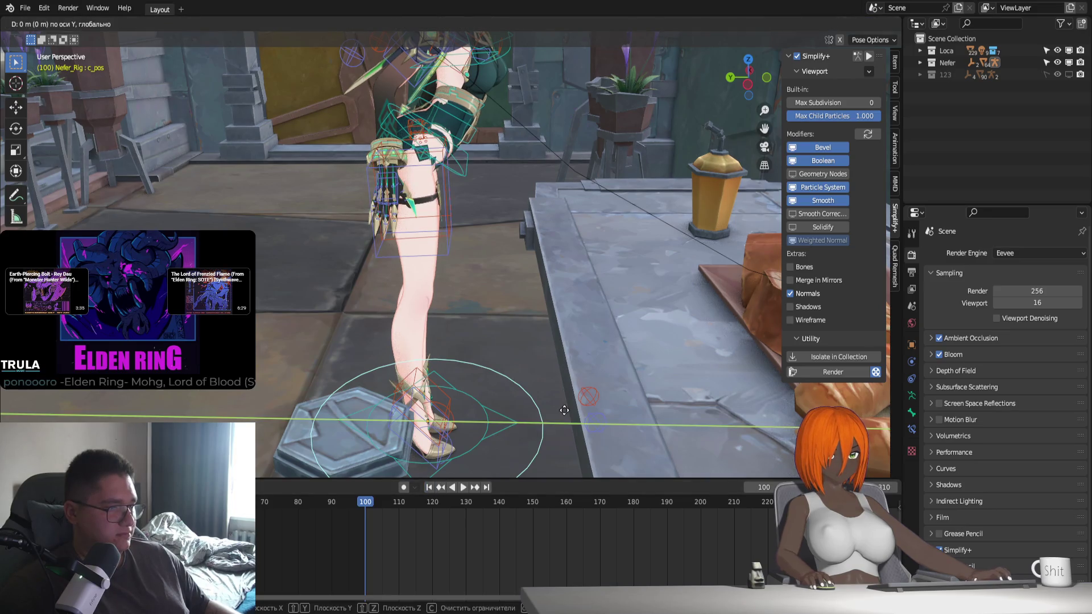
left_click(538, 177)
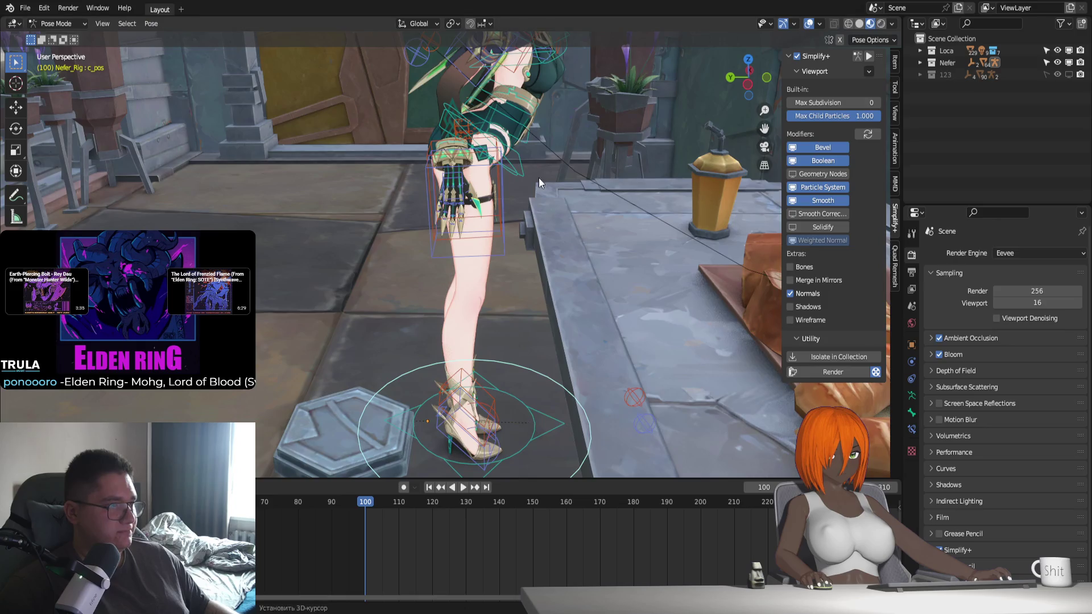
middle_click_drag(538, 177, 528, 288, "shift")
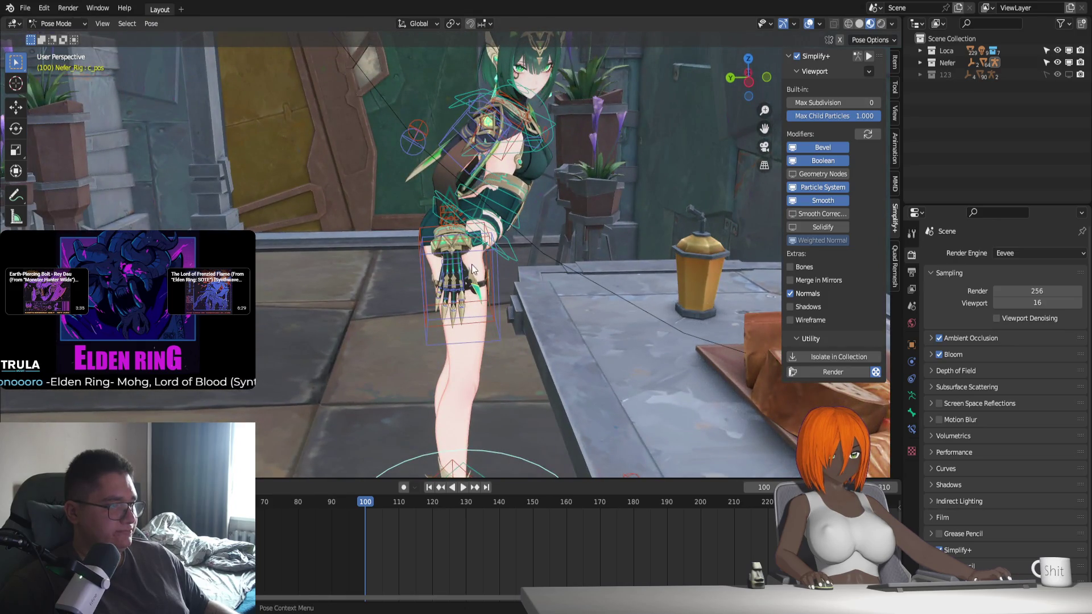
Delete all keyframes on c_root_master.x and enable Auto Keying
left_click(512, 257)
key("Home")
left_click_drag(261, 525, 677, 516)
key("Delete")
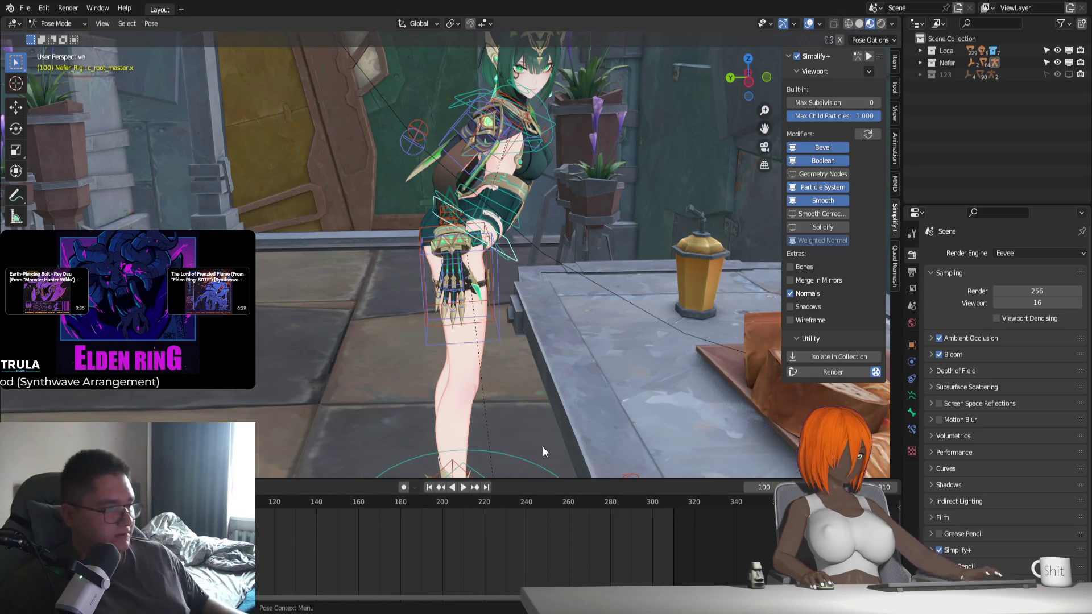
left_click(401, 487)
left_click(66, 488)
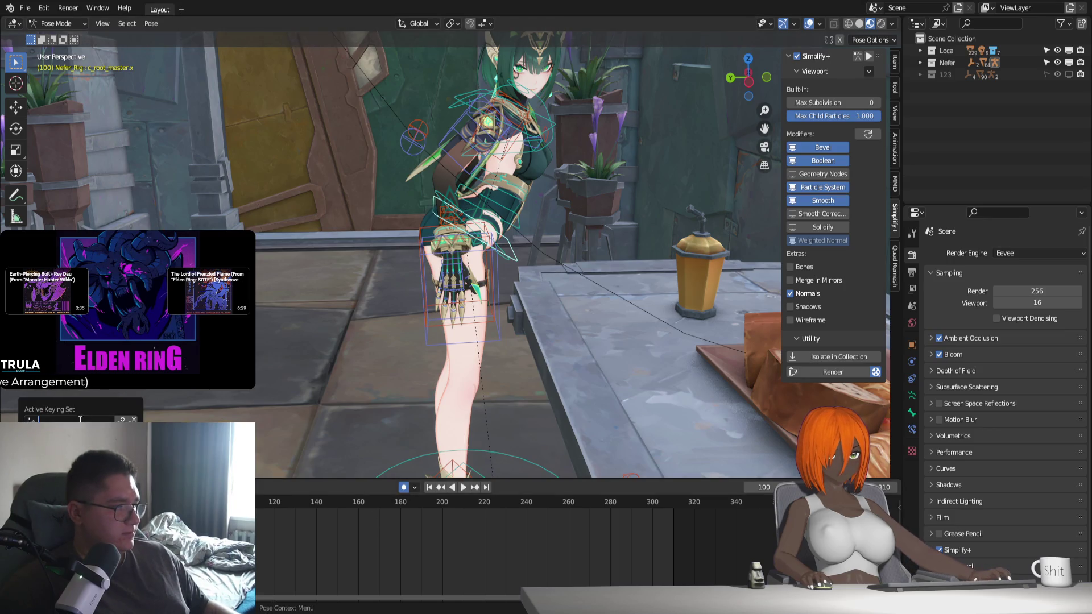
mouse_move(31, 487)
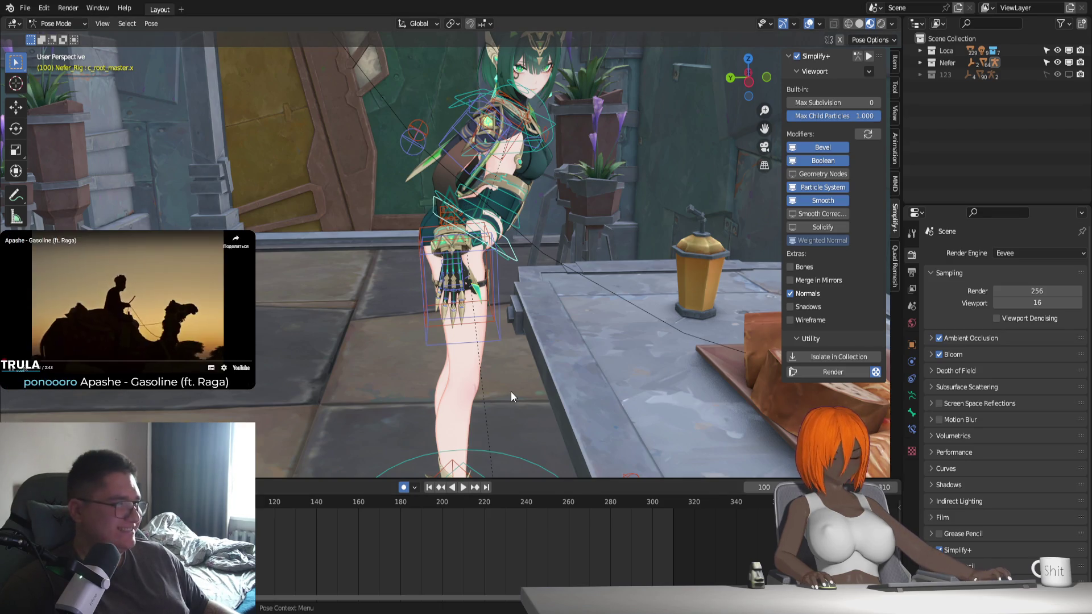
Rotate c_root_master.x about 18° on X so Nefer leans toward the table
middle_click_drag(575, 372, 565, 360)
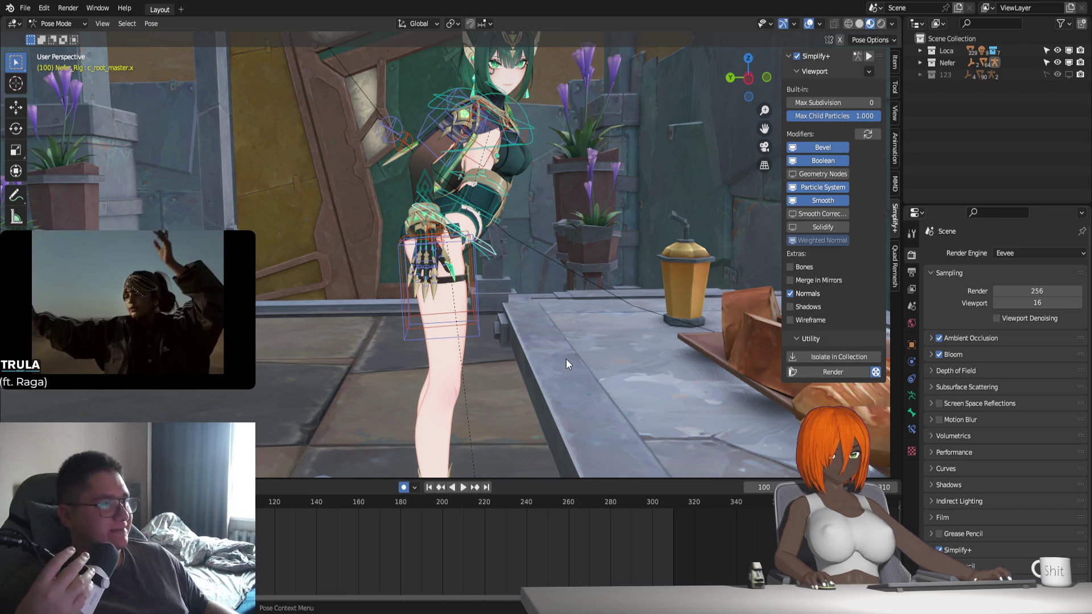
key("g")
key("z")
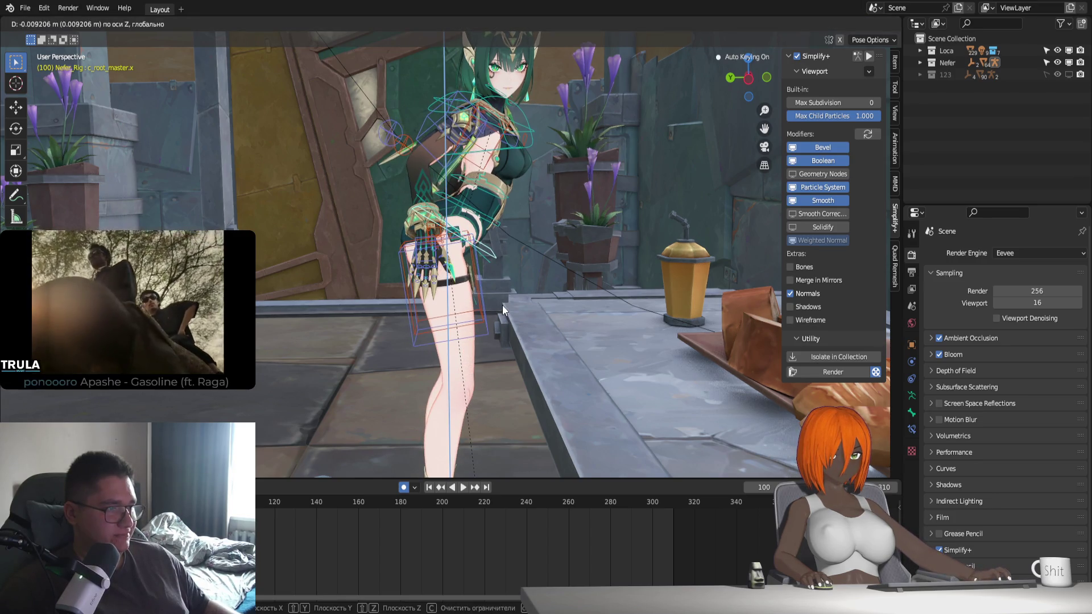
key("r")
key("x")
key("x")
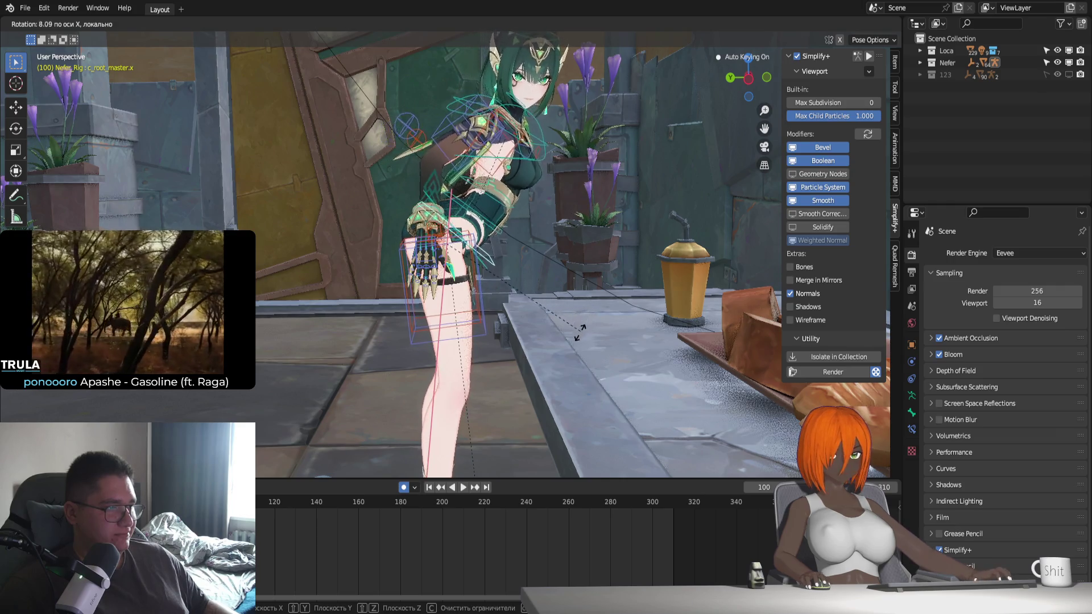
left_click(562, 356)
mouse_move(635, 339)
middle_mouse_down()
mouse_move(599, 360)
mouse_move(564, 353)
middle_mouse_up()
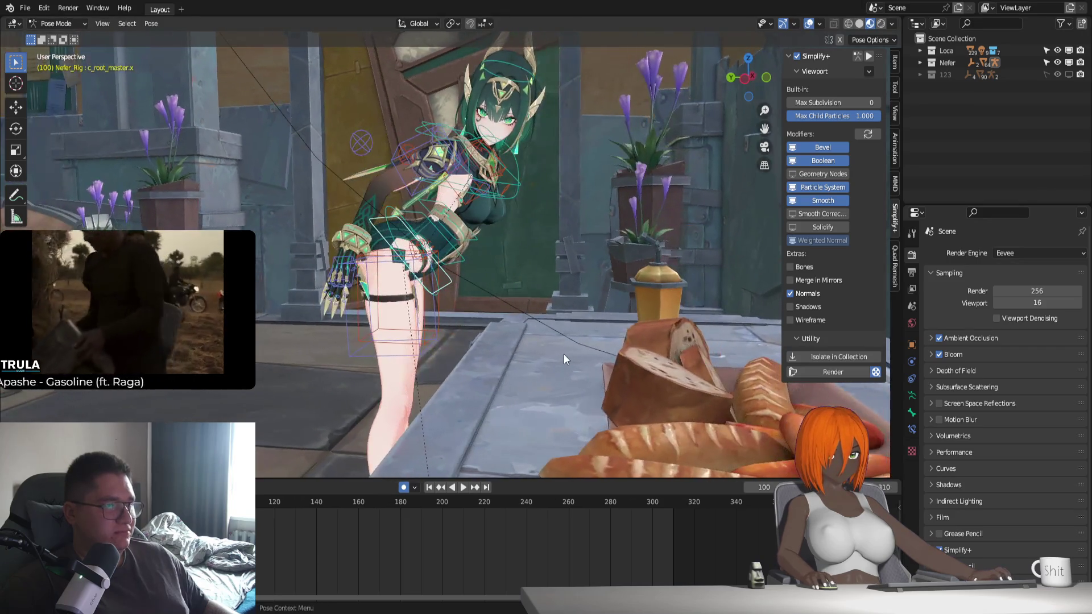
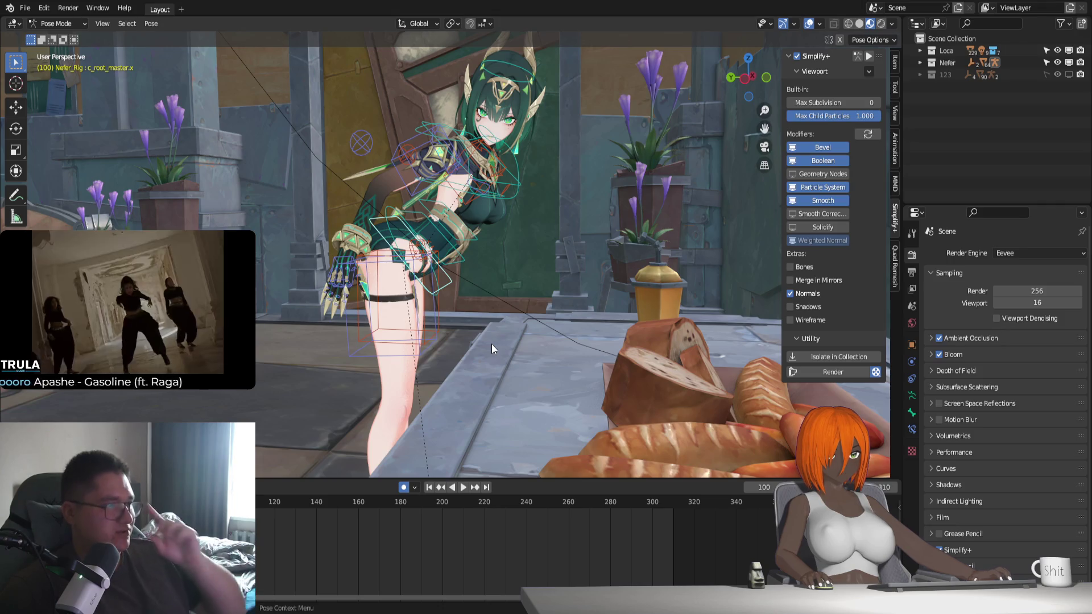
Orbit around the leaning character, trying and then cancelling a root bone rotation and vertical move
middle_click_drag(479, 336, 592, 385)
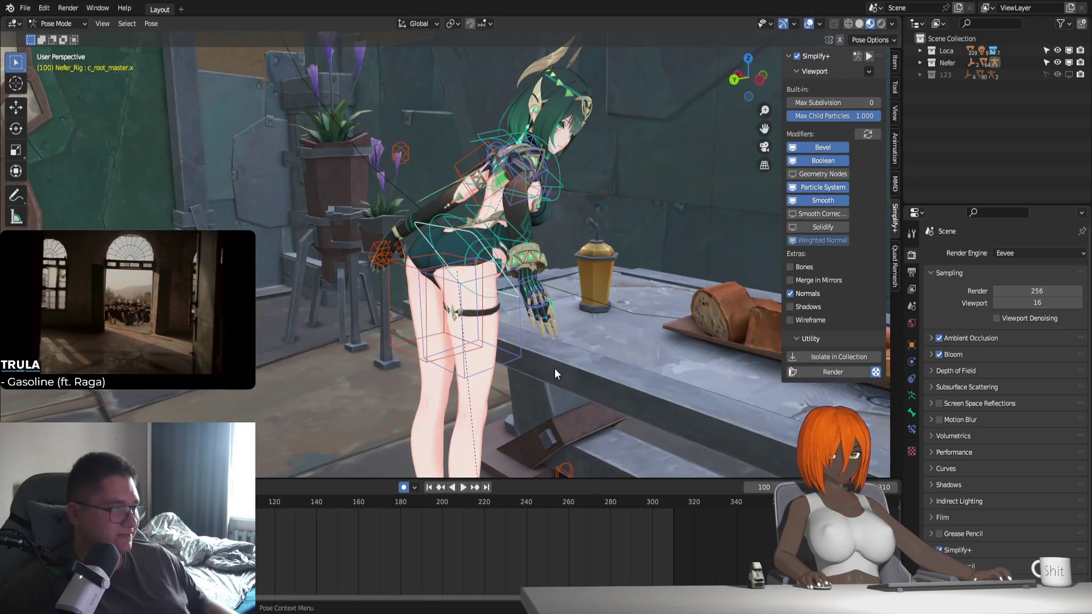
middle_click_drag(511, 412, 572, 357)
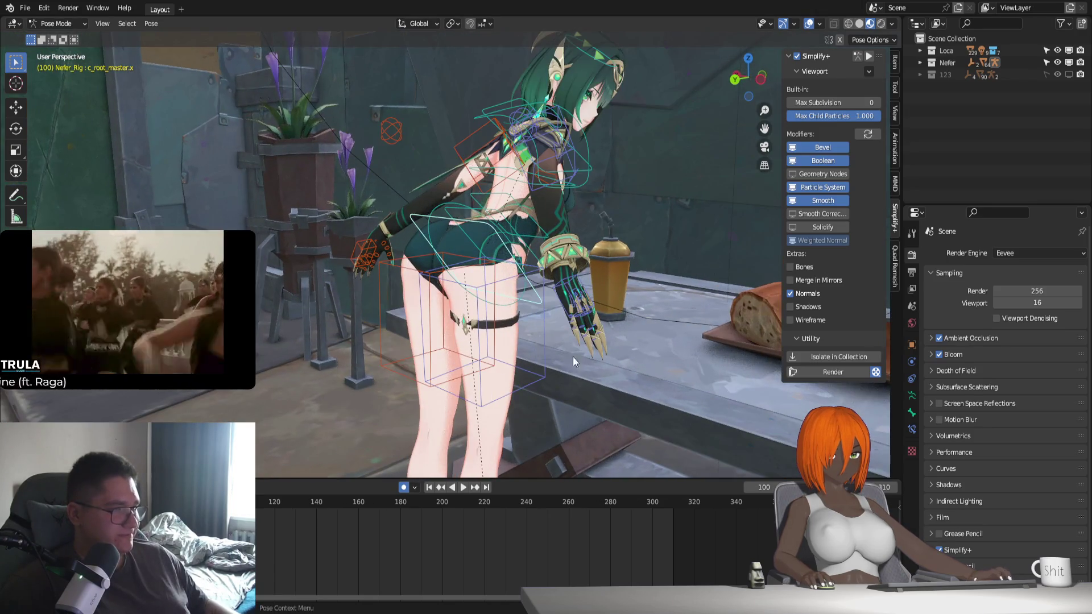
middle_click_drag(572, 281, 526, 330)
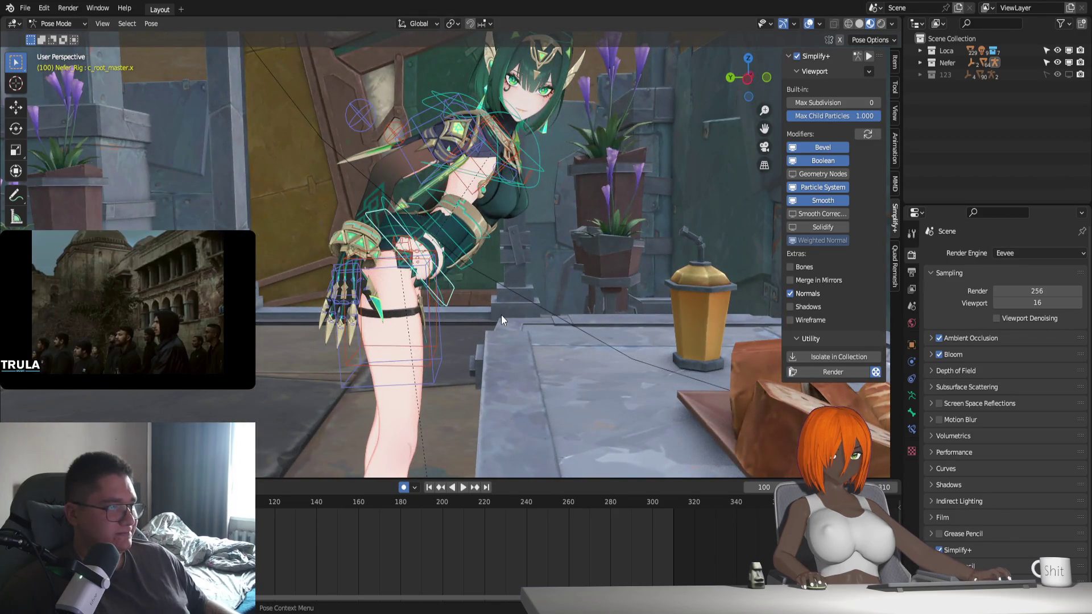
key("r")
key("x")
key("x")
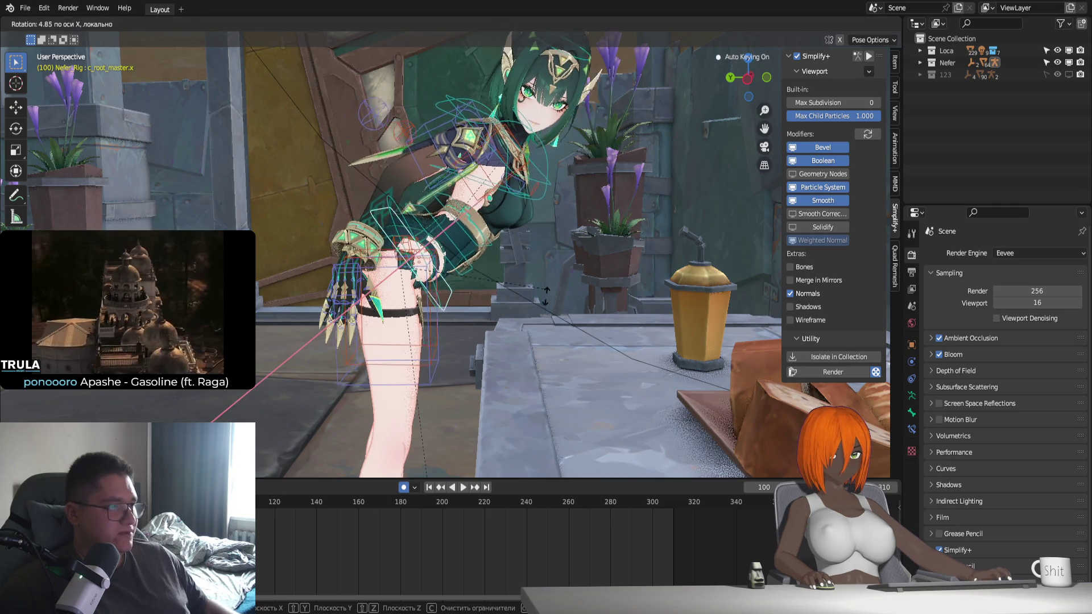
right_click(546, 295)
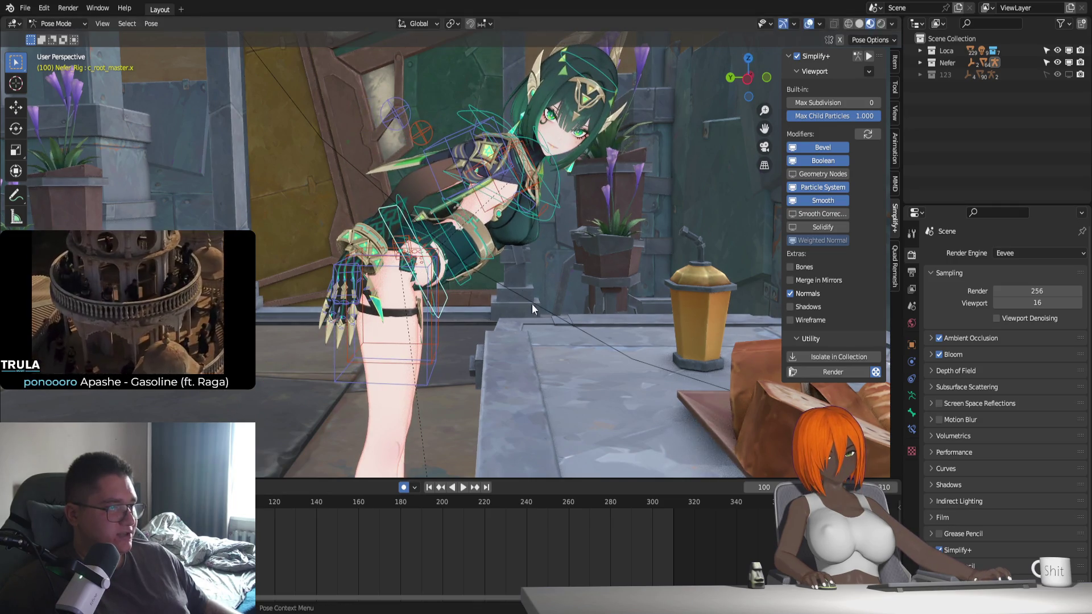
key("g")
key("z")
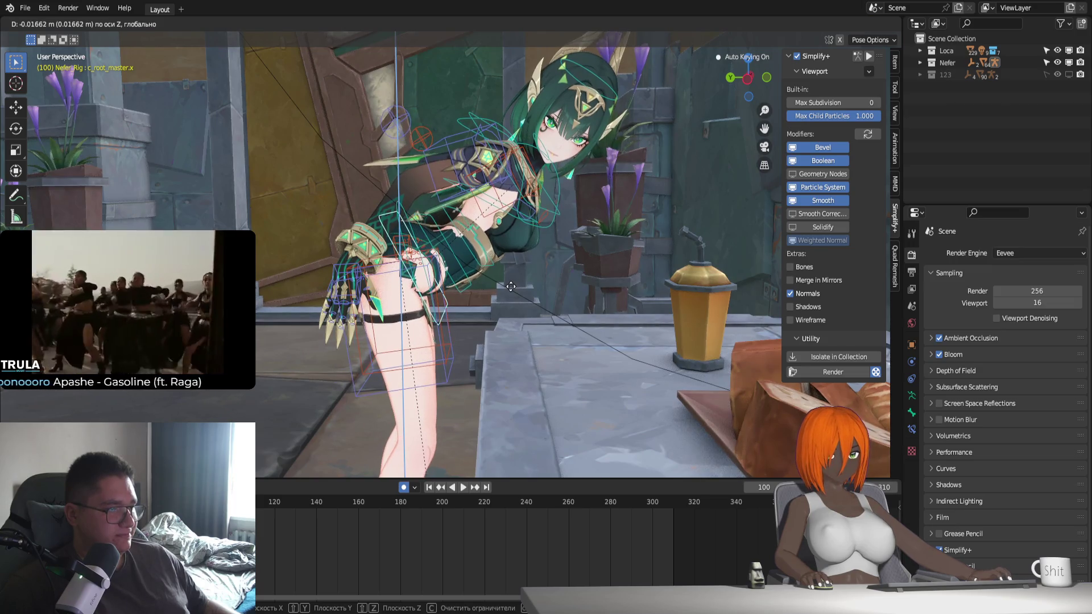
right_click(511, 287)
Select the right hand IK control c_hand_ik.r and lower it toward the tabletop
left_click(341, 265)
middle_click_drag(406, 292, 443, 285)
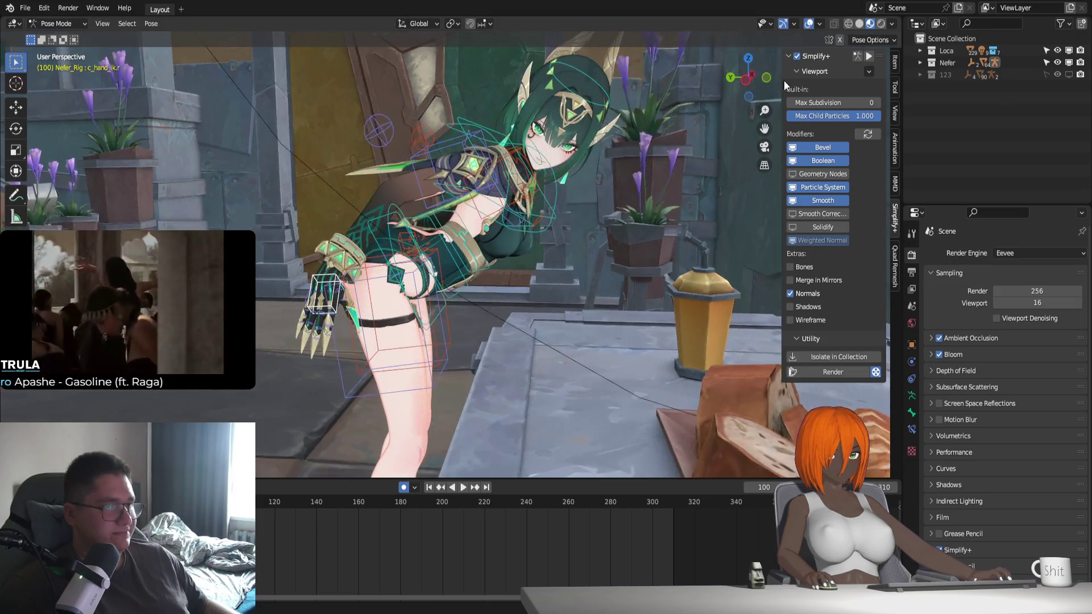
key("g")
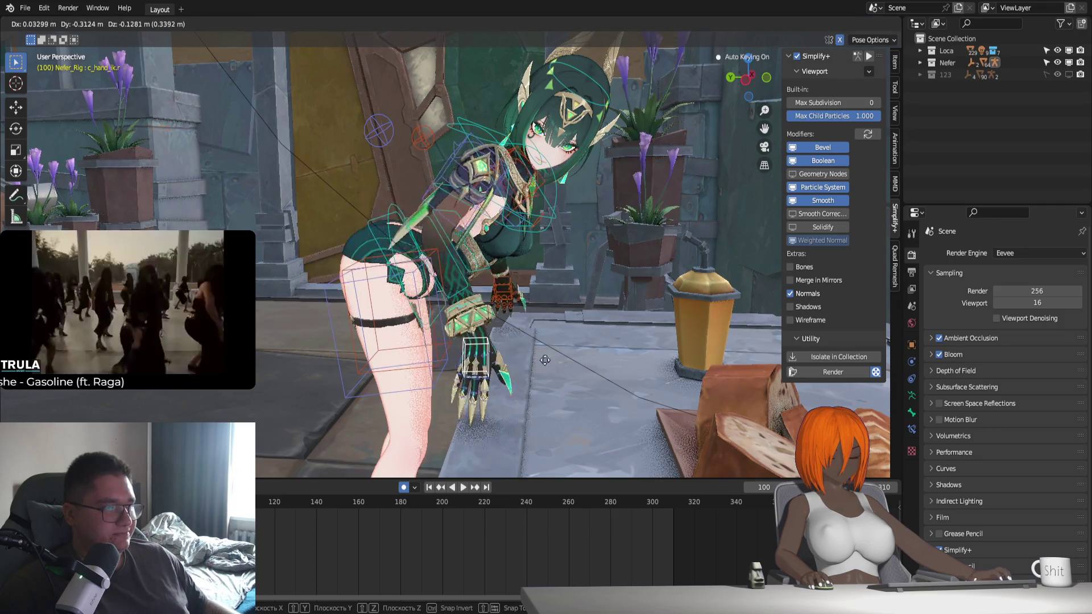
left_click(445, 370)
middle_click_drag(445, 370, 671, 342)
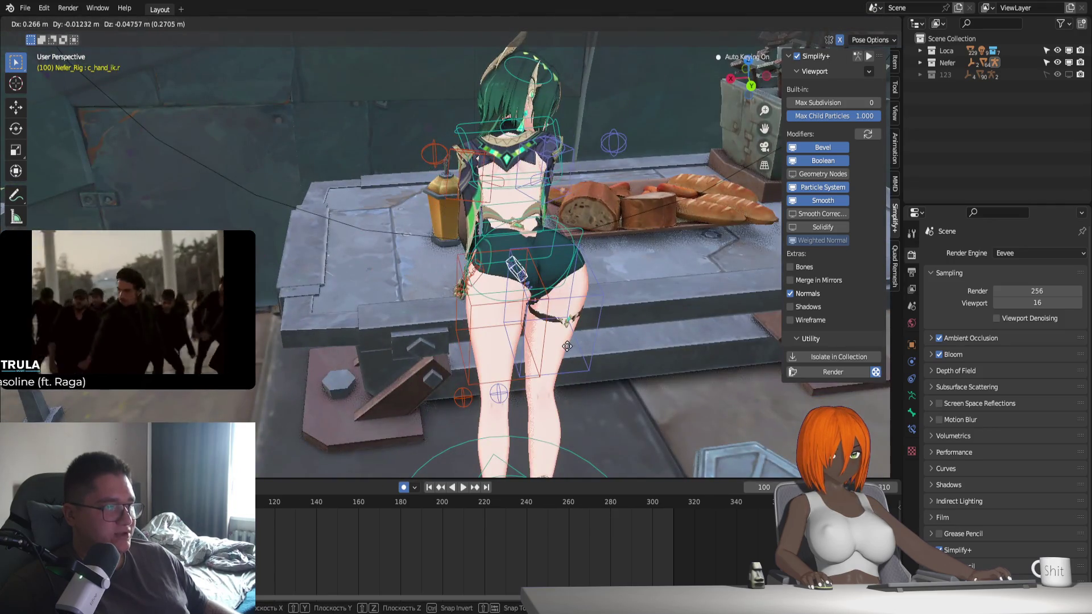
mouse_move(569, 346)
middle_mouse_down()
mouse_move(462, 358)
mouse_move(506, 340)
middle_mouse_up()
scroll(613, 367, "up", 5)
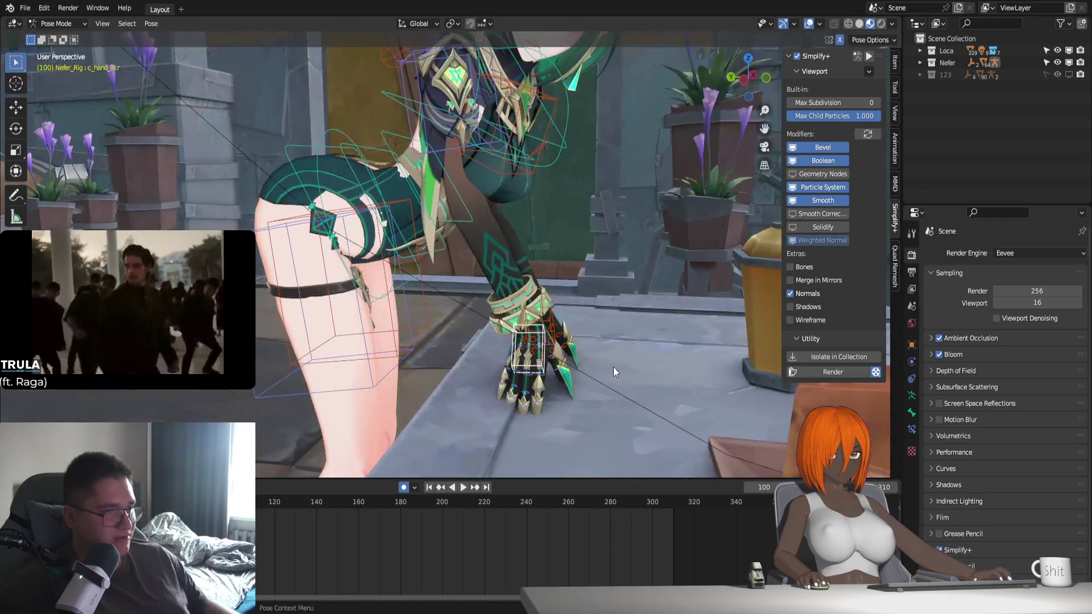
Rotate the right hand control around Z, then rotate it once more
key("r")
key("z")
left_click(565, 267)
key("r")
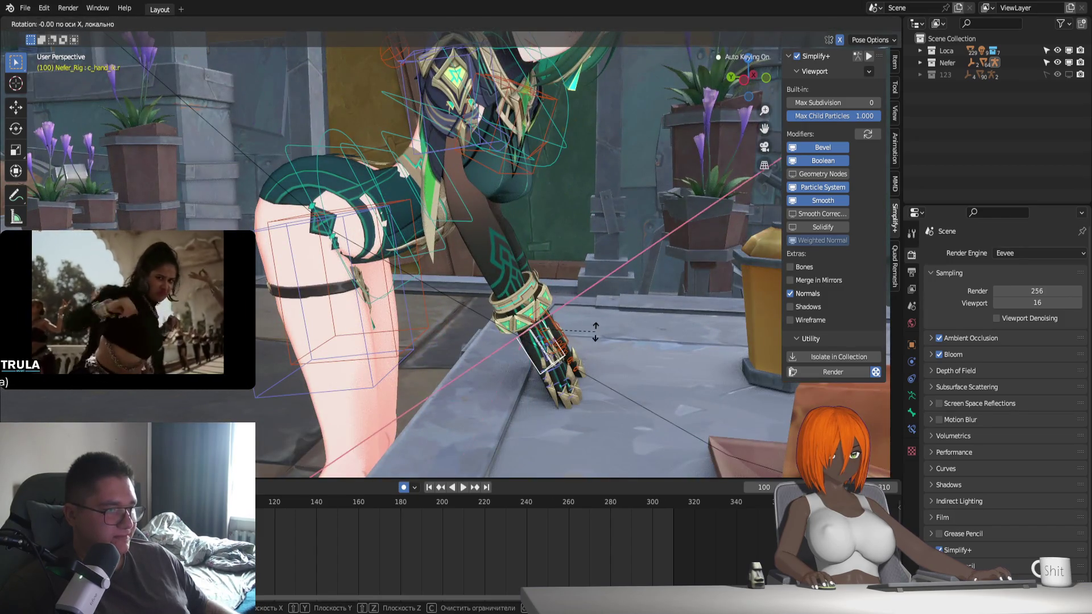
left_click(598, 274)
Place the hand flat on the table and turn it around Z so the claws point forward
key("g")
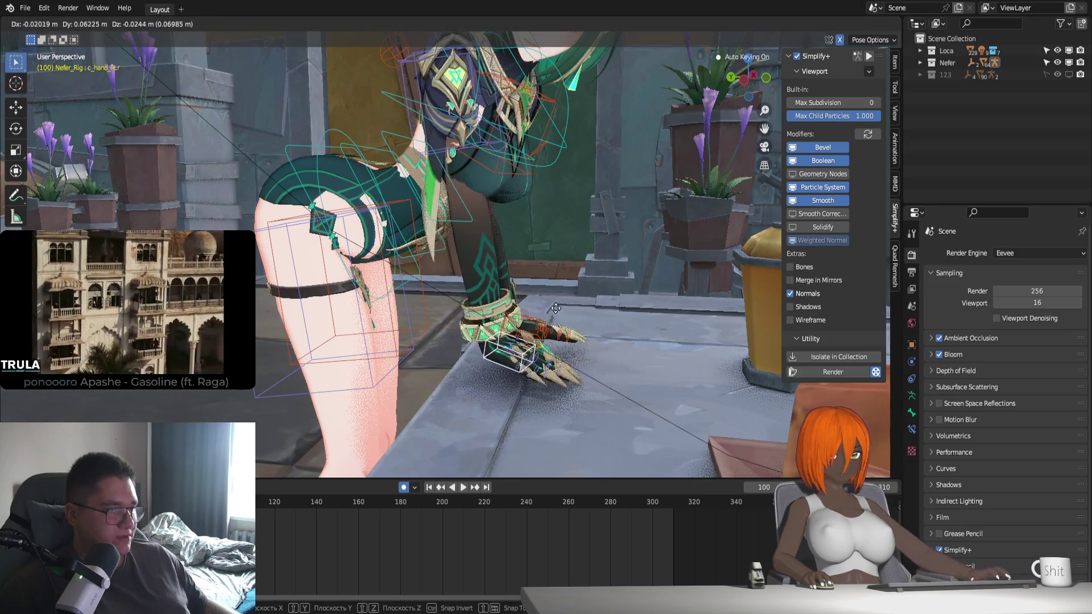
left_click(559, 314)
middle_click_drag(560, 314, 527, 357)
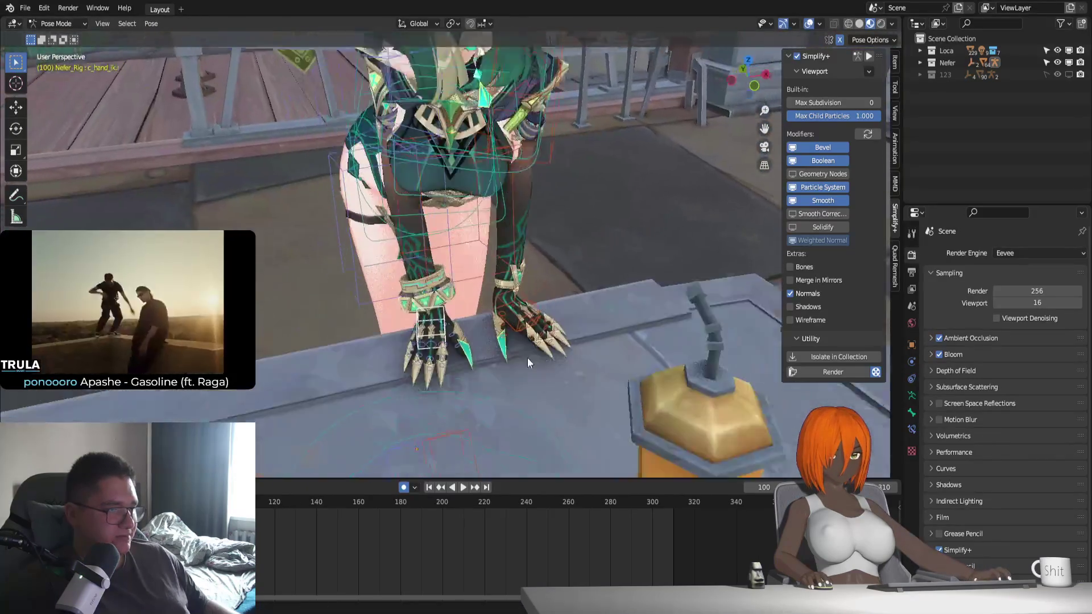
key("r")
key("z")
left_click(583, 315)
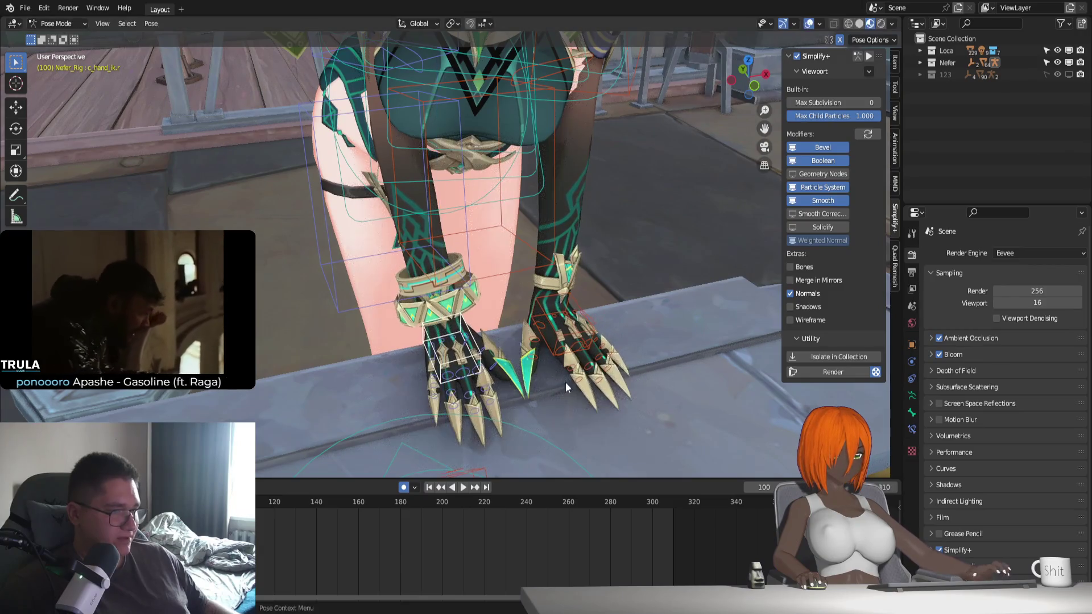
middle_click_drag(565, 383, 647, 371)
scroll(543, 368, "down", 5)
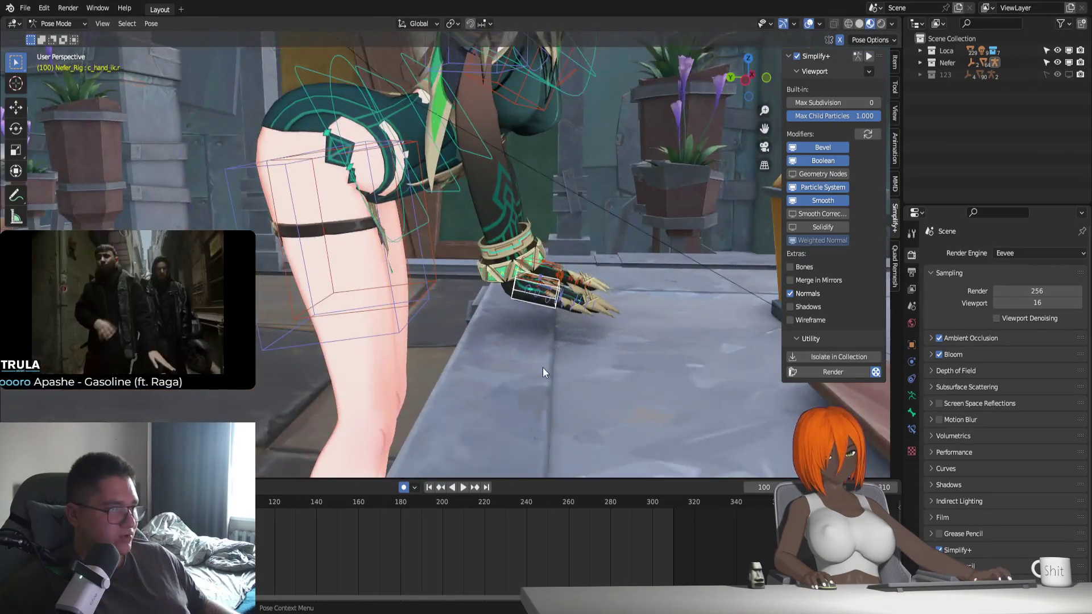
mouse_move(547, 367)
middle_mouse_down()
mouse_move(618, 398)
mouse_move(559, 402)
mouse_move(603, 394)
middle_mouse_up()
key("ctrl+Tab")
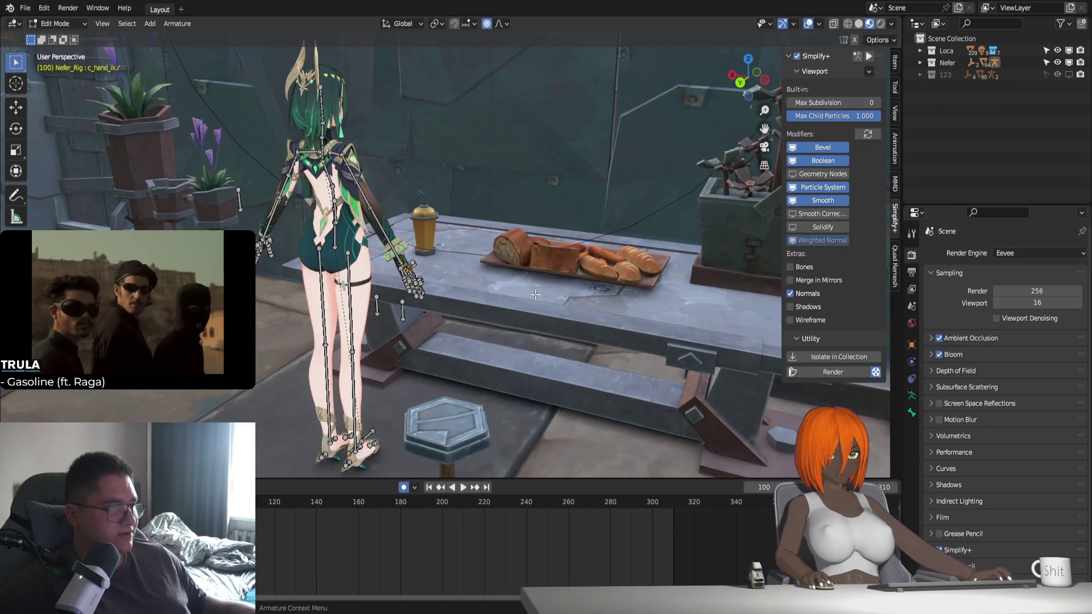
Keyframe the metal table, bread tray, plant pot and Orange Drink together
left_click(540, 300)
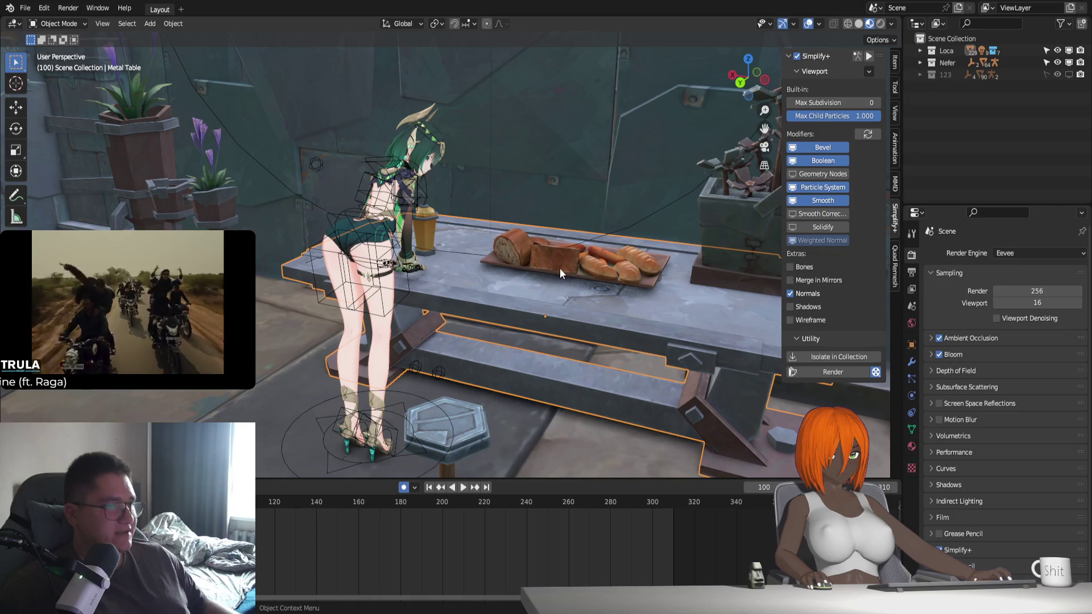
left_click(559, 273)
middle_click_drag(559, 273, 523, 338)
mouse_move(647, 320)
middle_mouse_down()
mouse_move(694, 326)
mouse_move(649, 311)
middle_mouse_up()
left_click(650, 312, "shift")
left_click(363, 277, "shift")
middle_click_drag(397, 308, 550, 356)
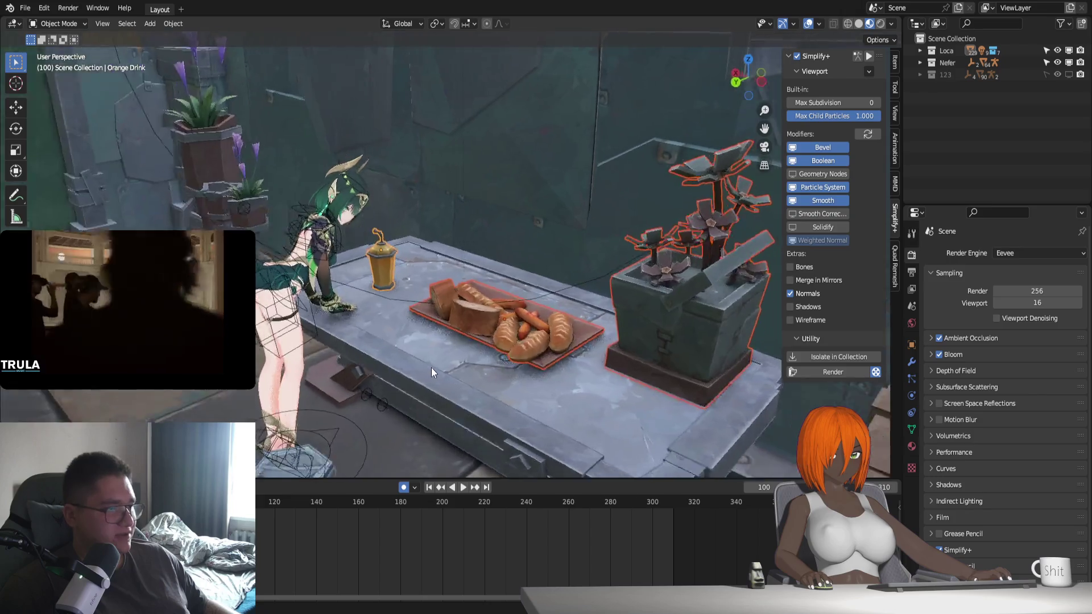
key("i")
Adjust the metal table's height by scaling it along Z and moving it vertically
left_click(588, 399)
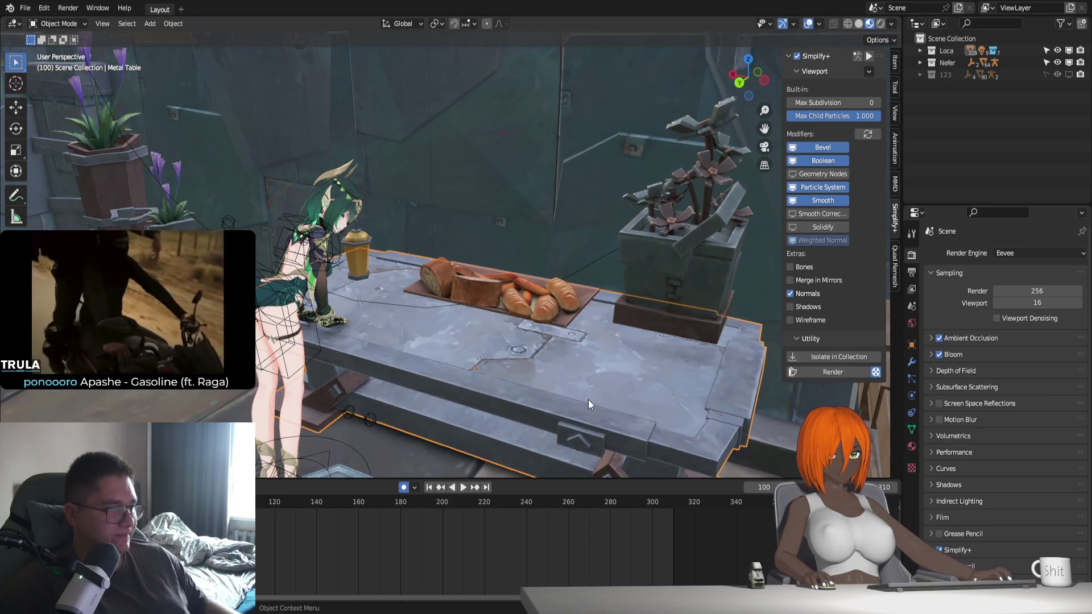
middle_click_drag(588, 399, 592, 337)
key("s")
key("z")
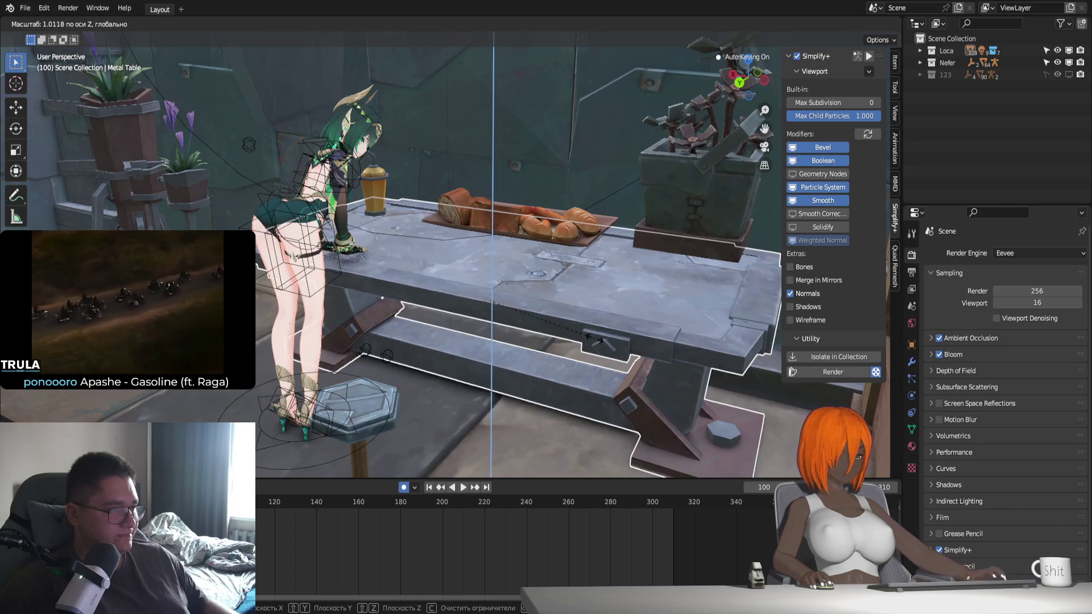
left_click(607, 344)
key("g")
key("z")
left_click(608, 335)
Refine the table's height with a second Z scale and vertical move
key("s")
key("z")
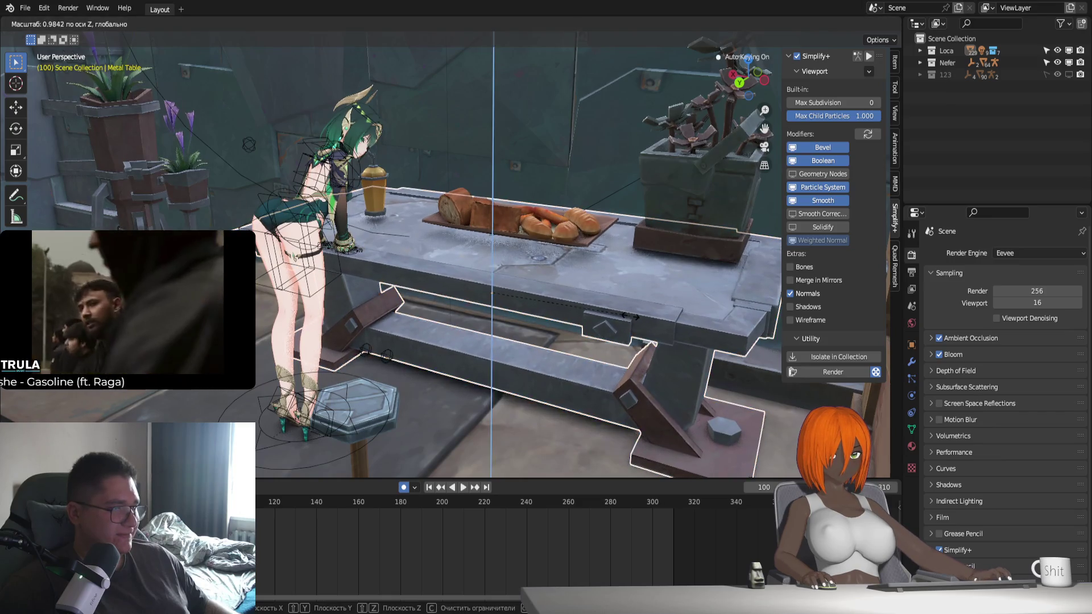
left_click(625, 315)
key("g")
key("z")
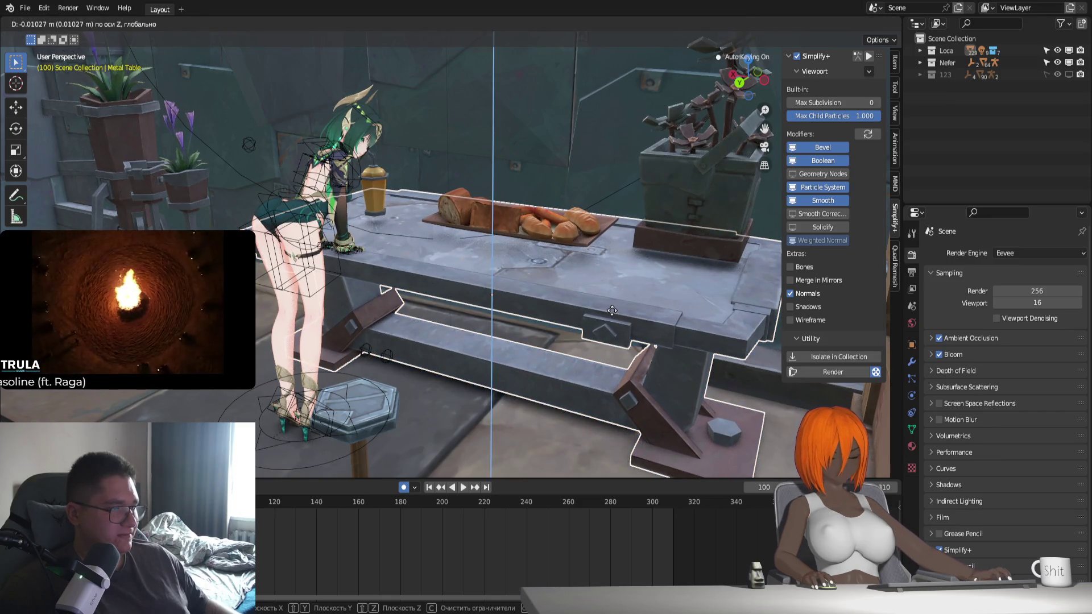
left_click(612, 309)
Lower the bread tray and plant box together along Z onto the tabletop
middle_click_drag(512, 319, 592, 268)
left_click(591, 267)
key("KP_Decimal")
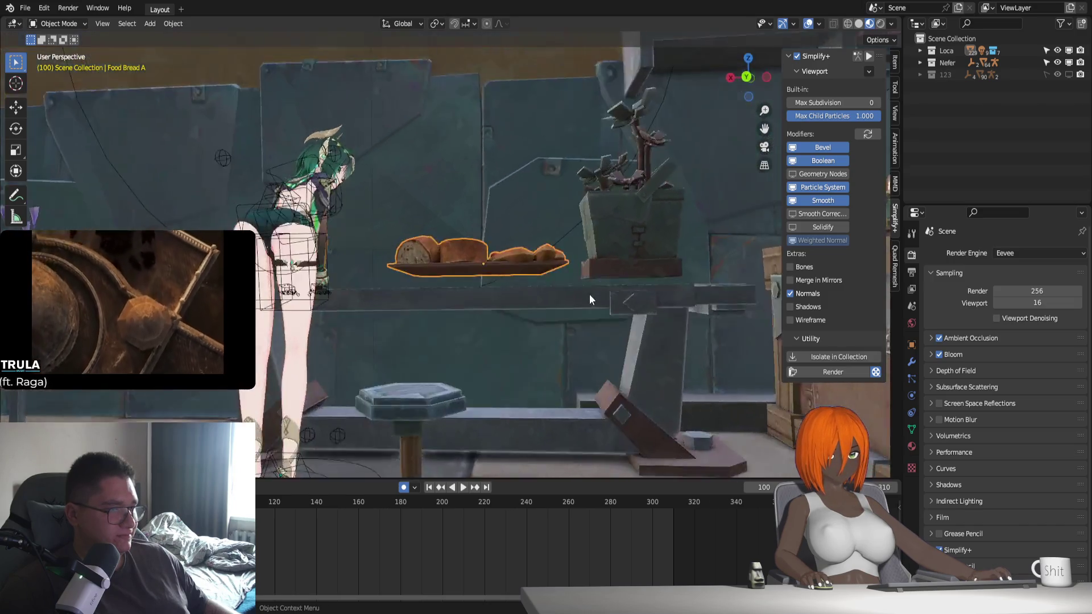
left_click(682, 256, "shift")
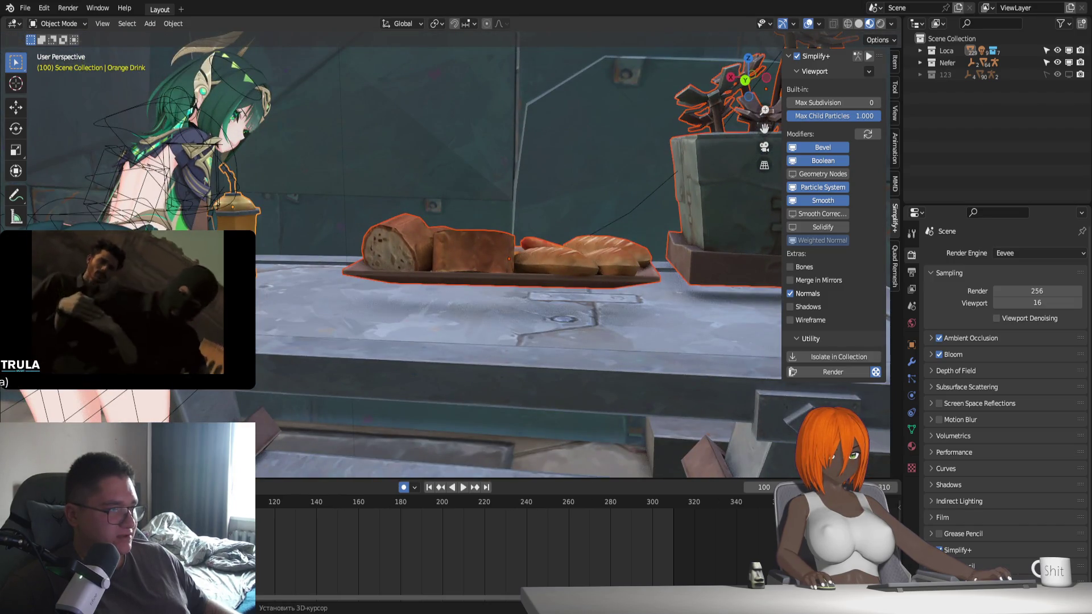
key("g")
key("z")
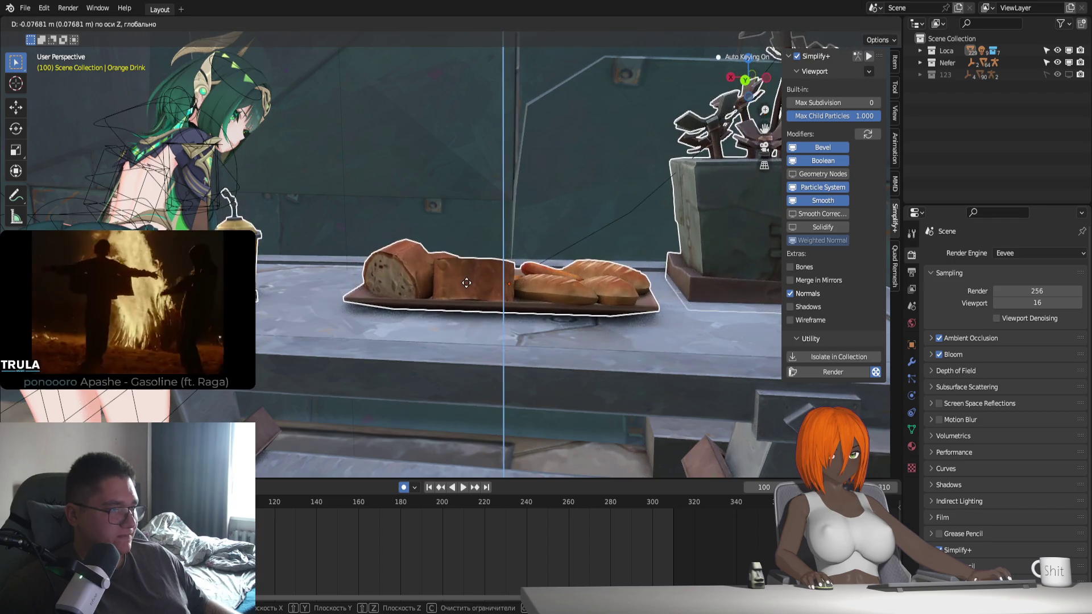
left_click(514, 306)
mouse_move(514, 306)
middle_mouse_down()
mouse_move(533, 320)
mouse_move(522, 372)
mouse_move(340, 353)
mouse_move(599, 370)
mouse_move(517, 374)
middle_mouse_up()
scroll(569, 378, "up", 2)
left_click(555, 334)
Switch the rig into Pose Mode and frame the view on the right hand control
mouse_move(555, 333)
middle_mouse_down()
mouse_move(592, 330)
mouse_move(583, 364)
middle_mouse_up()
scroll(582, 364, "up", 2)
key("ctrl+Tab")
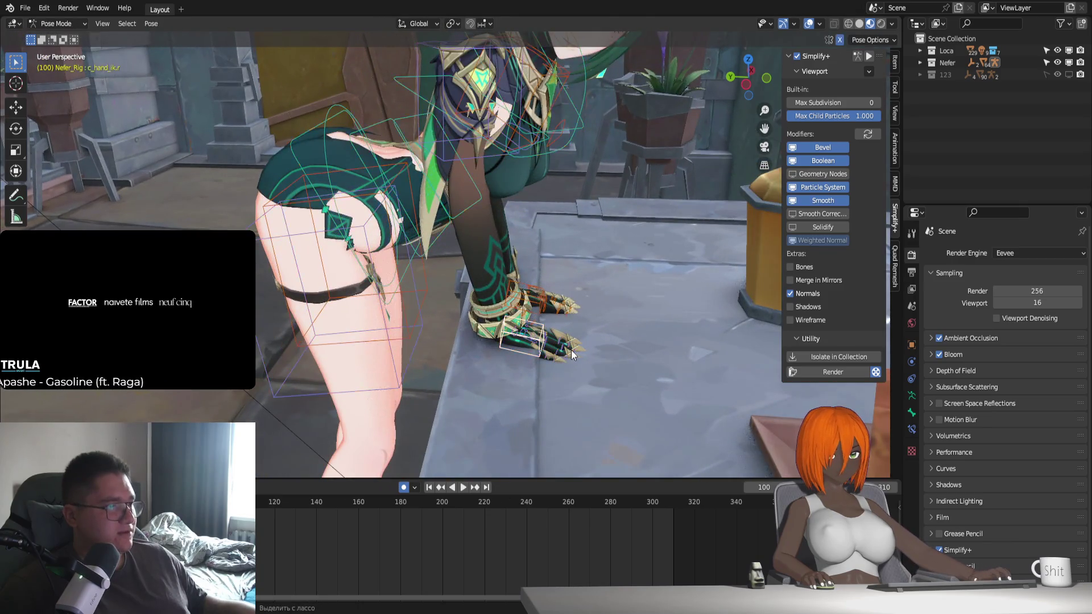
middle_click_drag(585, 415, 534, 383)
scroll(550, 388, "up", 2)
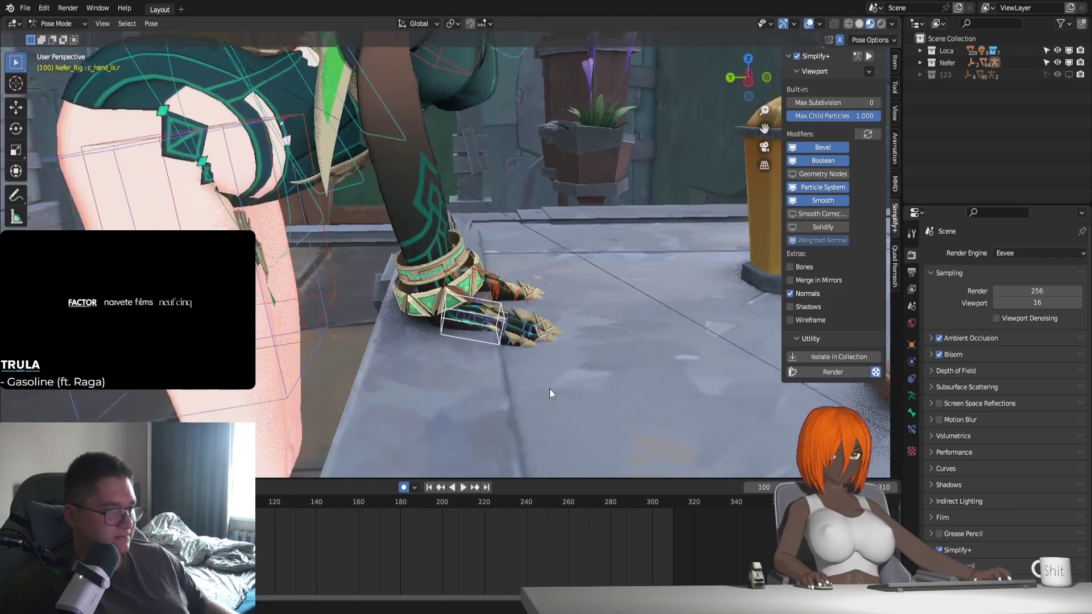
key("KP_Decimal")
scroll(547, 377, "down", 3)
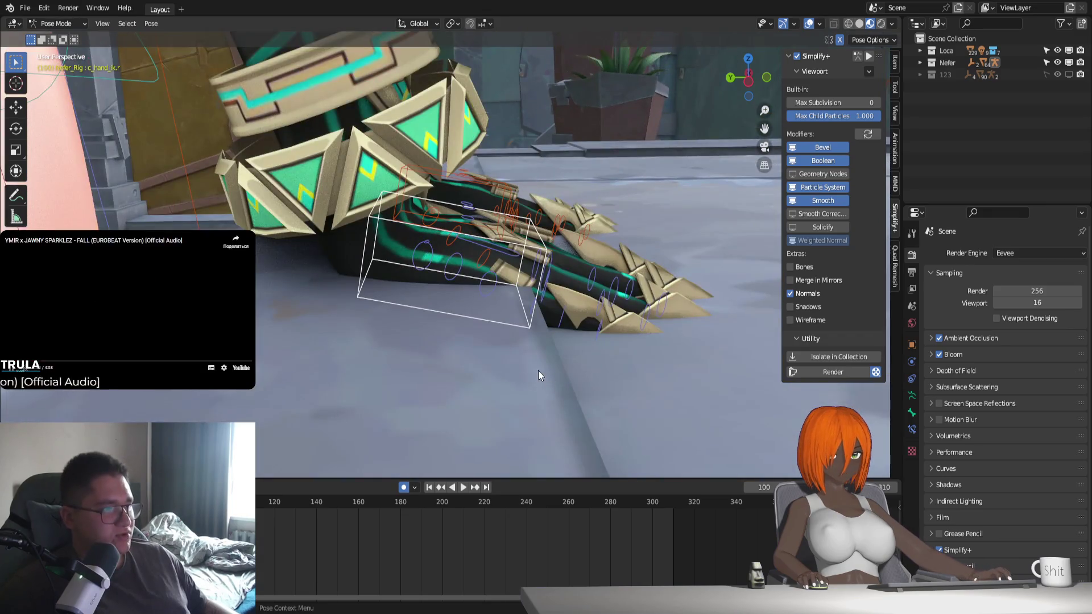
middle_click_drag(537, 370, 511, 324)
Move the right hand control onto the table, shifting it forward then back along Y
key("g")
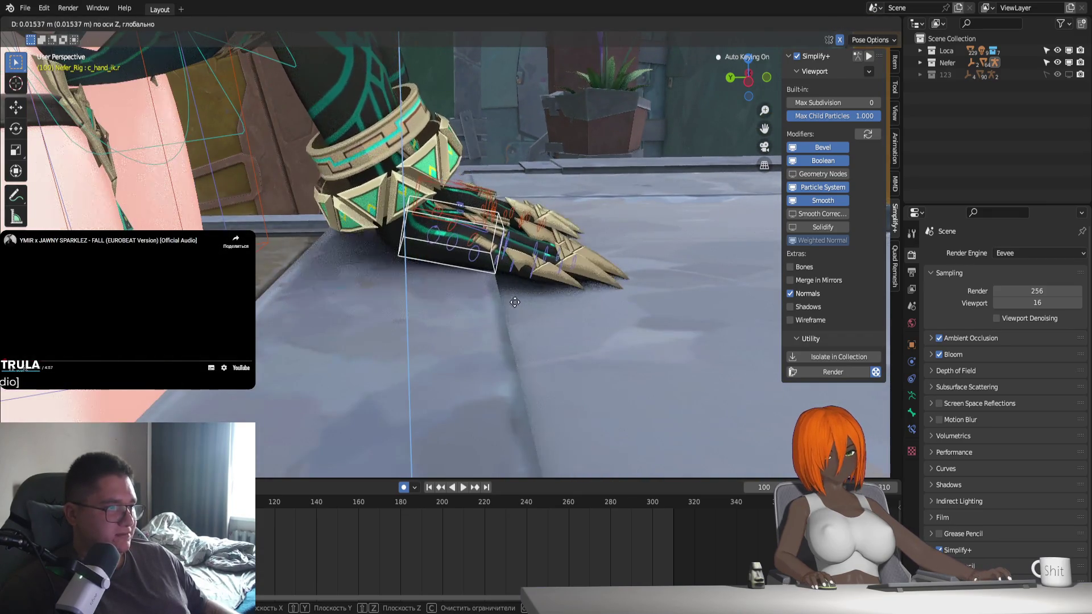
left_click(515, 313)
key("g")
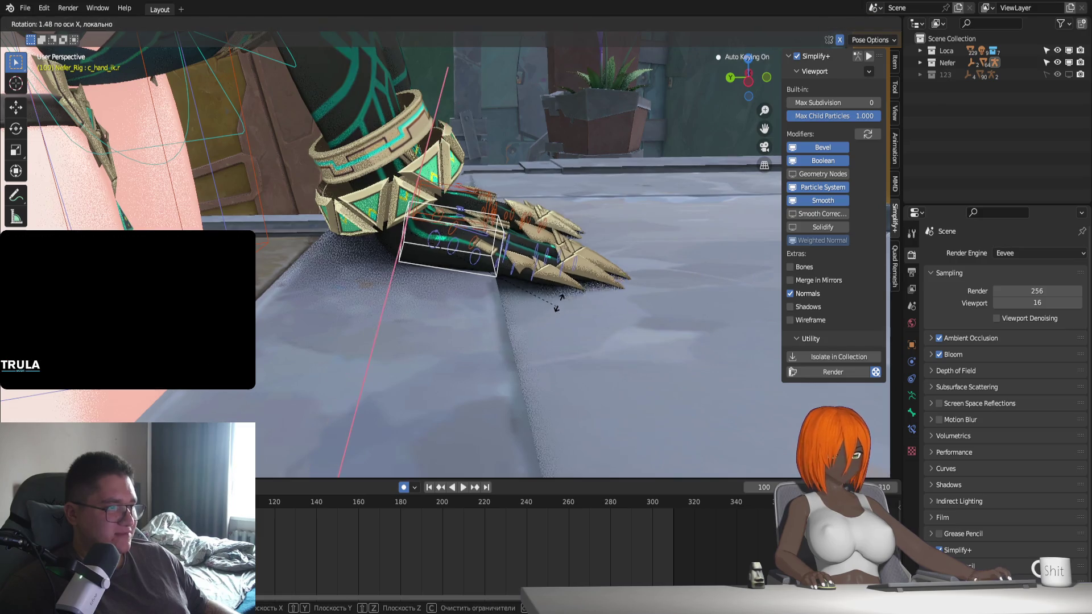
left_click(563, 300)
key("g")
key("y")
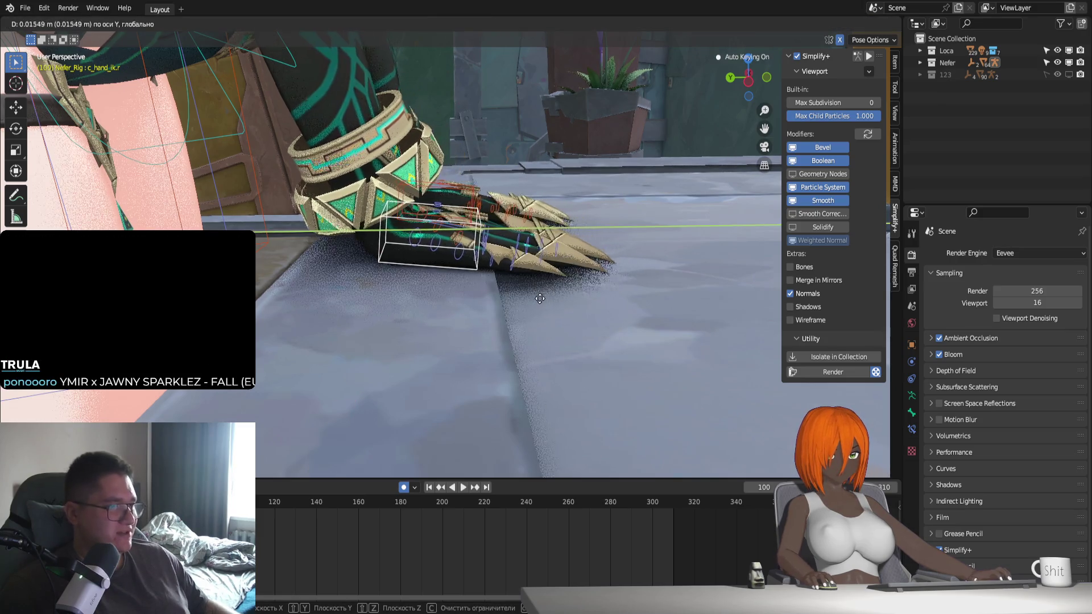
left_click(532, 297)
Settle both hands together on the tabletop and return the rig to Object Mode
mouse_move(540, 350)
middle_mouse_down()
mouse_move(582, 329)
mouse_move(540, 380)
middle_mouse_up()
key("g")
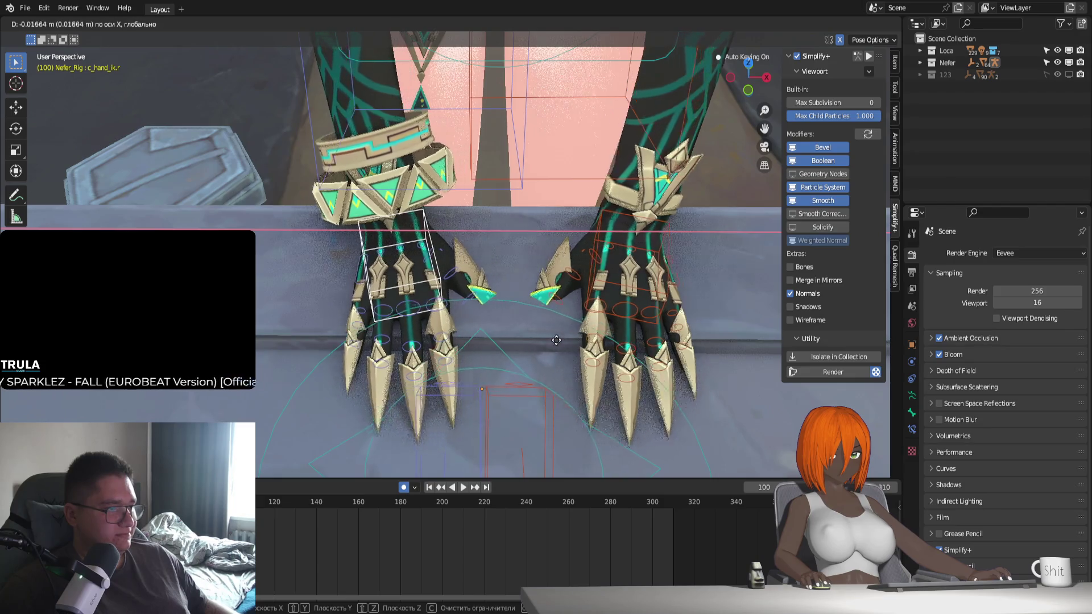
left_click(539, 408)
mouse_move(539, 407)
middle_mouse_down()
mouse_move(521, 358)
mouse_move(521, 378)
mouse_move(481, 170)
middle_mouse_up()
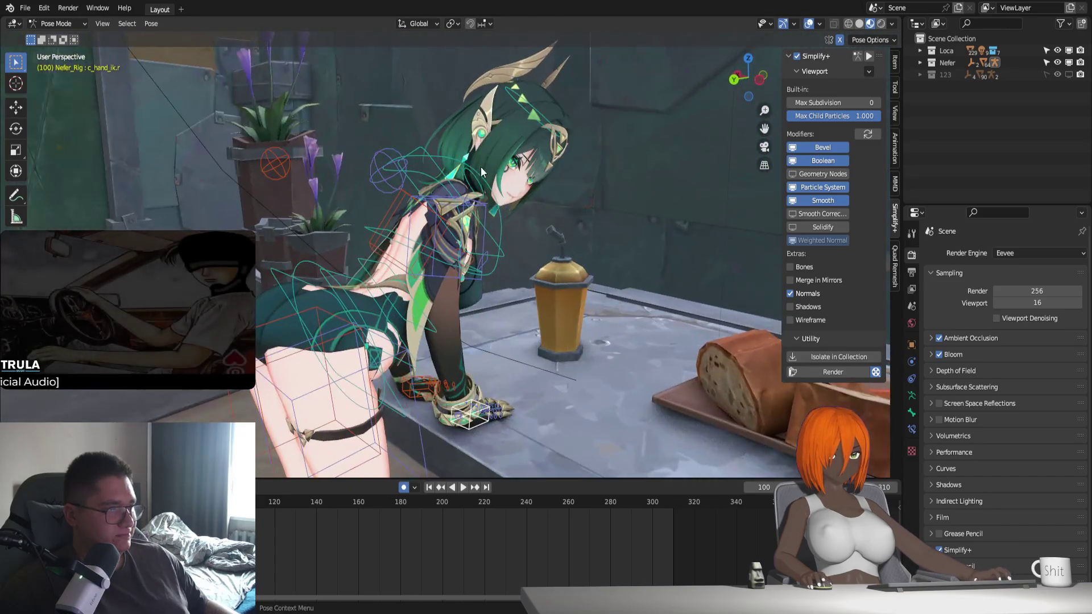
key("ctrl+Tab")
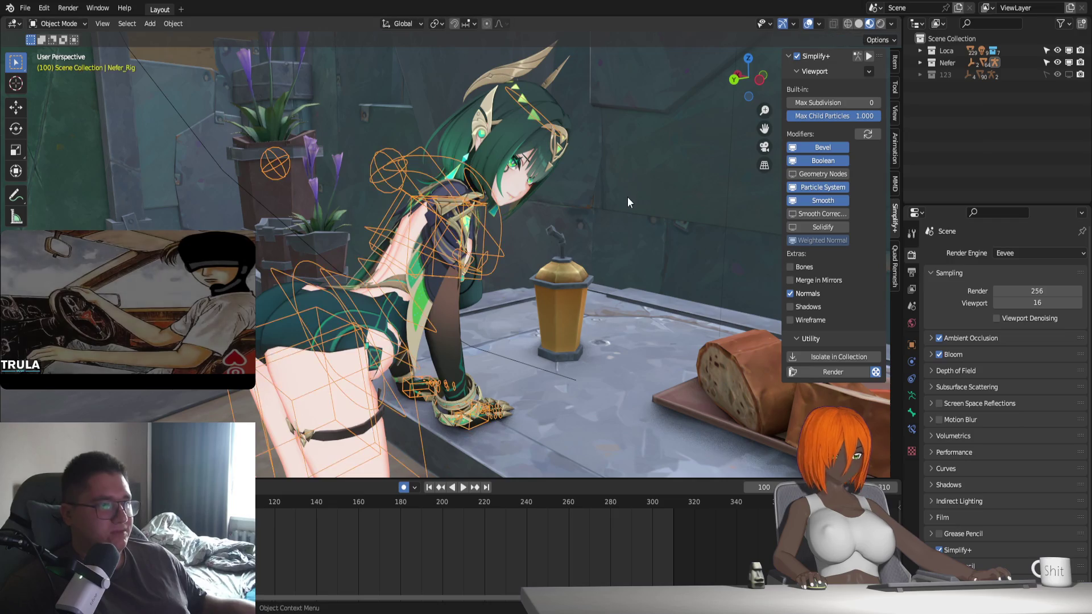
left_click(967, 39)
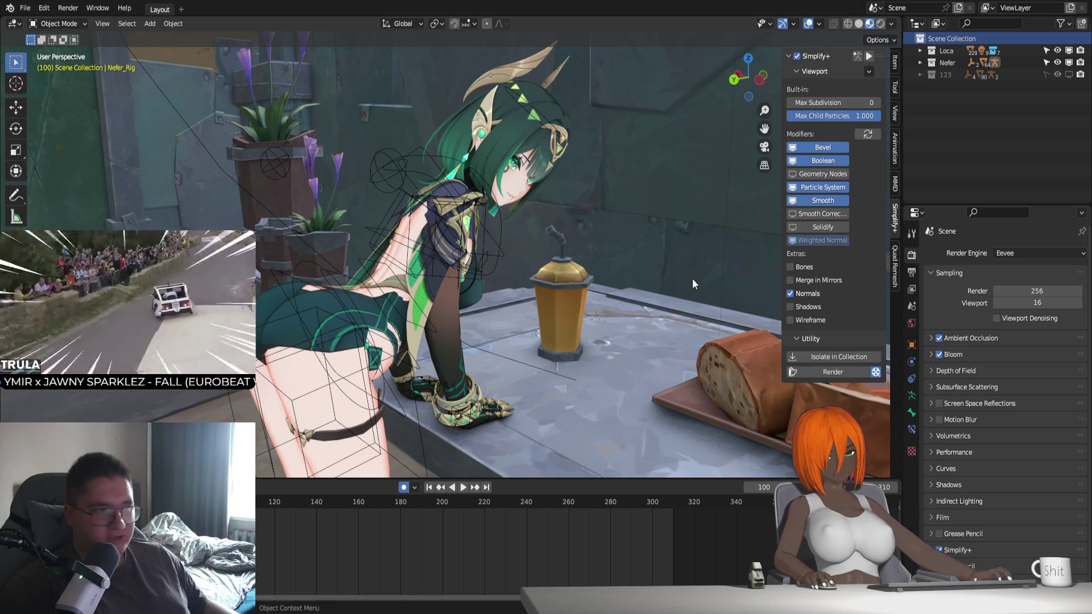
middle_click_drag(517, 439, 547, 276, "shift")
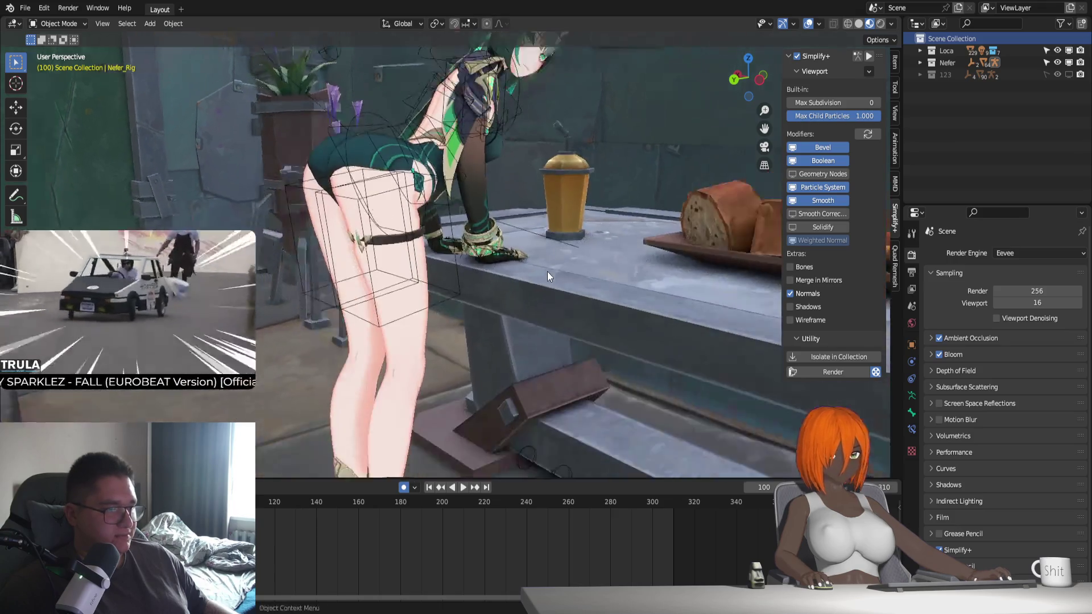
scroll(535, 287, "down", 5)
scroll(489, 324, "up", 7)
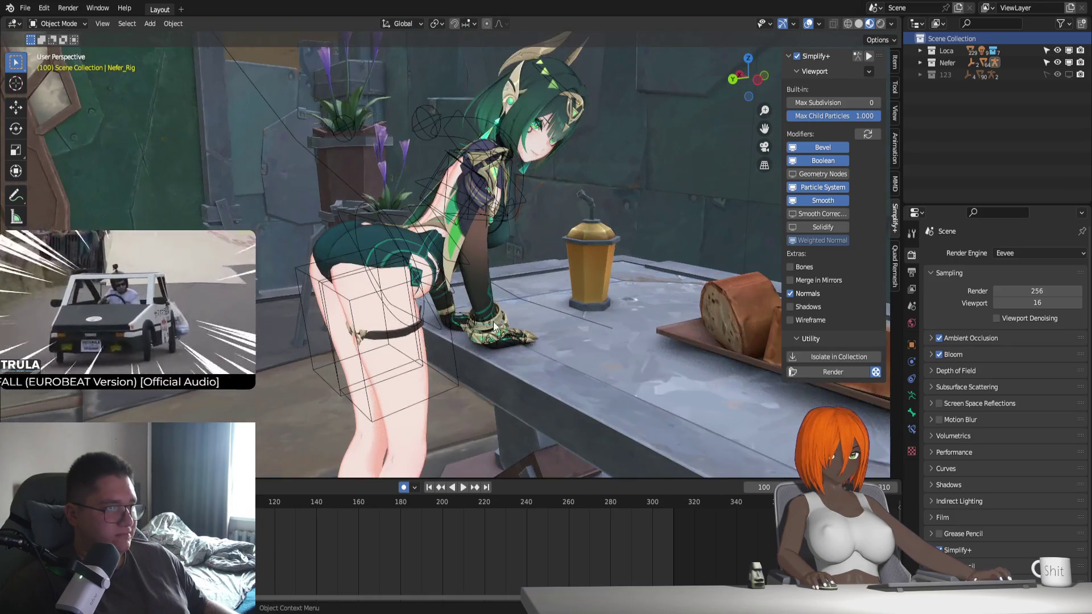
middle_click_drag(493, 322, 523, 321)
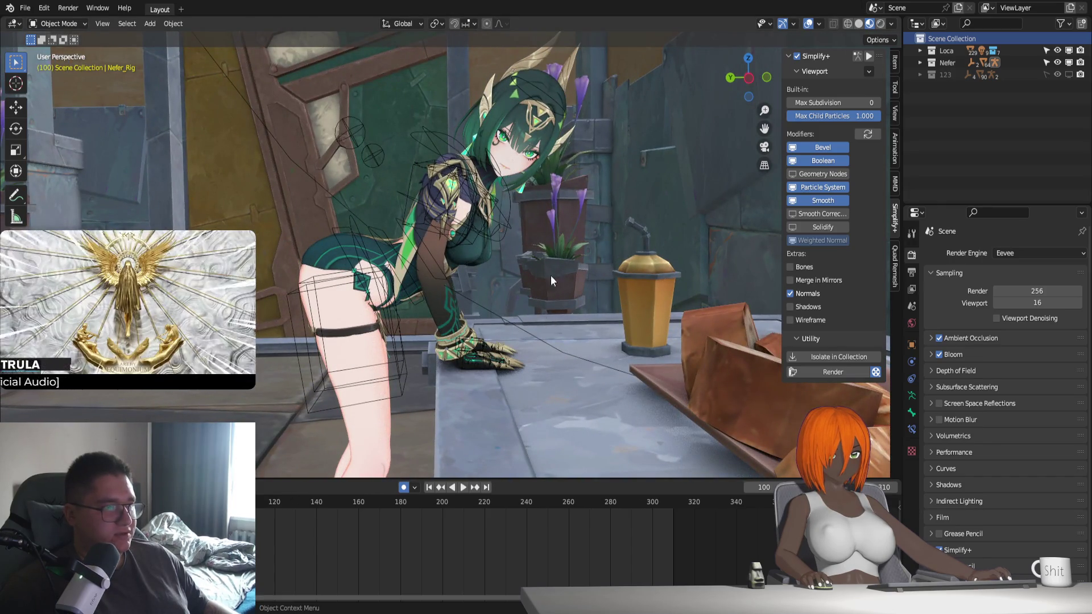
Add a camera, view through it, and set its focal length to 27 mm
key("shift+a")
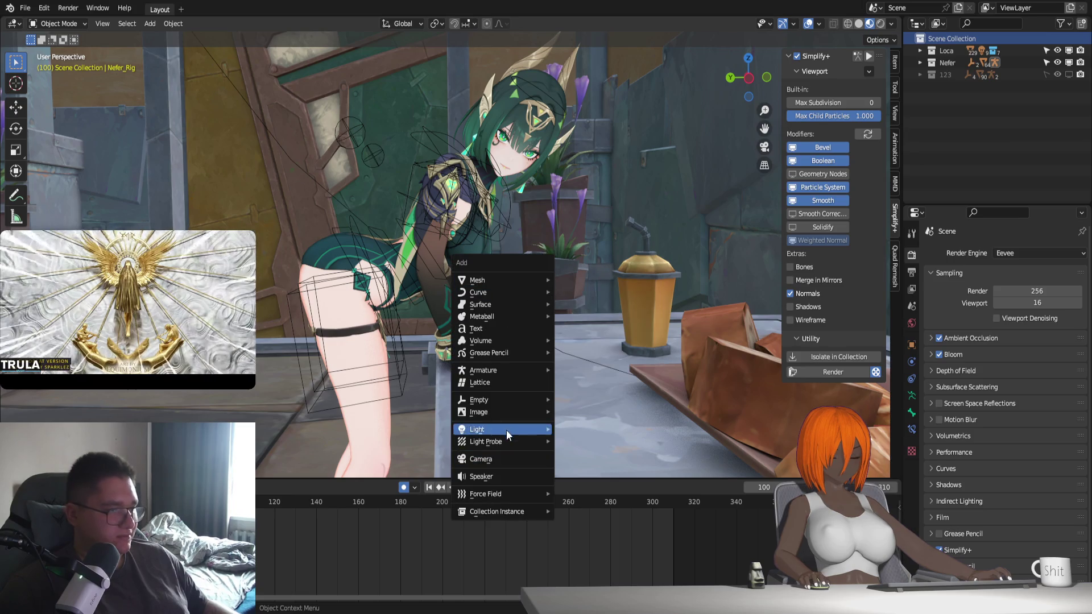
left_click(479, 459)
key("KP_0")
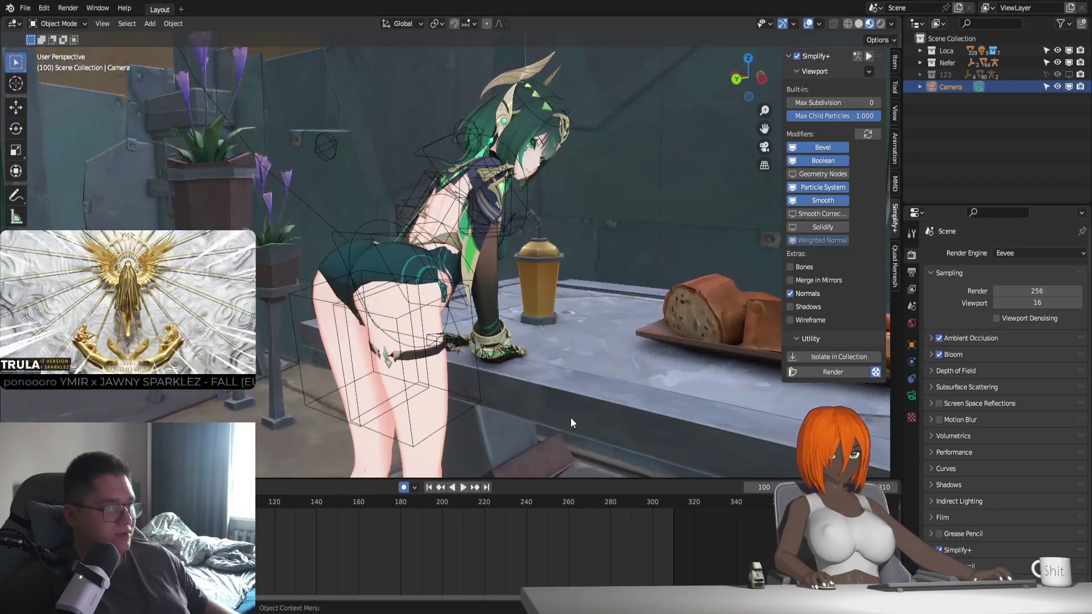
left_click(911, 395)
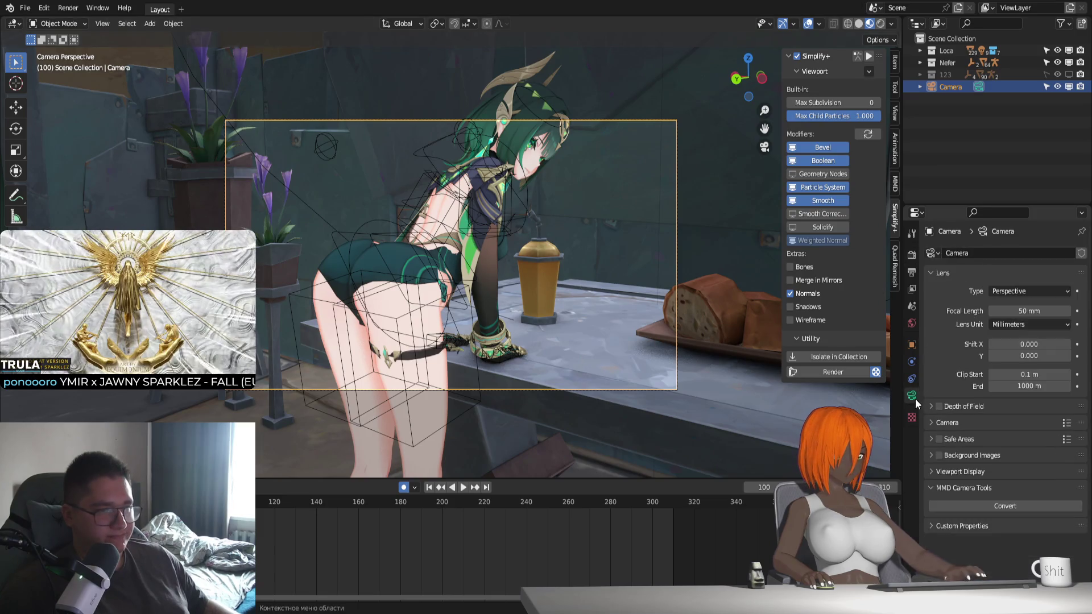
double_click(1029, 312)
type("27")
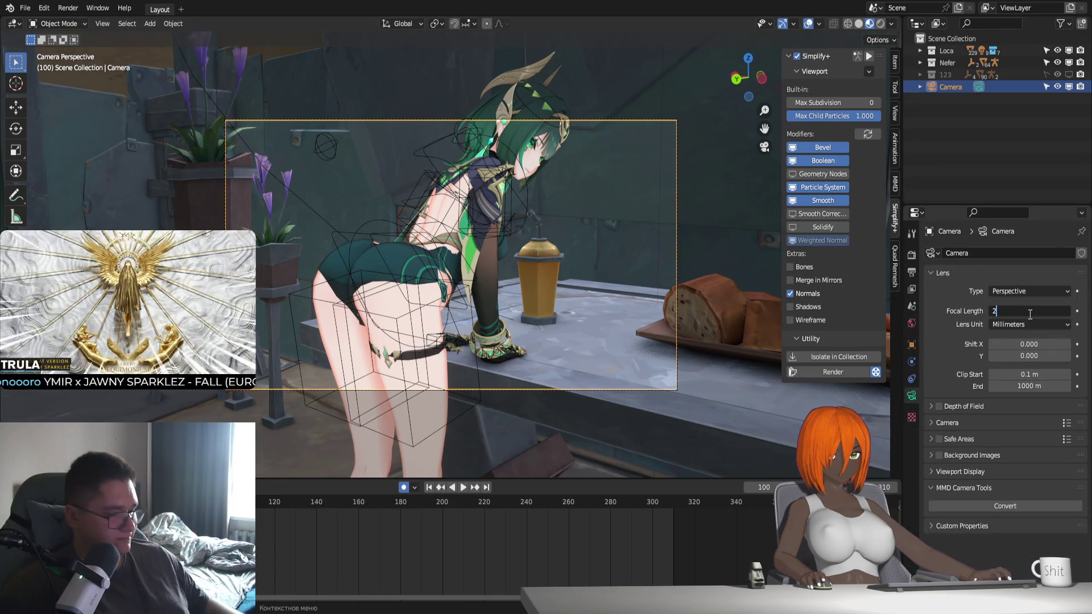
key("Return")
Set the camera's clip start to 0.001 m and passepartout to 0.99
double_click(1029, 374)
type("0.001")
key("Return")
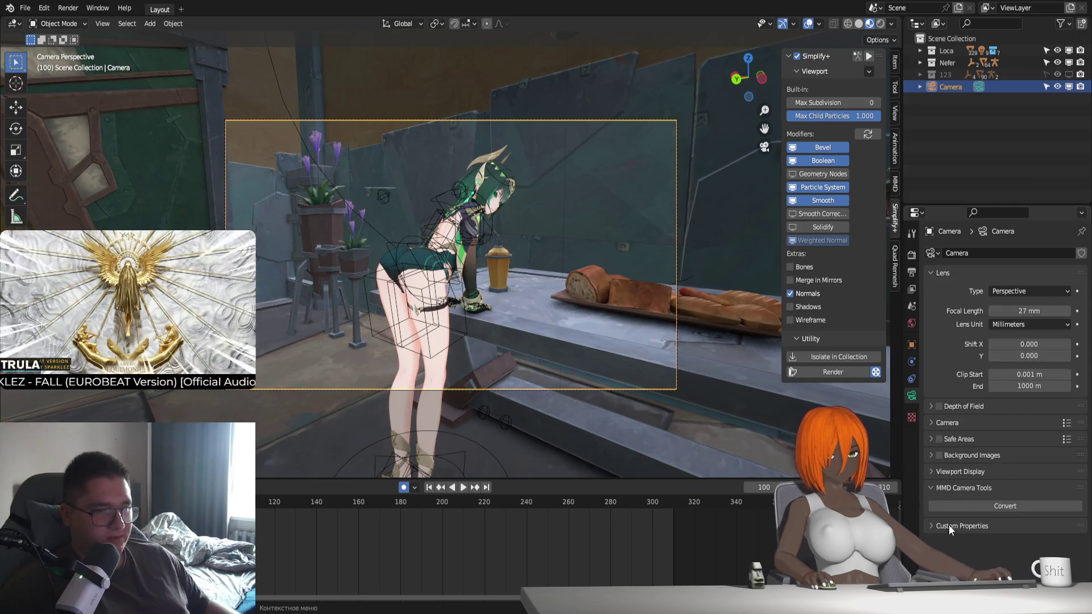
left_click(938, 472)
left_click_drag(1034, 559, 1061, 559)
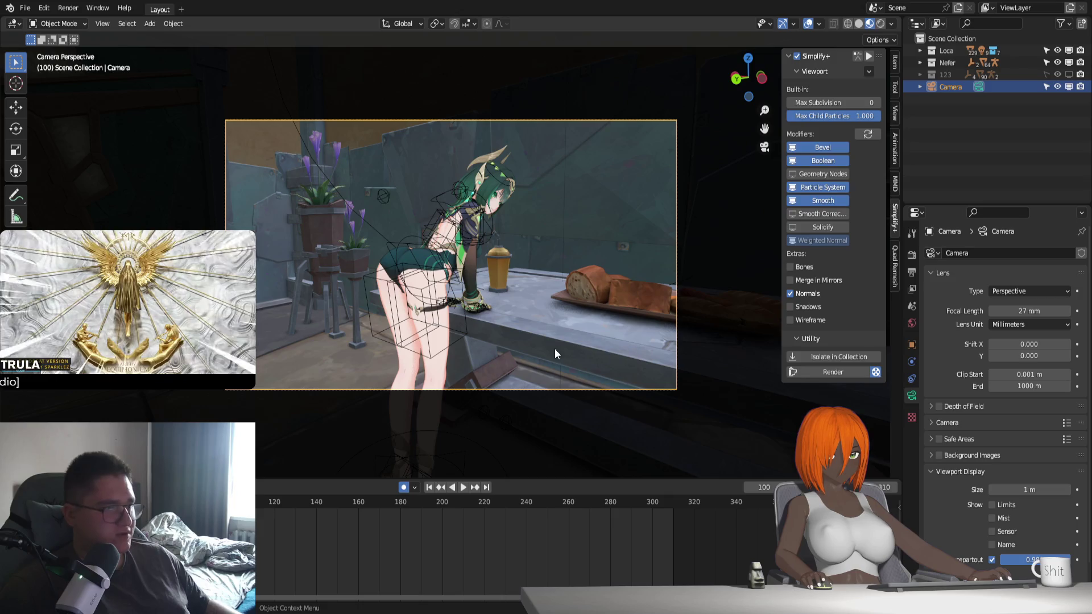
Fly the camera with walk navigation to frame the character leaning over the table
key("shift+grave")
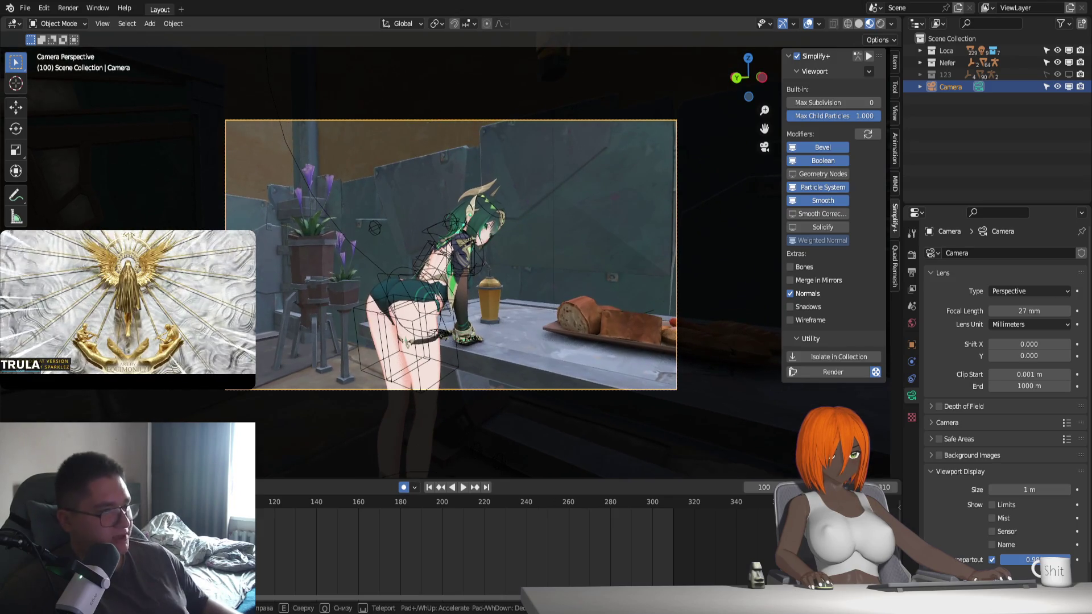
key("w")
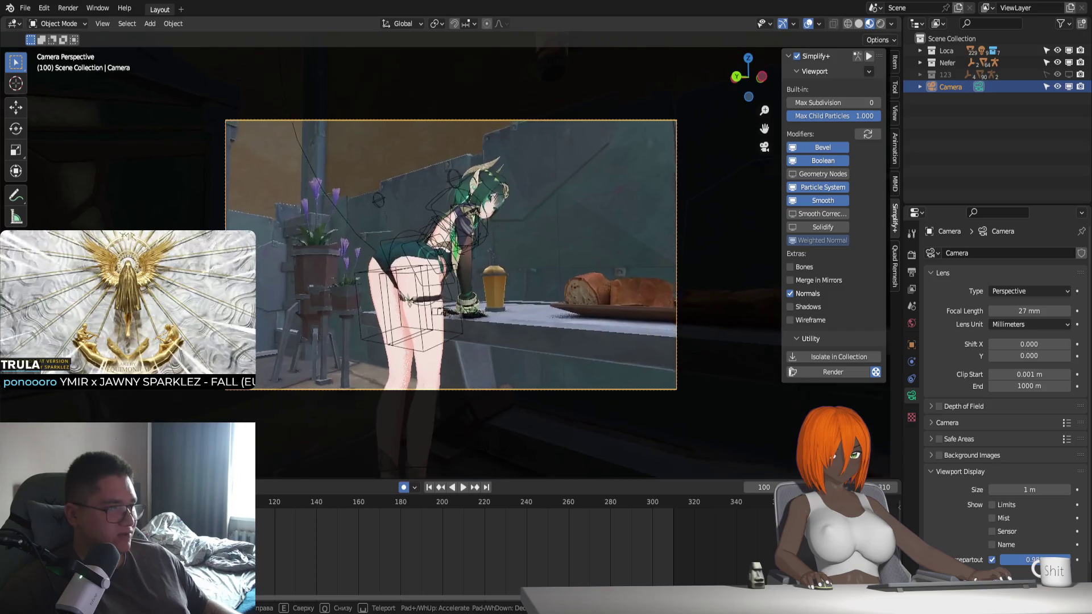
key("w")
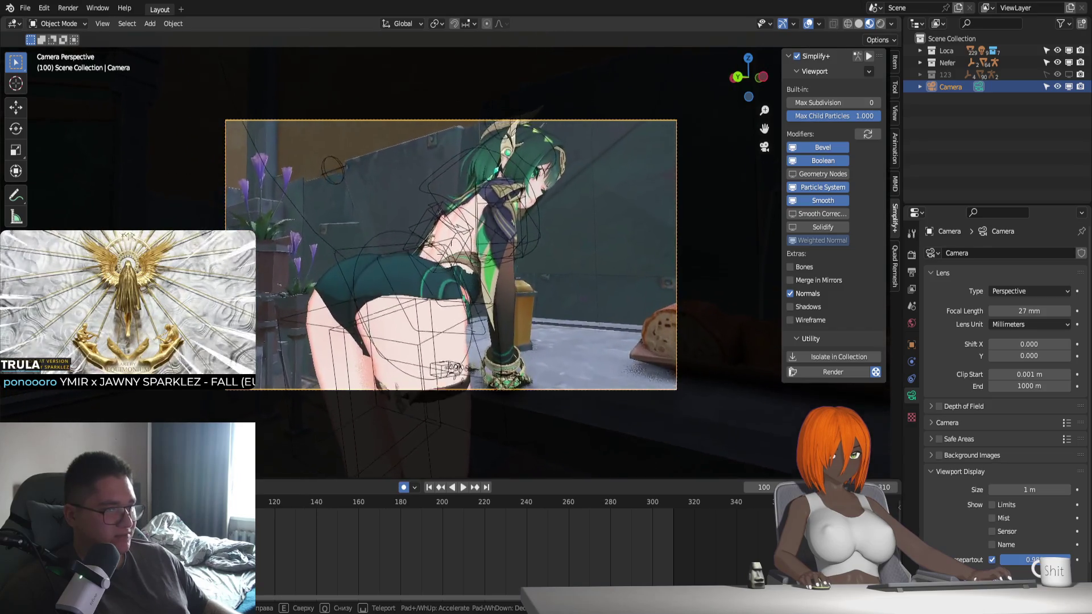
key("w")
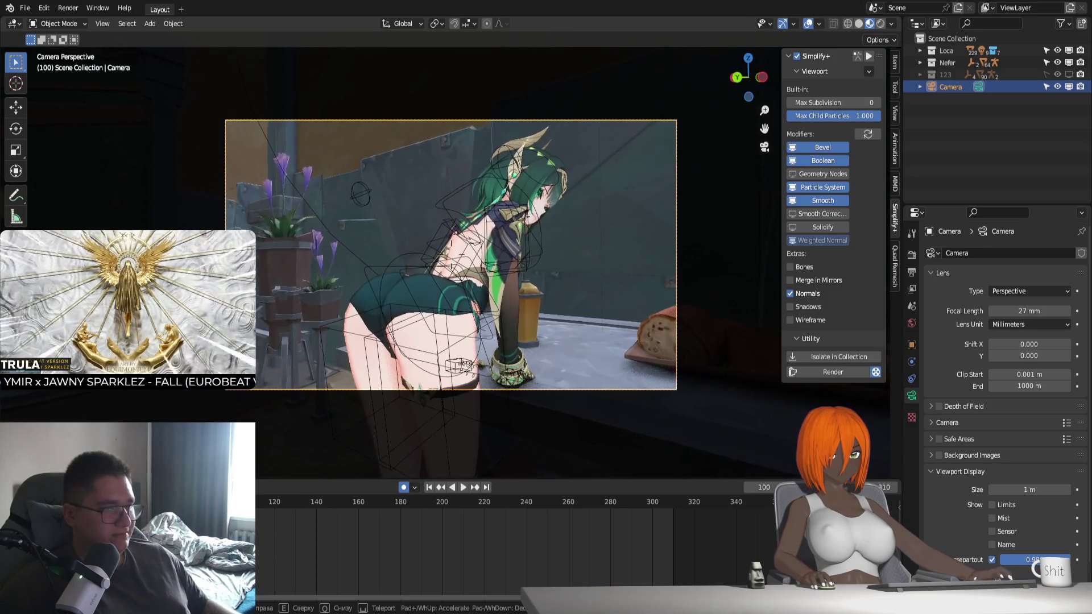
key("w")
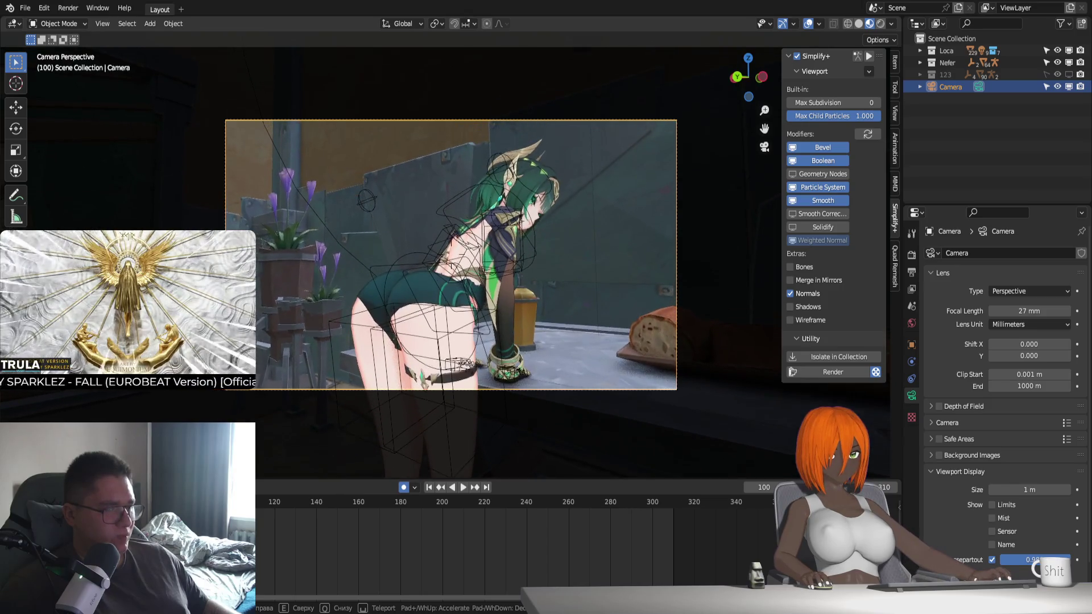
left_click(568, 352)
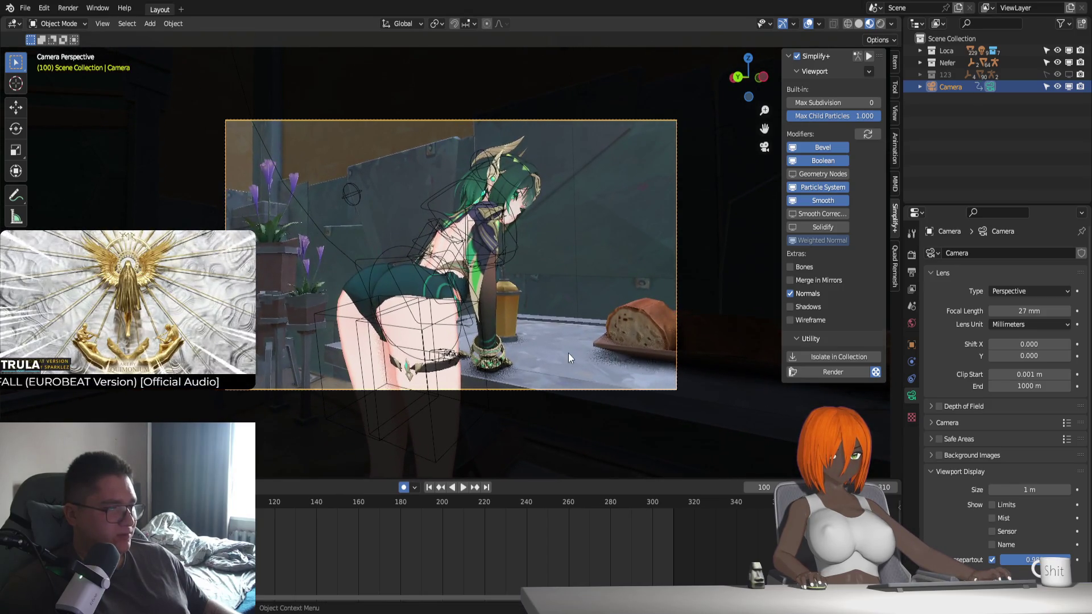
scroll(489, 337, "up", 2)
scroll(541, 370, "down", 1)
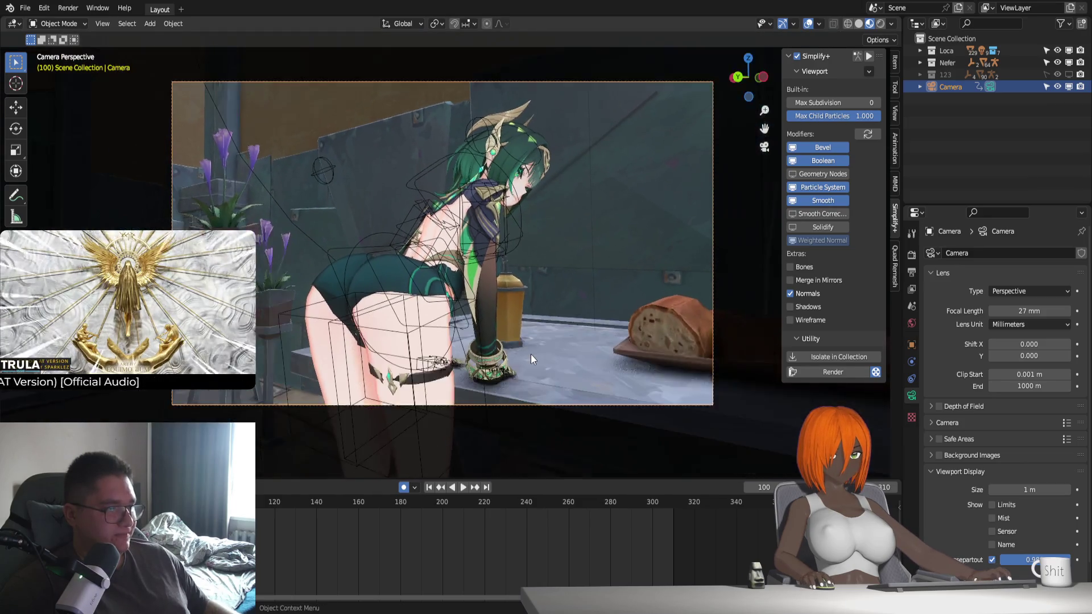
scroll(531, 354, "up", 1)
key("shift+grave")
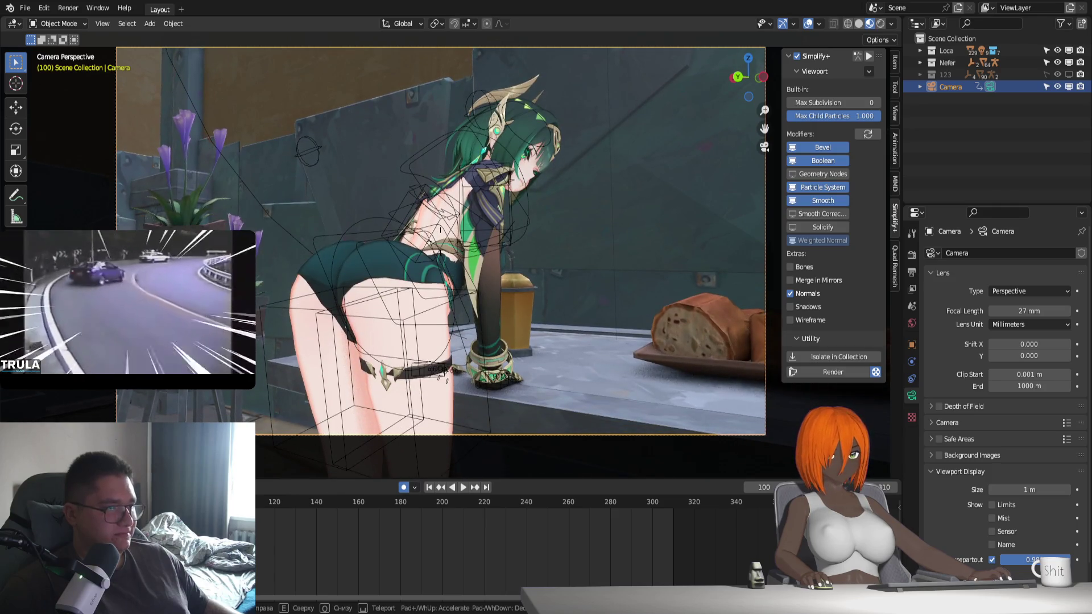
left_click(578, 337)
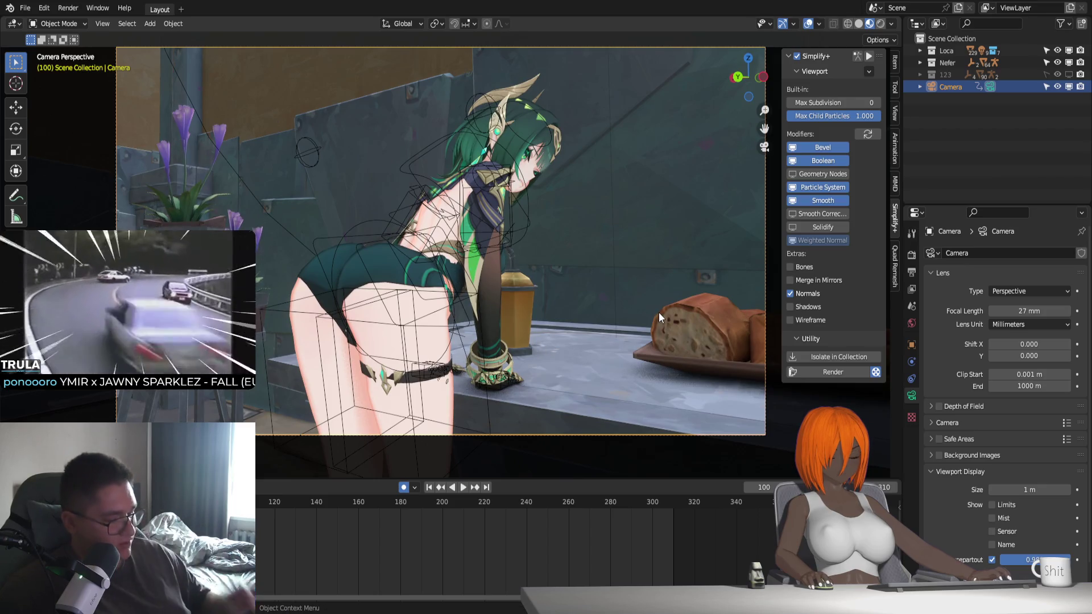
key("n")
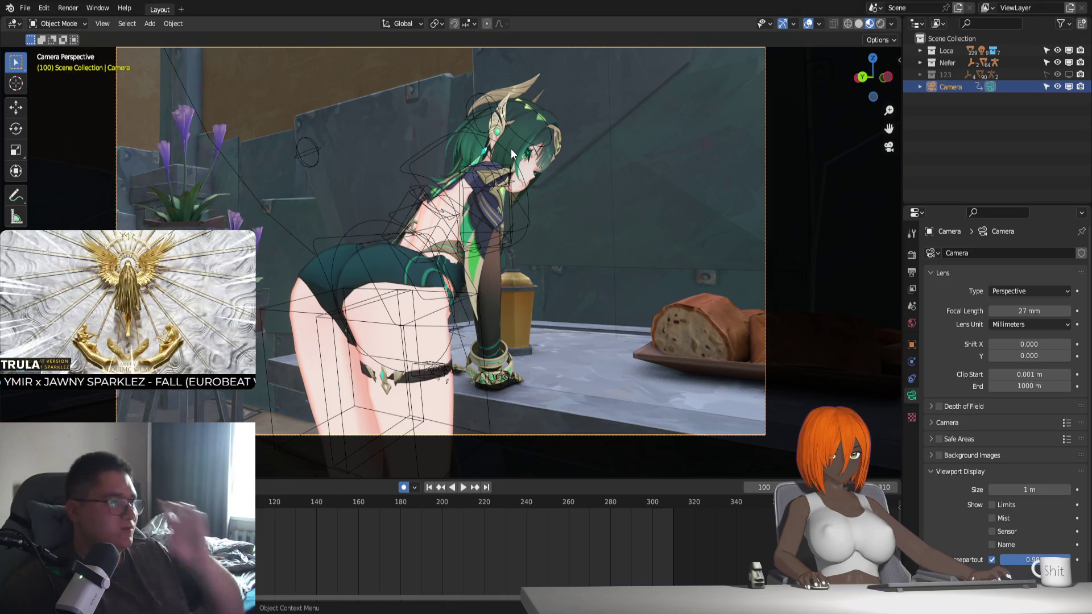
Put the rig in Pose Mode and tilt the neck control c_neck.x around the X axis
left_click(513, 155)
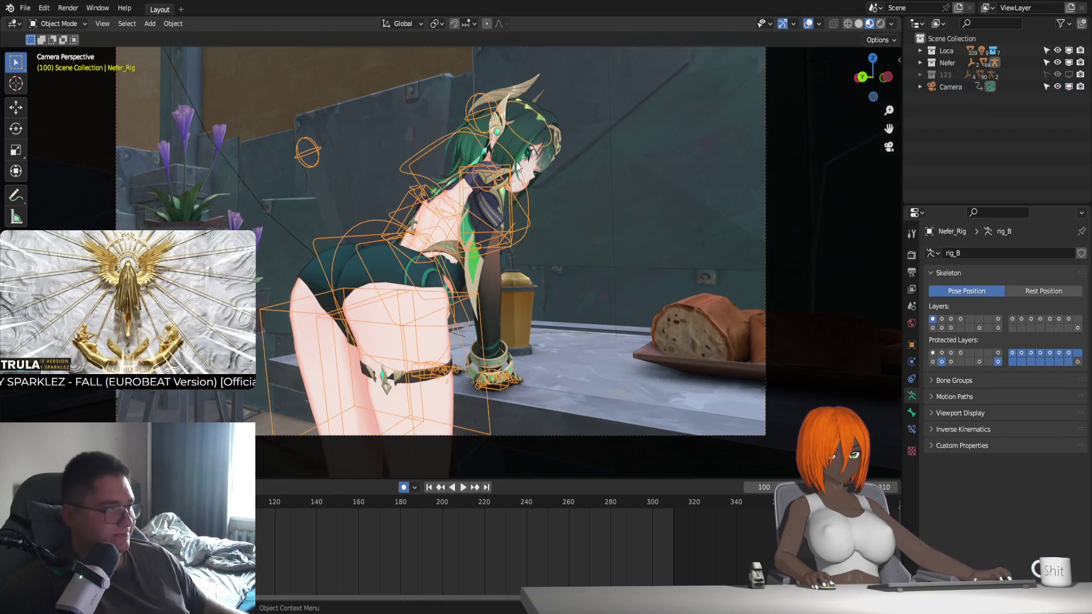
key("ctrl+Tab")
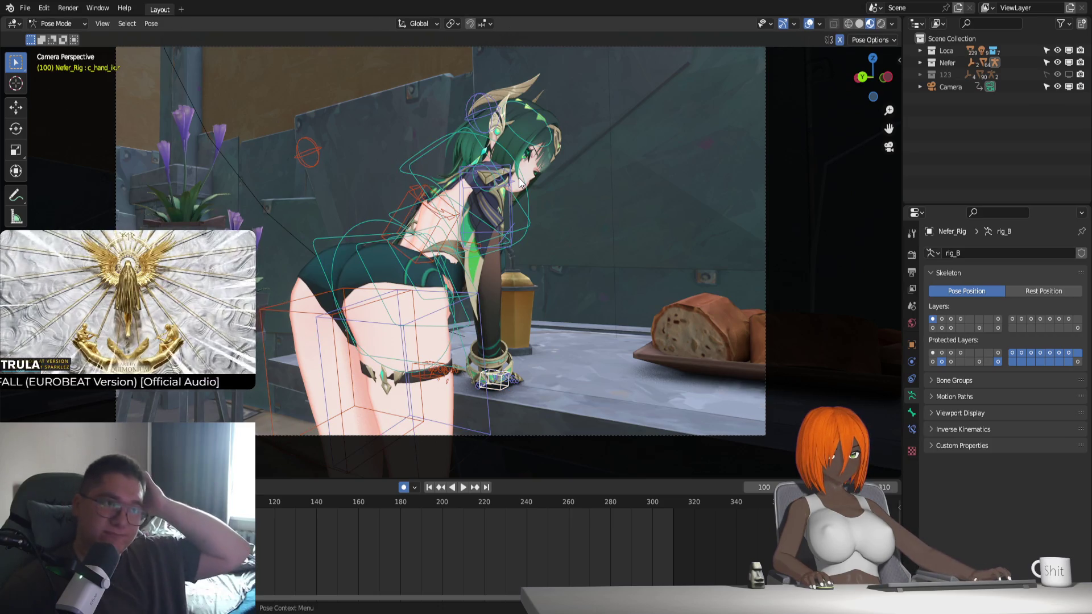
left_click(482, 174)
left_click(489, 187)
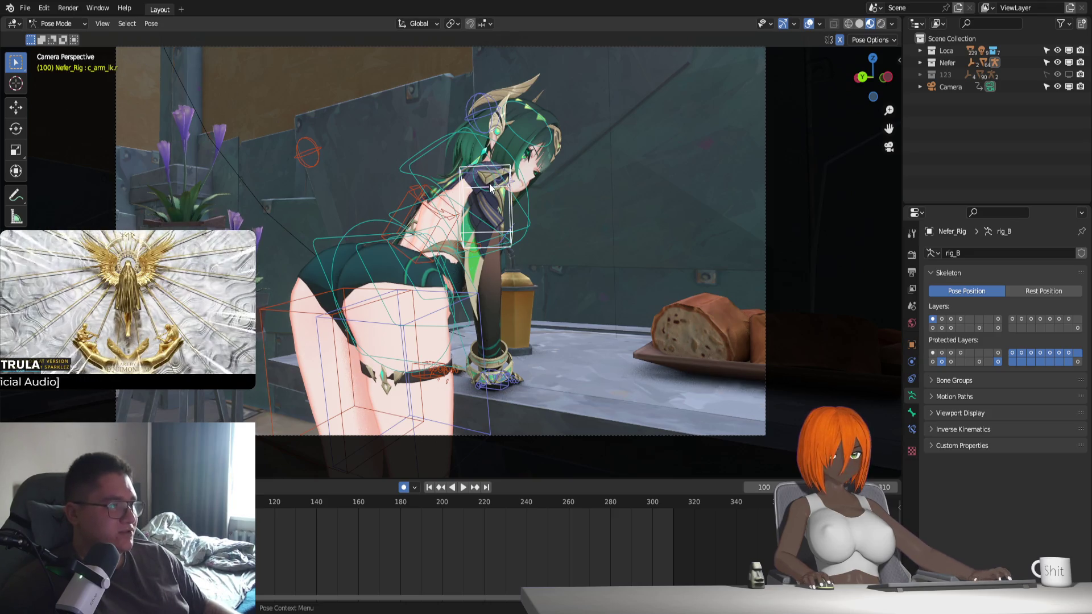
left_click(493, 182)
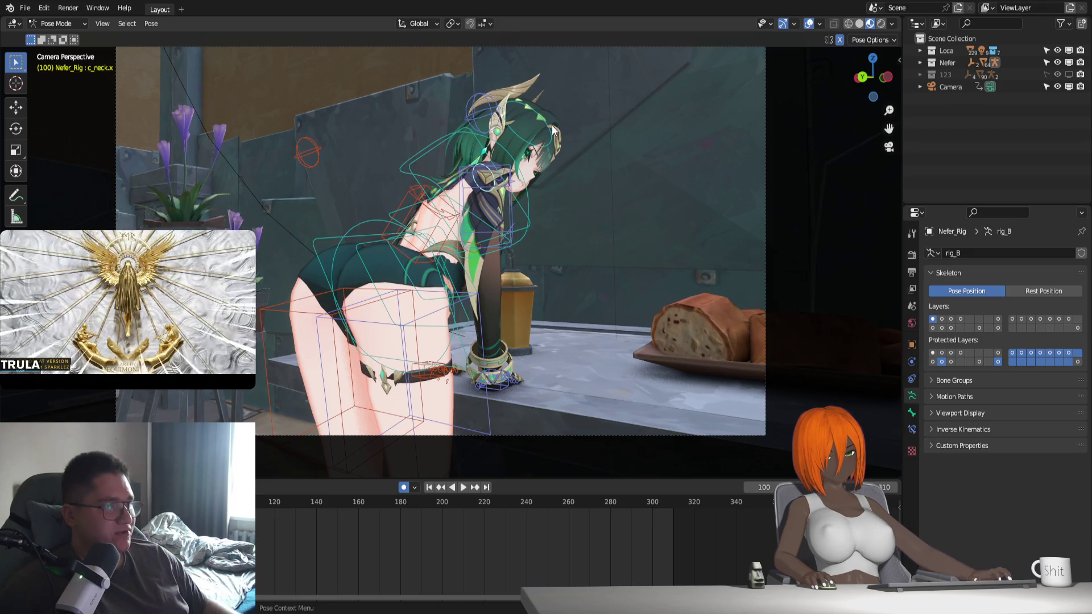
key("r")
key("x")
key("x")
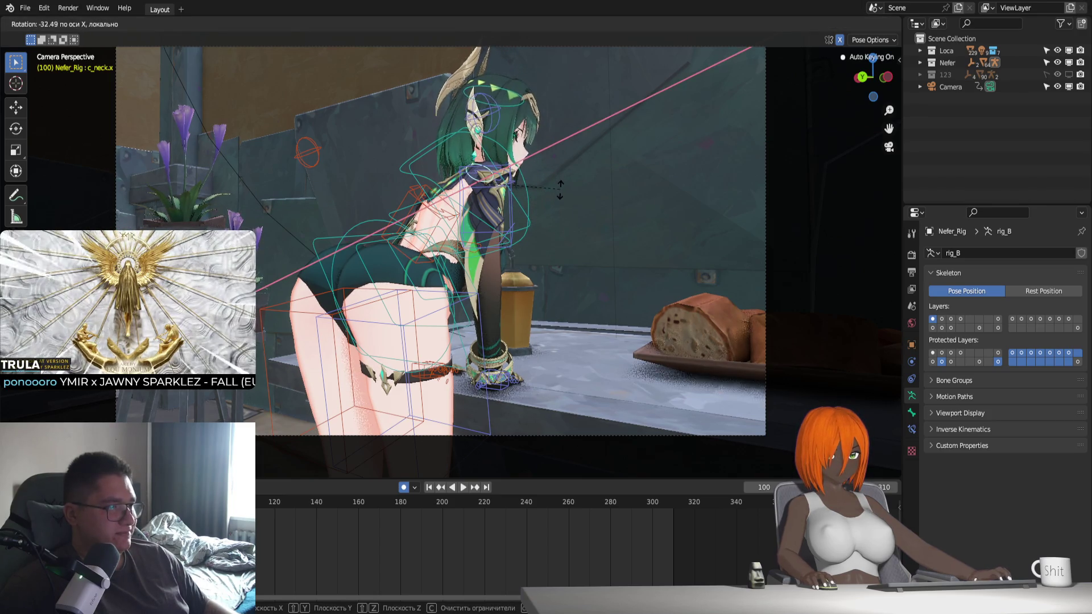
key("x")
key("y")
key("x")
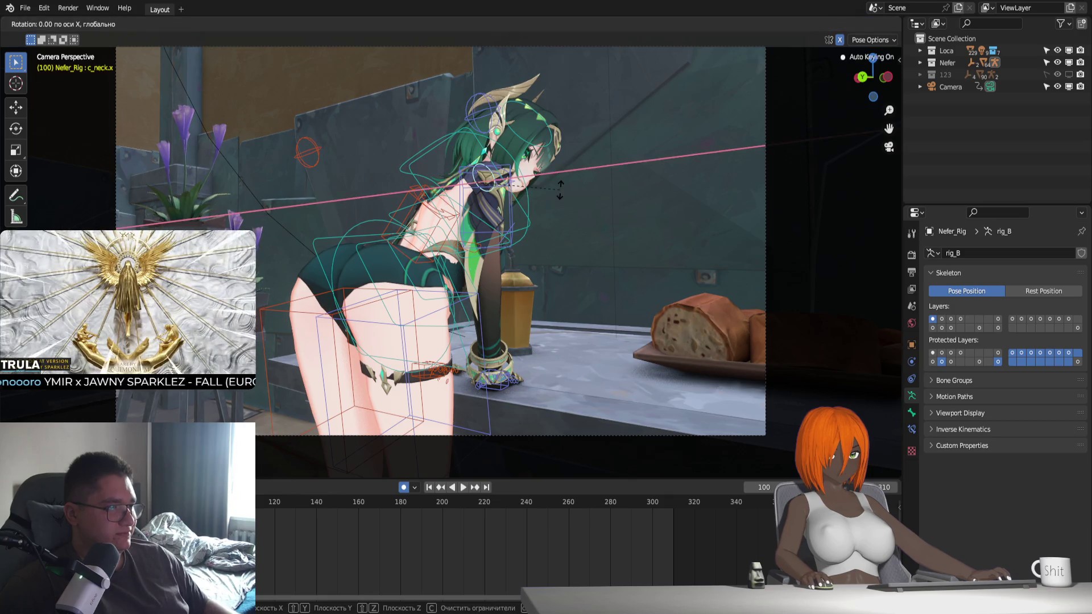
left_click(547, 145)
Delete all timeline keyframes and rotate the head control c_head.x, turning it around Z
left_click_drag(333, 518, 684, 530)
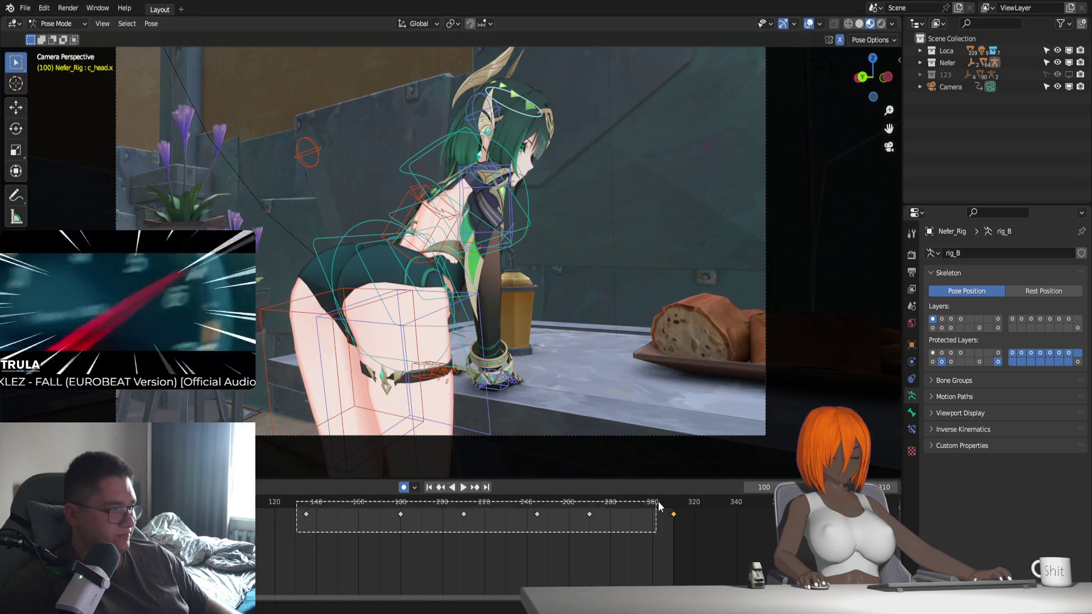
key("Delete")
key("r")
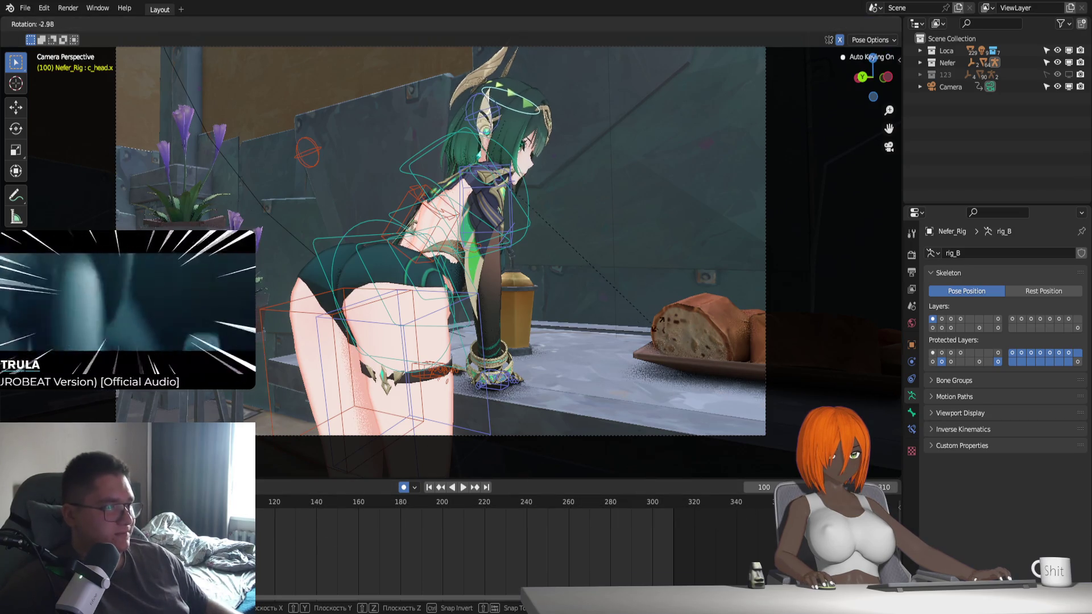
left_click(657, 303)
key("r")
key("x")
key("x")
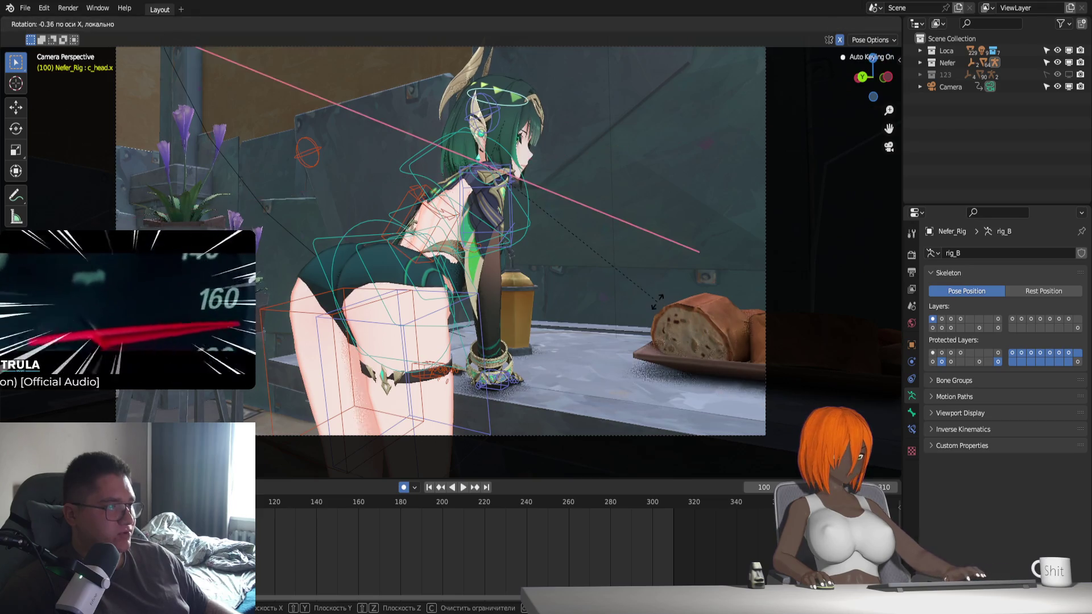
key("z")
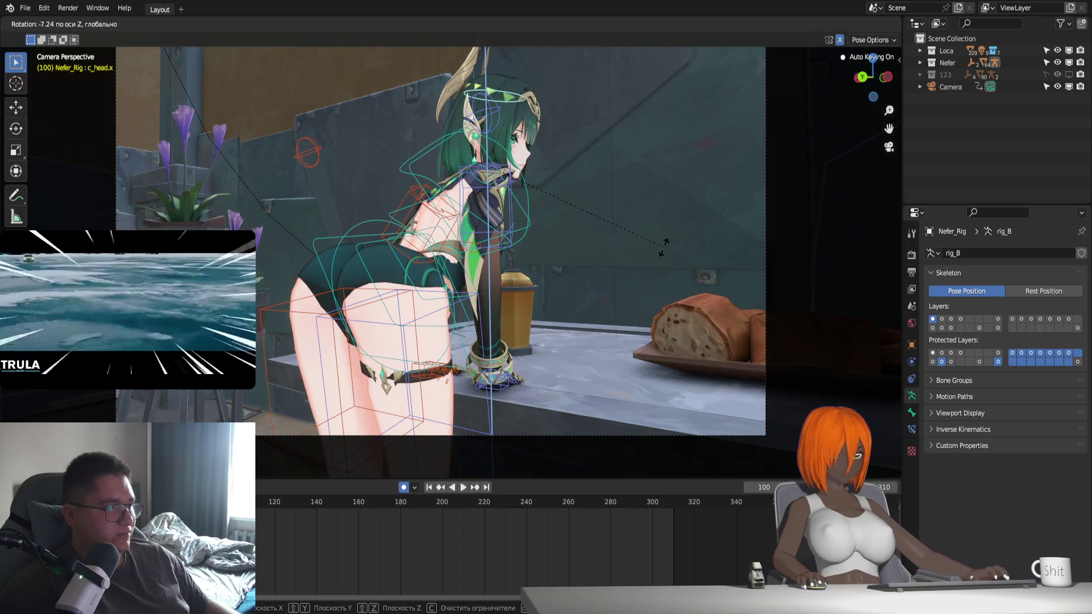
left_click(662, 249)
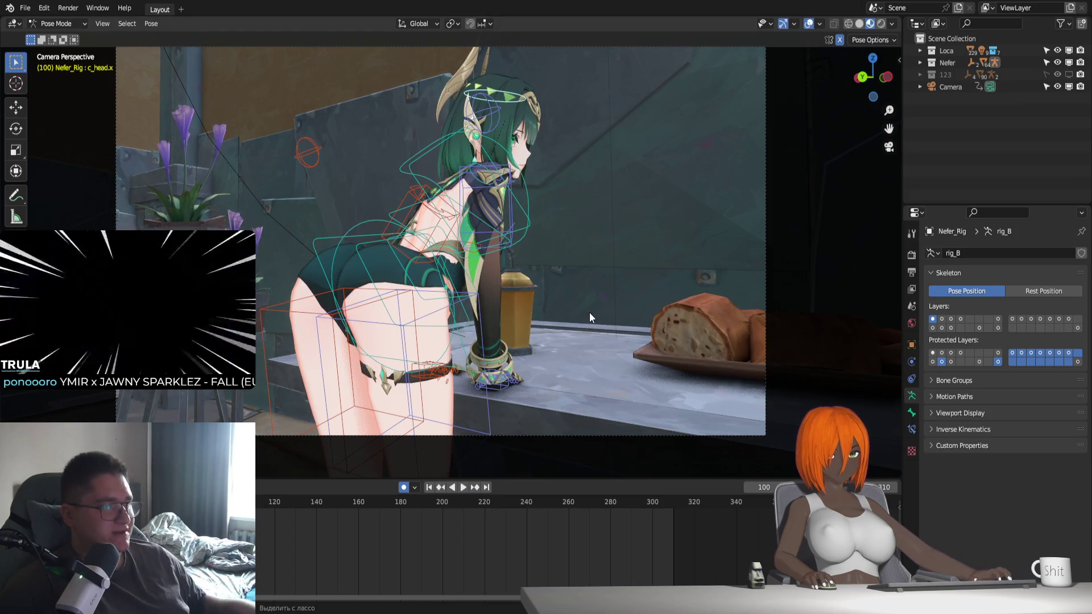
Back in Object Mode, fly the camera forward to a close, low shot near her thigh
key("ctrl+Tab")
left_click(950, 88)
key("shift+grave")
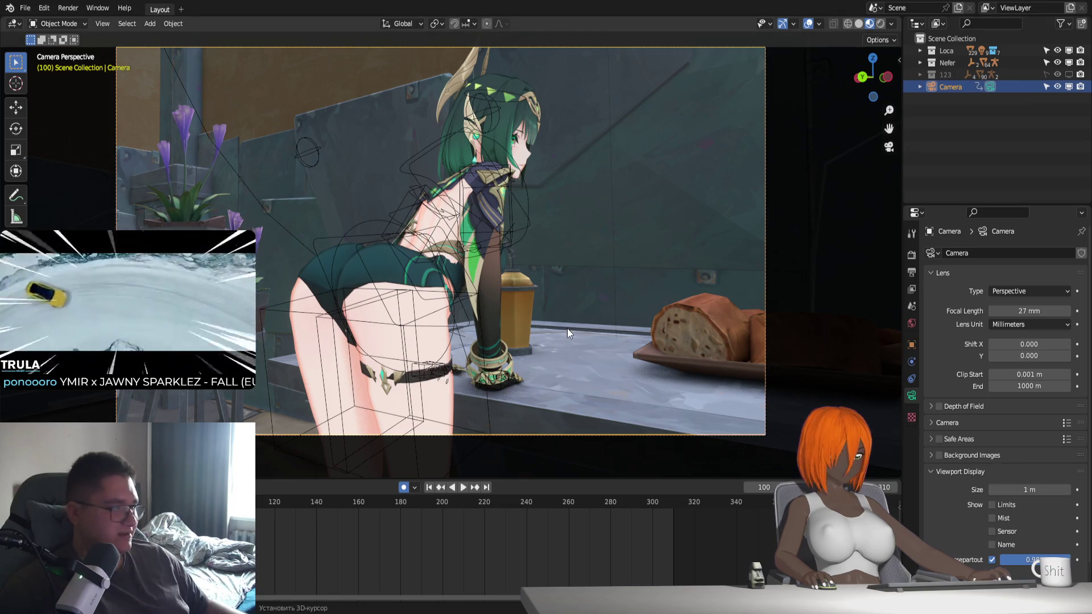
key("w")
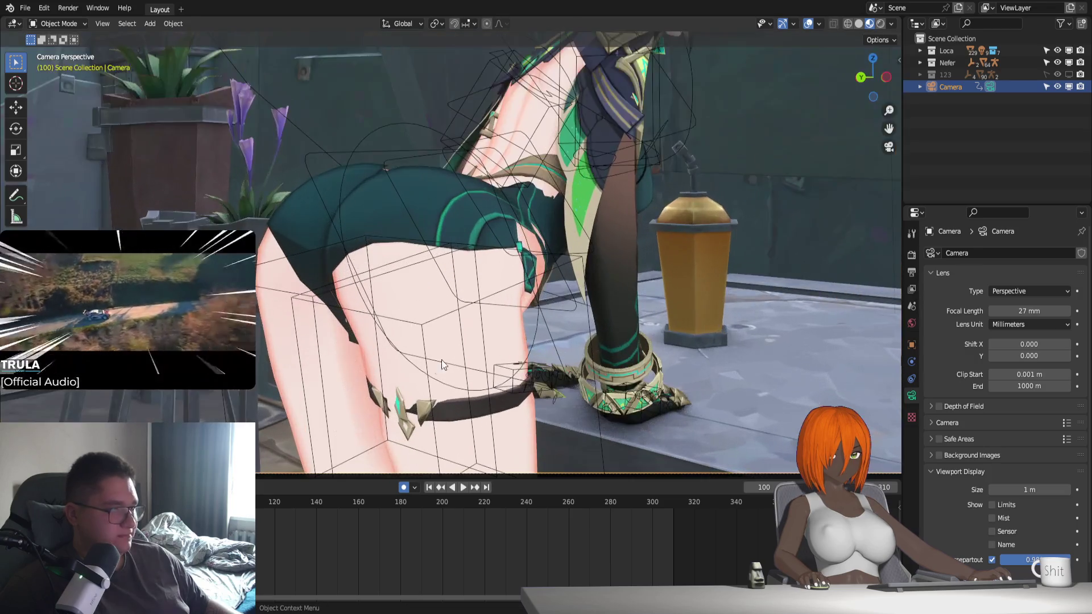
left_click(444, 408)
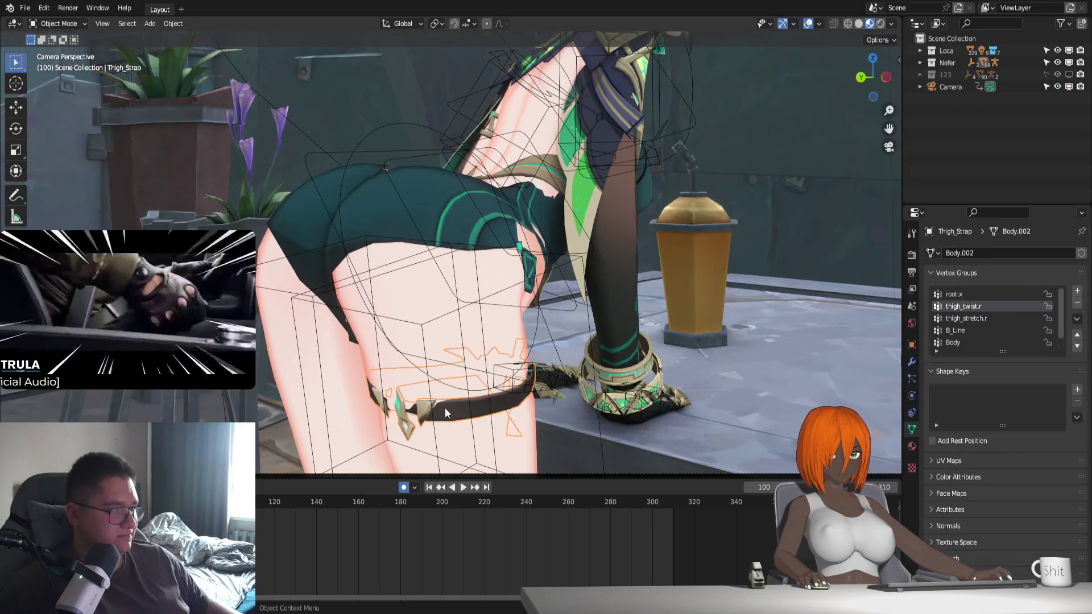
Frame the thigh strap in a free view and slide one strap face along X
key("KP_0")
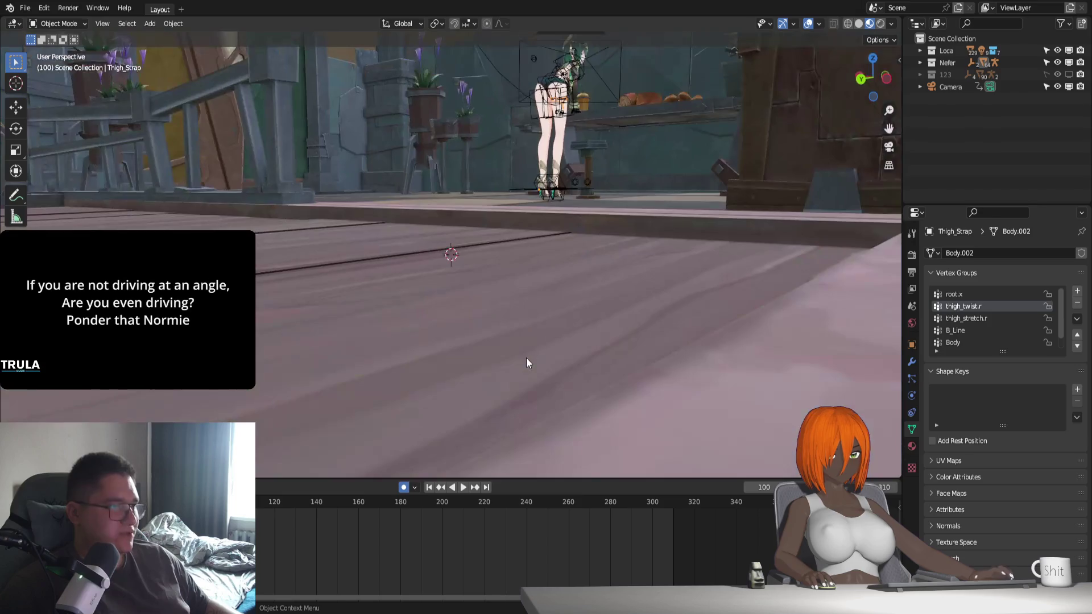
key("KP_Decimal")
key("Tab")
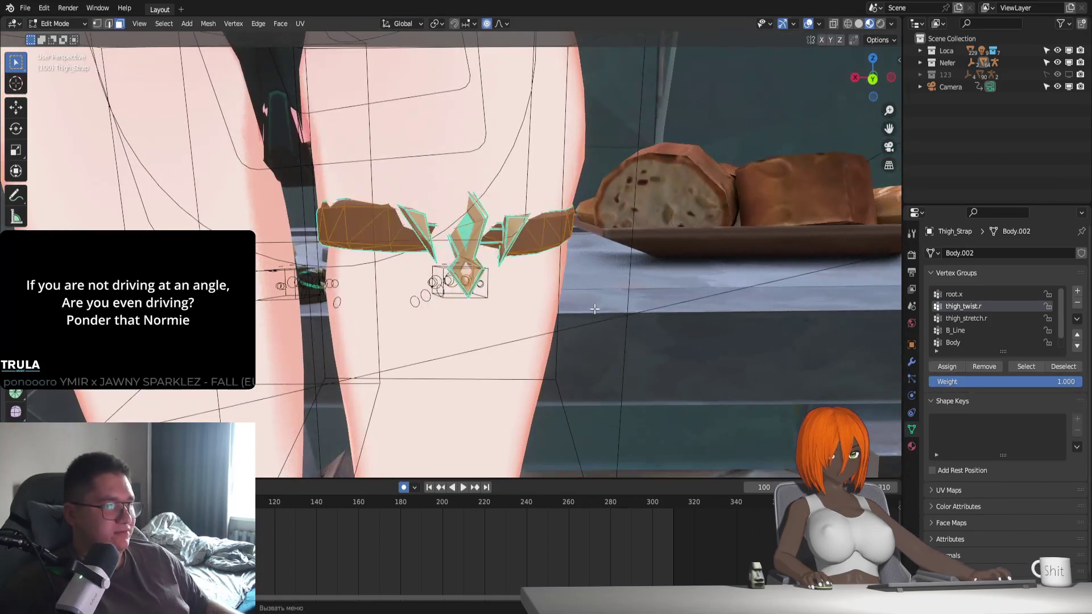
middle_click_drag(504, 293, 440, 284)
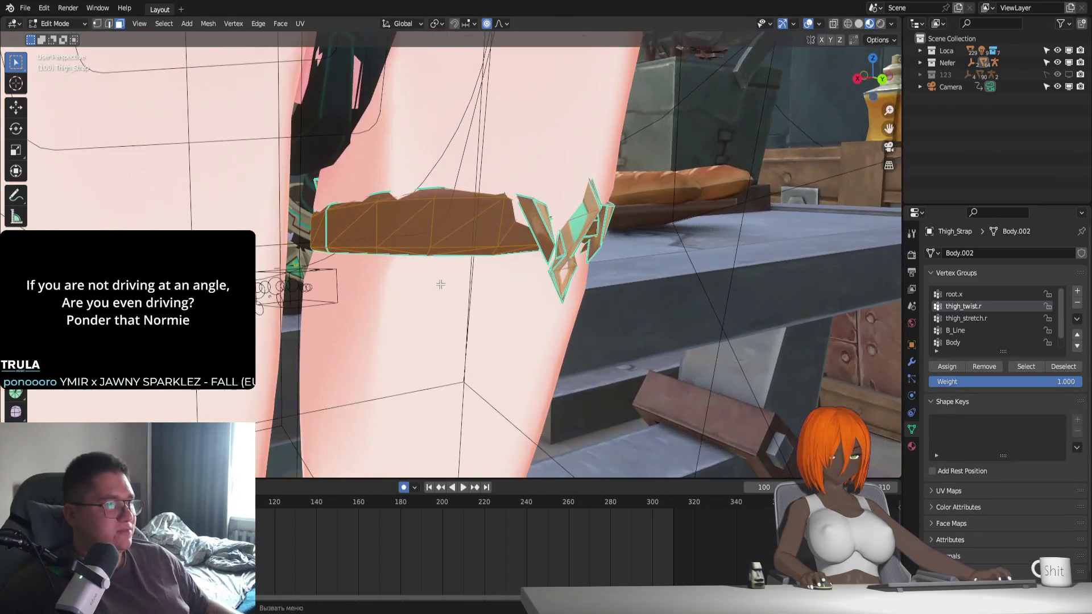
left_click(406, 211)
key("g")
key("y")
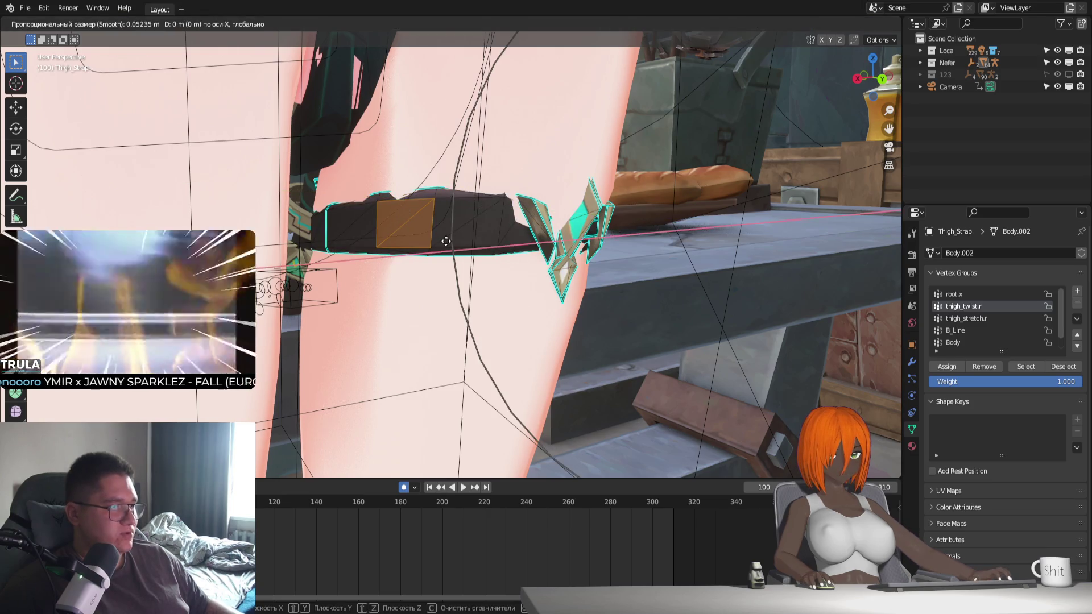
key("x")
middle_click_drag(445, 242, 425, 280)
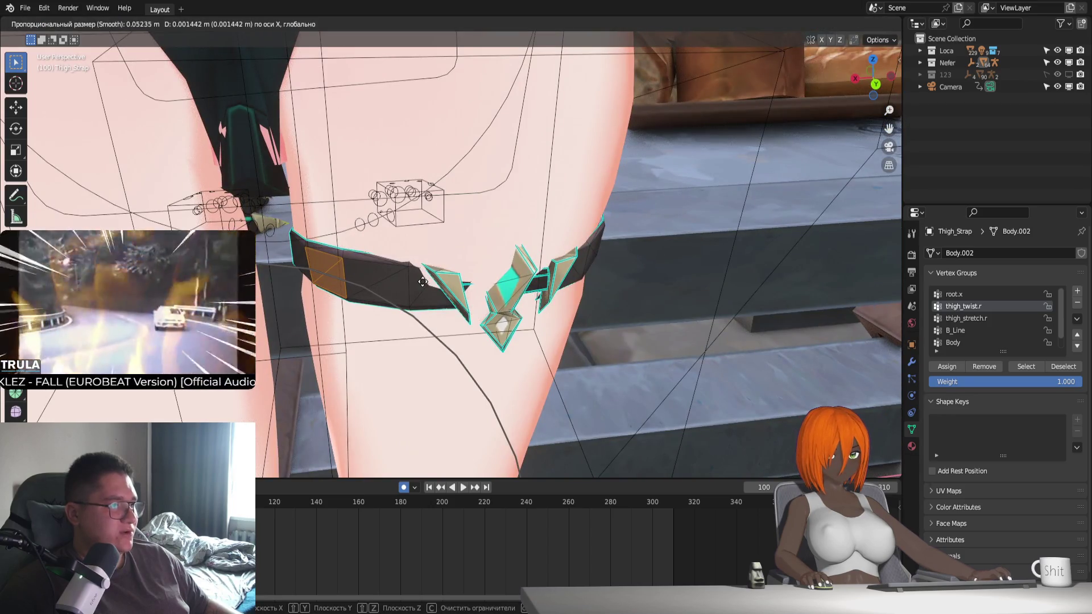
left_click(424, 284)
Adjust the strap end along X and the strap ornament along Y, then exit Edit Mode
mouse_move(425, 284)
middle_mouse_down()
mouse_move(615, 309)
mouse_move(592, 228)
middle_mouse_up()
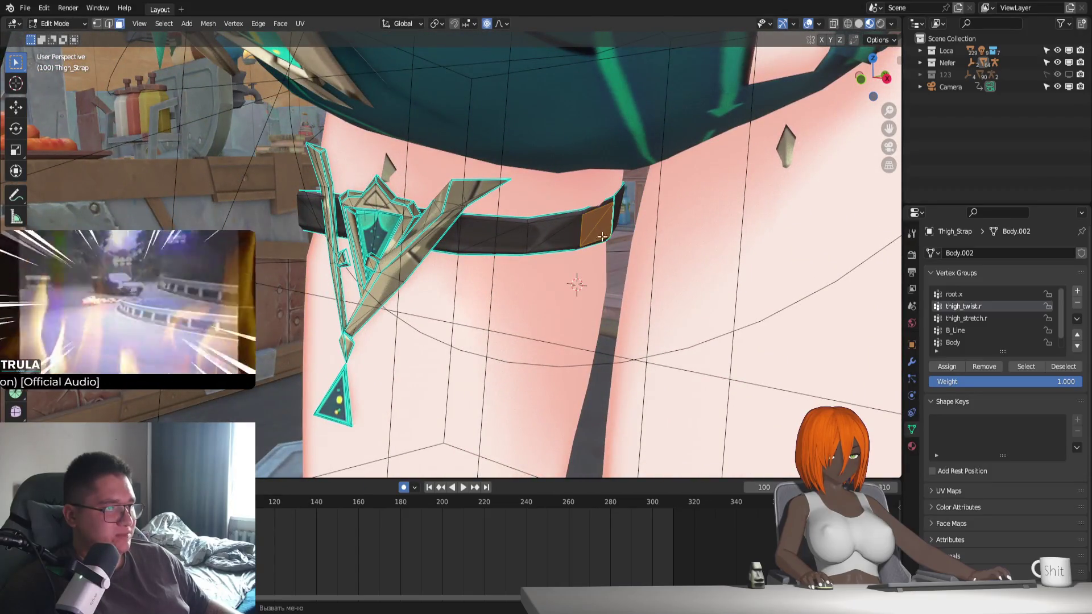
key("g")
key("x")
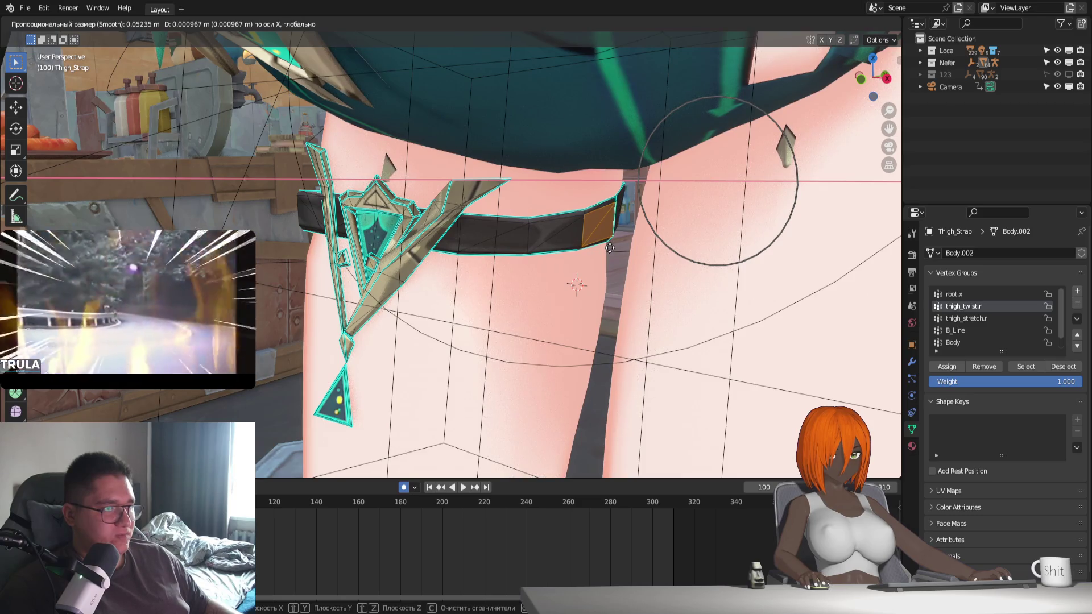
left_click(609, 248)
mouse_move(609, 248)
middle_mouse_down()
mouse_move(453, 221)
mouse_move(471, 198)
middle_mouse_up()
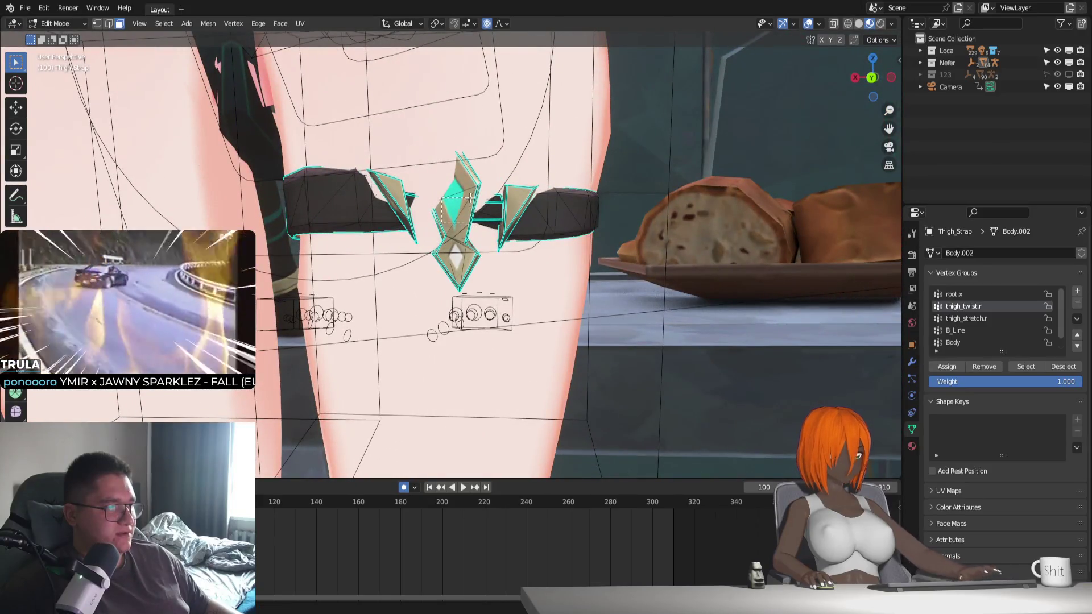
key("g")
key("y")
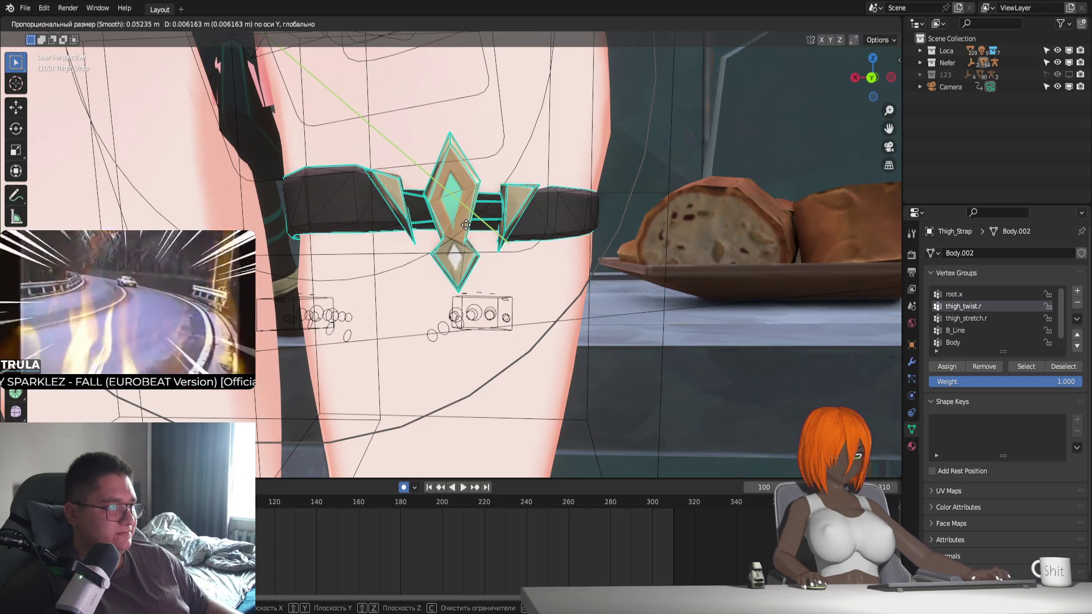
left_click(465, 225)
middle_click_drag(465, 225, 523, 280)
key("Tab")
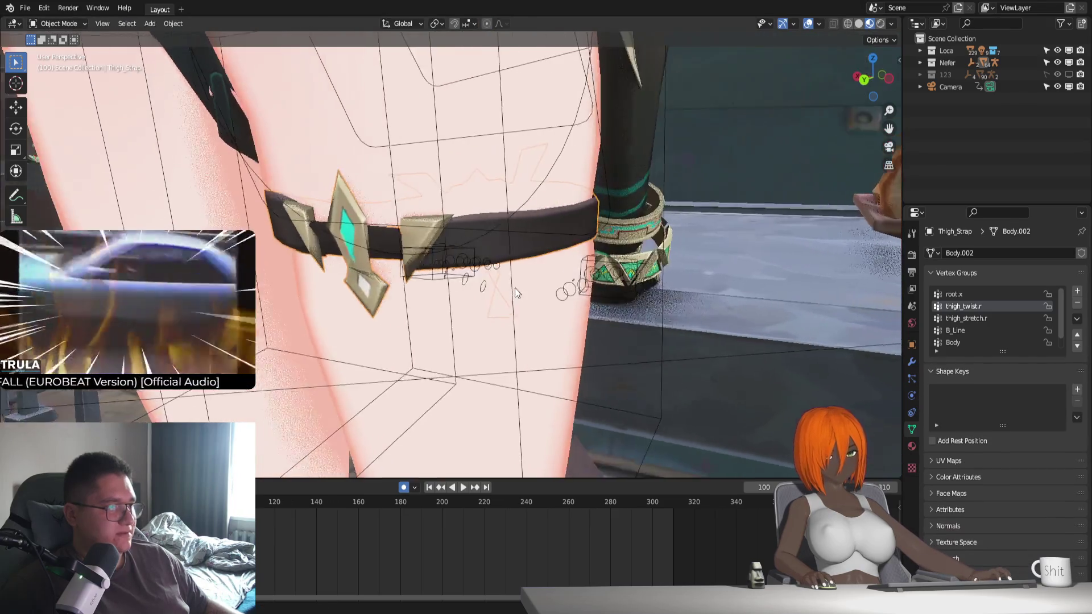
Select the Dress and move its vertices between the thighs along Y with proportional editing
scroll(506, 287, "down", 5)
middle_click_drag(512, 181, 431, 284)
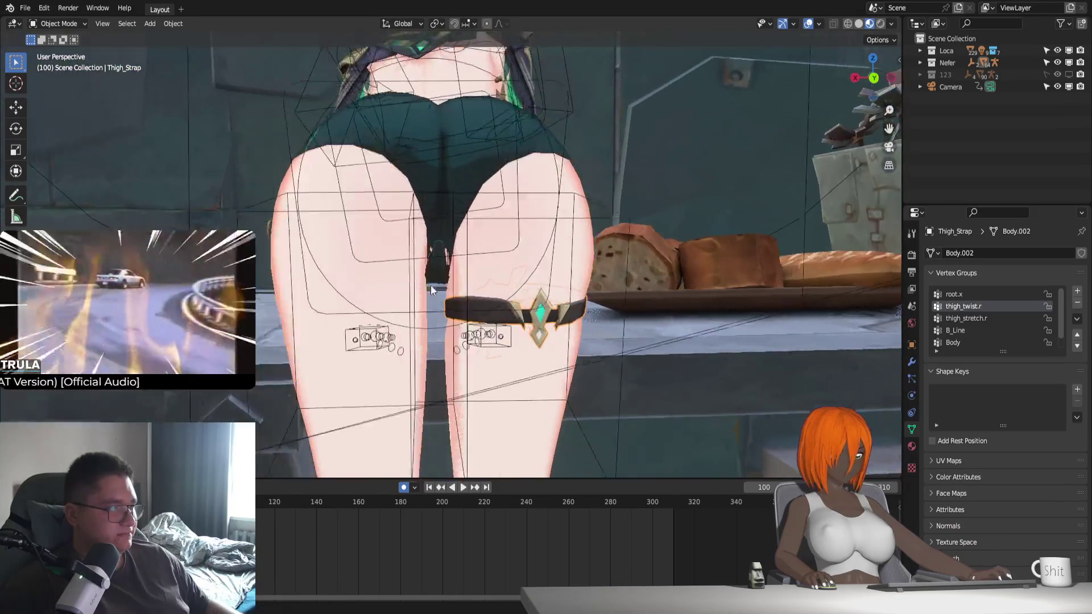
scroll(469, 265, "up", 4)
left_click(489, 159)
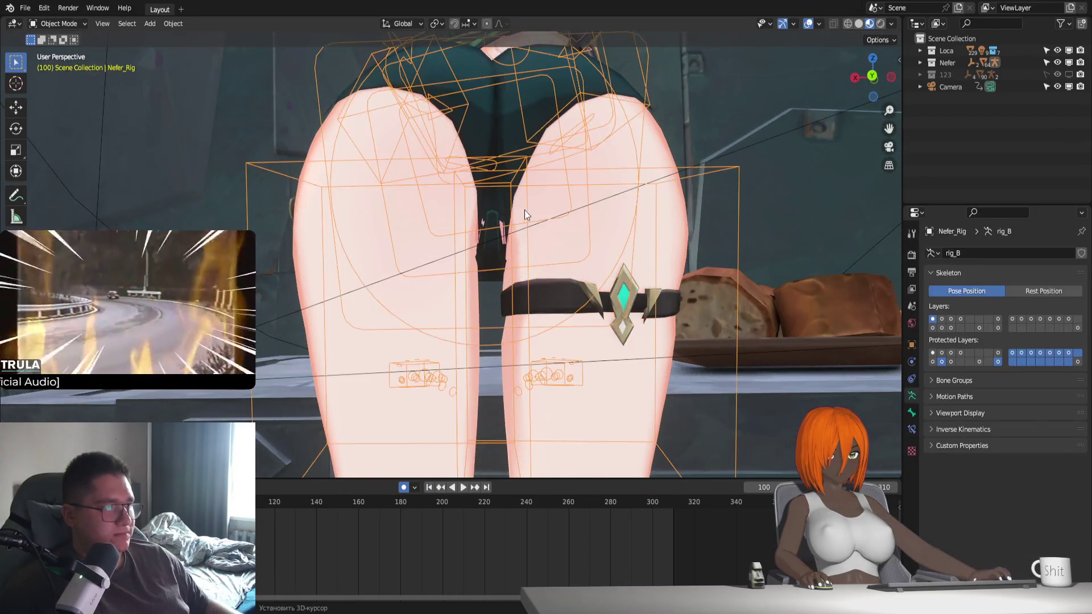
key("Tab")
scroll(478, 264, "up", 1)
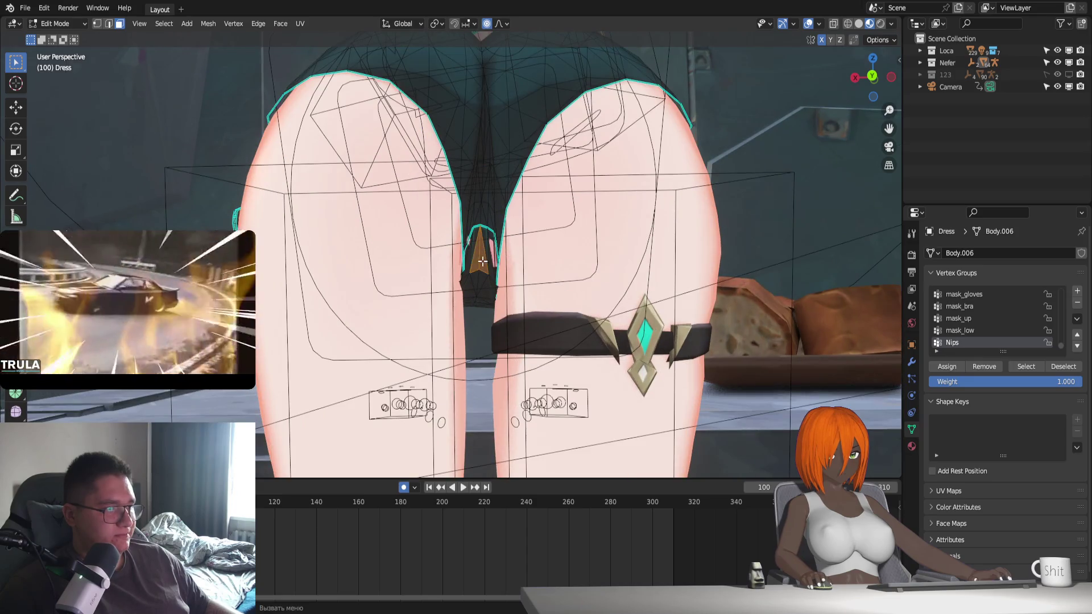
key("g")
key("y")
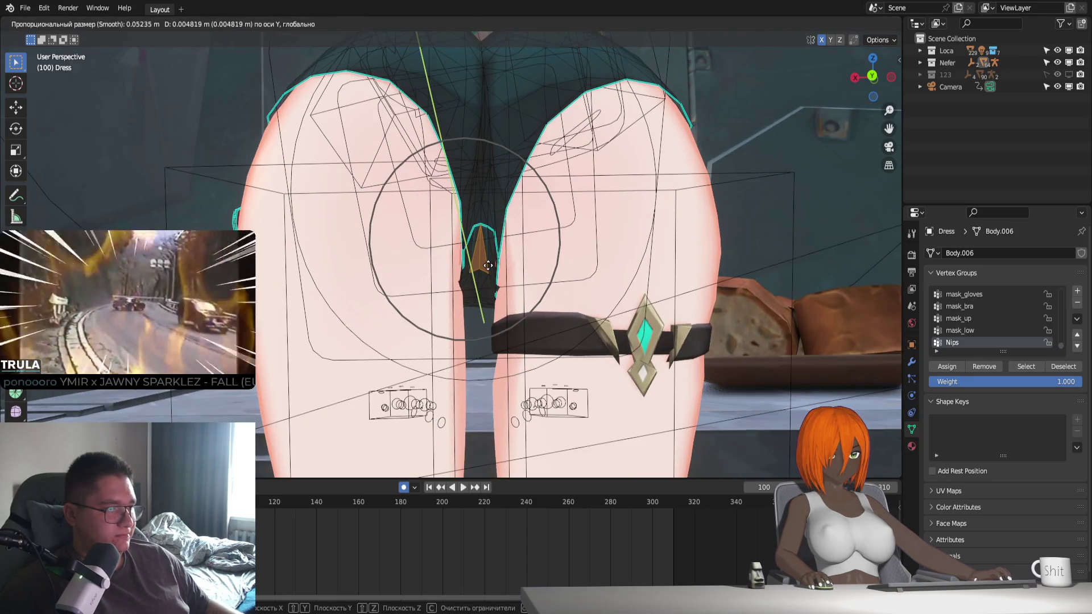
middle_click_drag(488, 263, 465, 302)
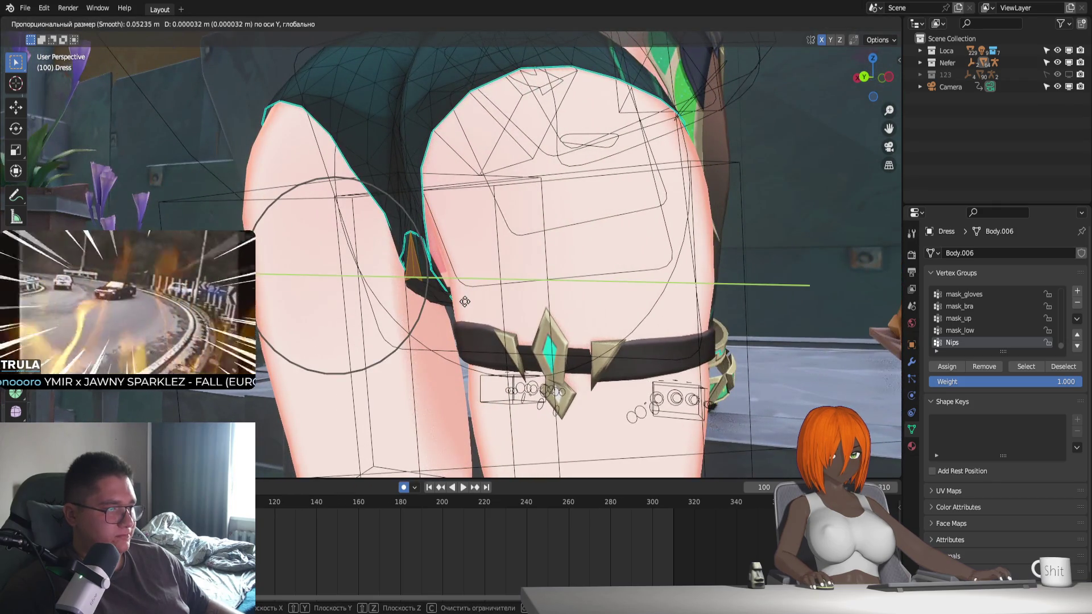
left_click(464, 302)
middle_click_drag(464, 302, 509, 302)
Move the dress vertices along Z proportionally, then return to Object Mode
key("g")
key("z")
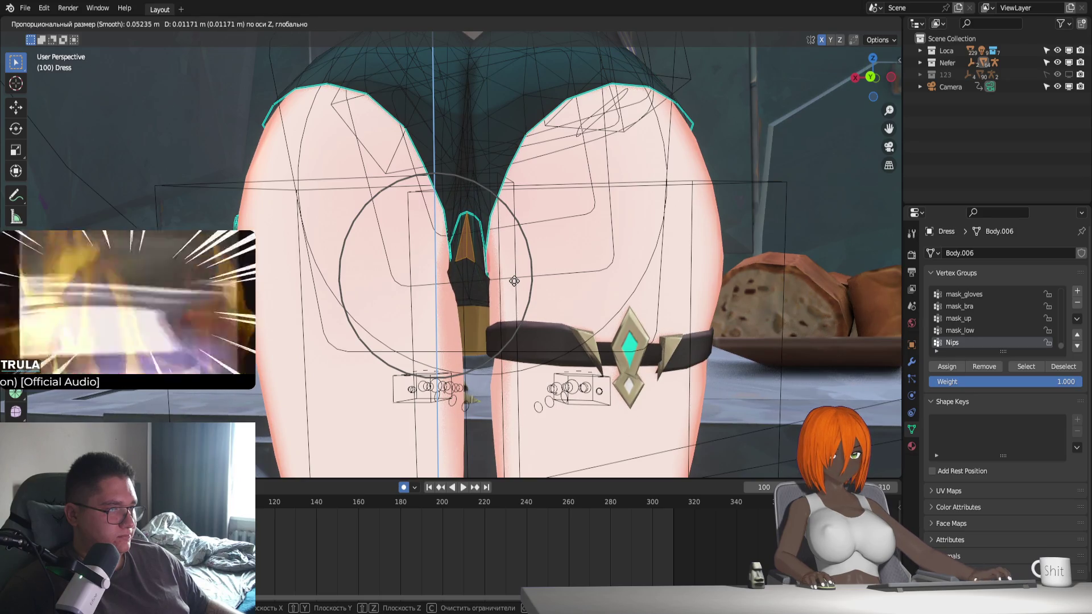
left_click(515, 281)
key("Tab")
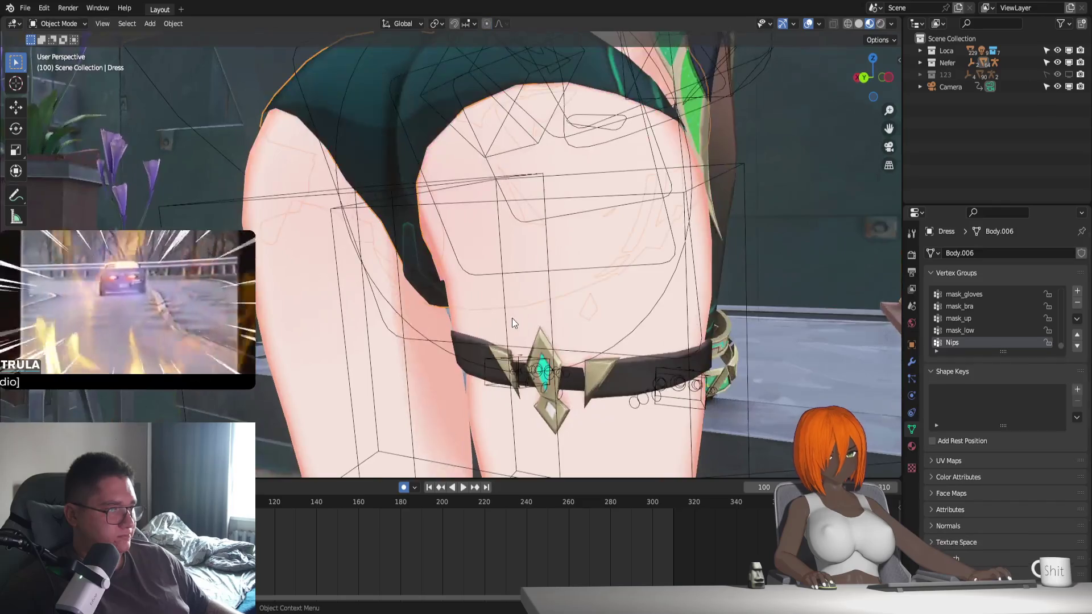
Uncheck Simplify+ in the sidebar, inspect the dress through the camera, and re-enter Edit Mode on Dress
middle_click_drag(514, 281, 499, 305)
key("n")
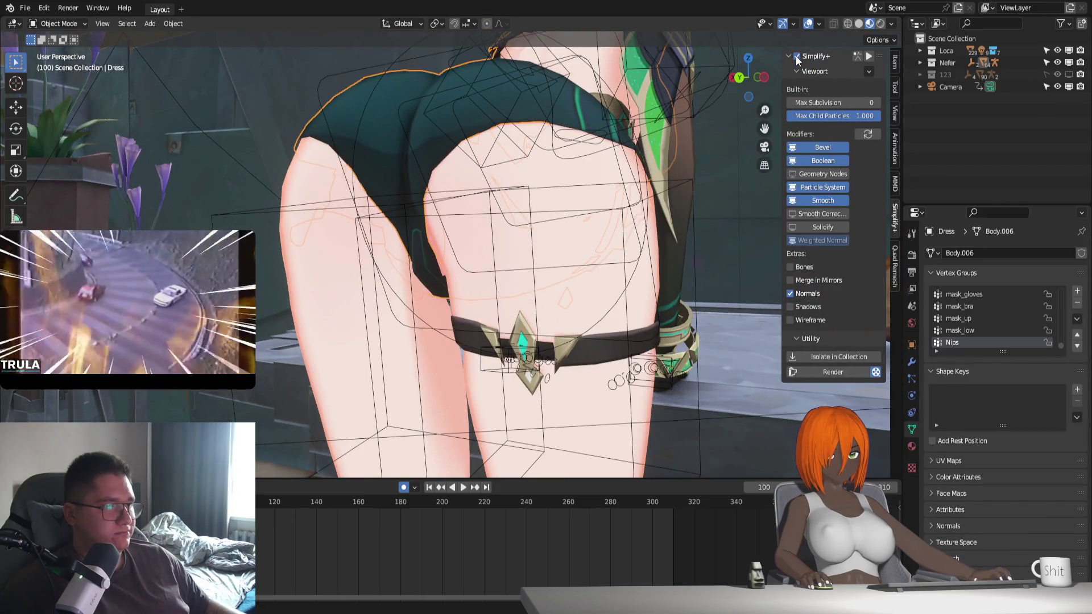
left_click(796, 56)
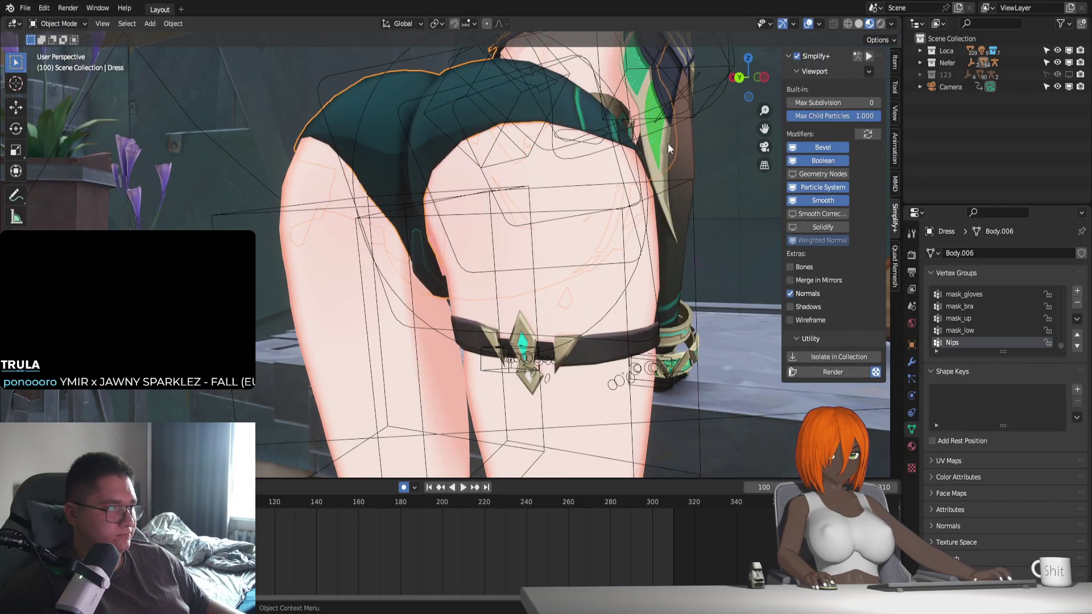
key("n")
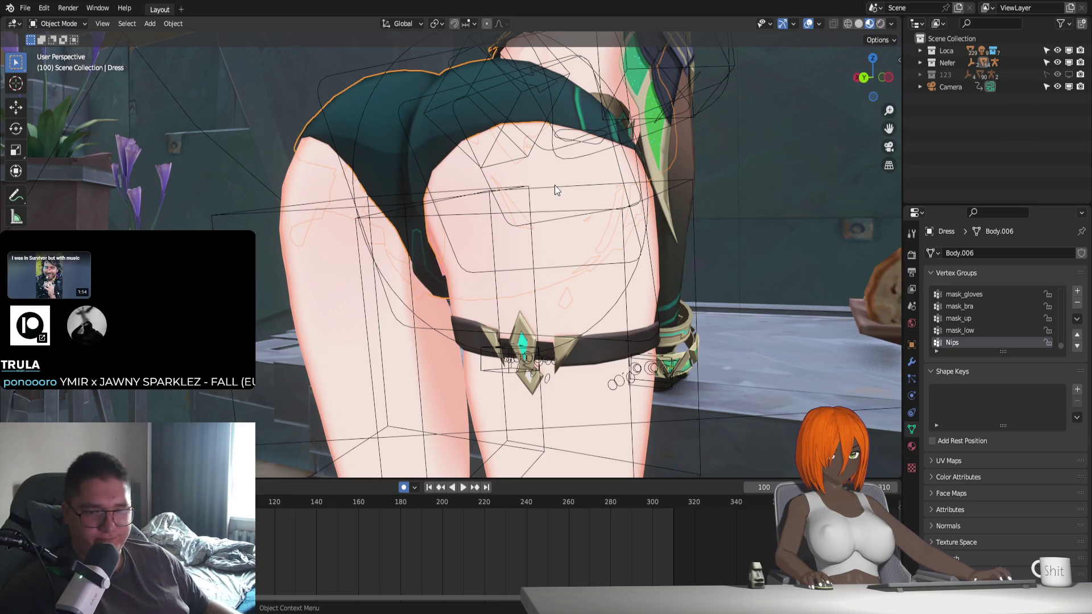
key("KP_0")
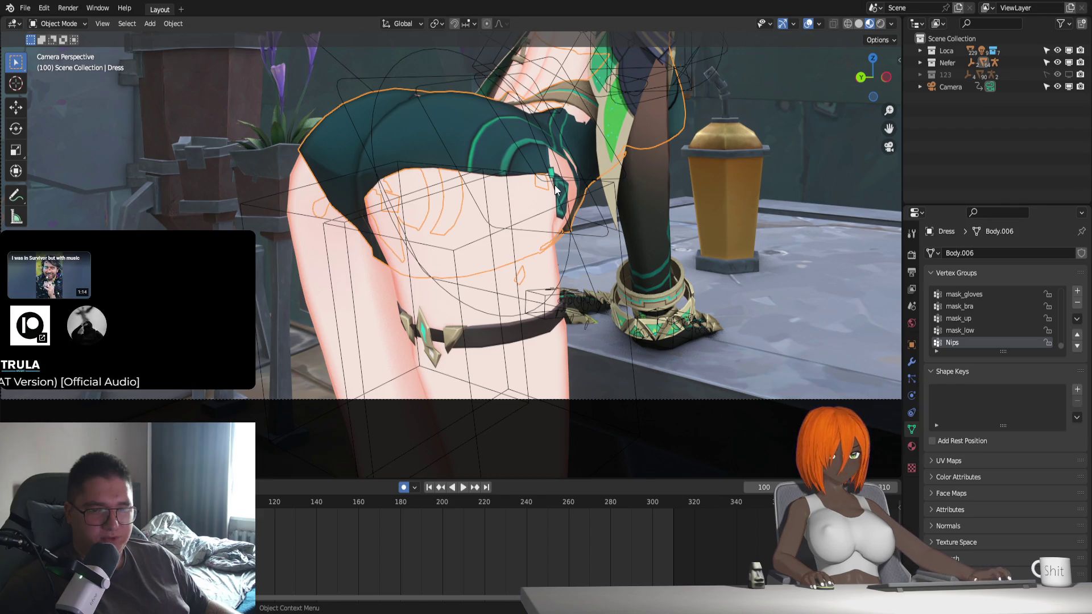
middle_click_drag(652, 196, 478, 287)
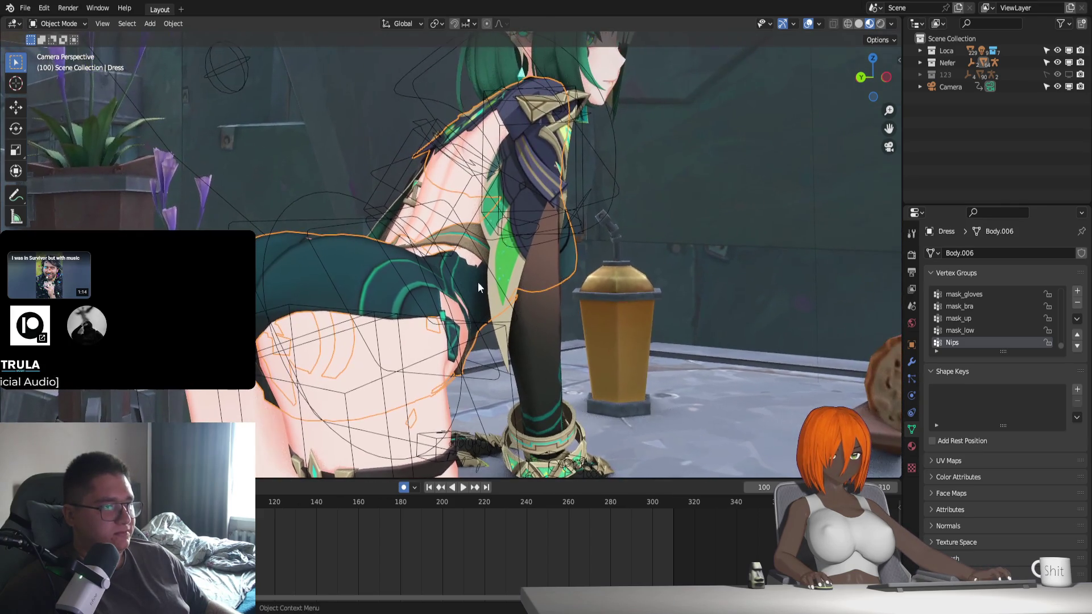
key("Tab")
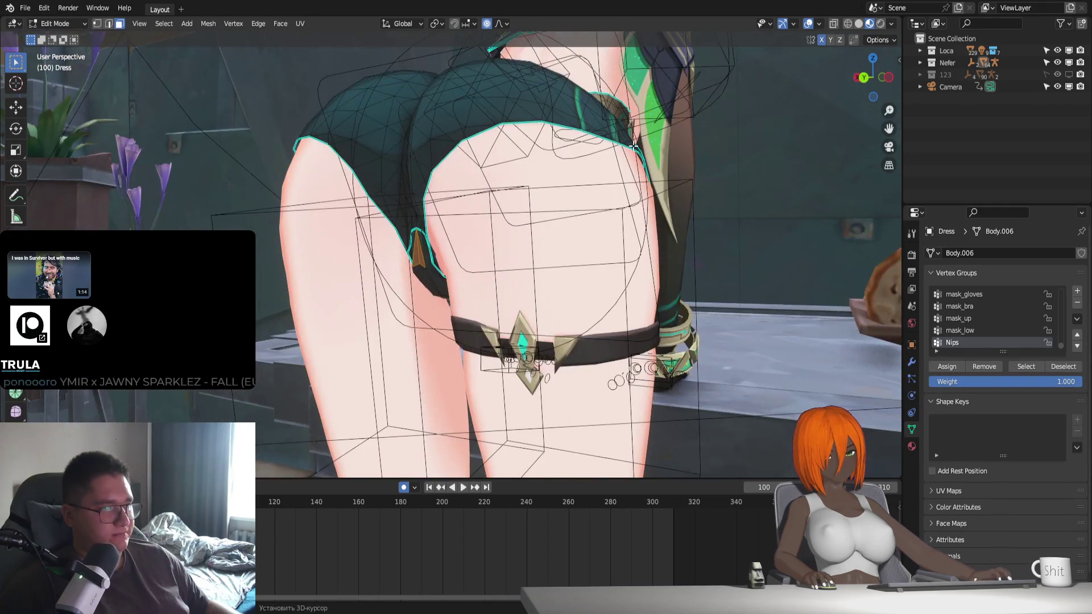
Tweak the dress edge by the arm with a Y move, X rotation and X move, then exit to Object Mode
middle_click_drag(468, 268, 519, 367)
scroll(519, 368, "up", 3)
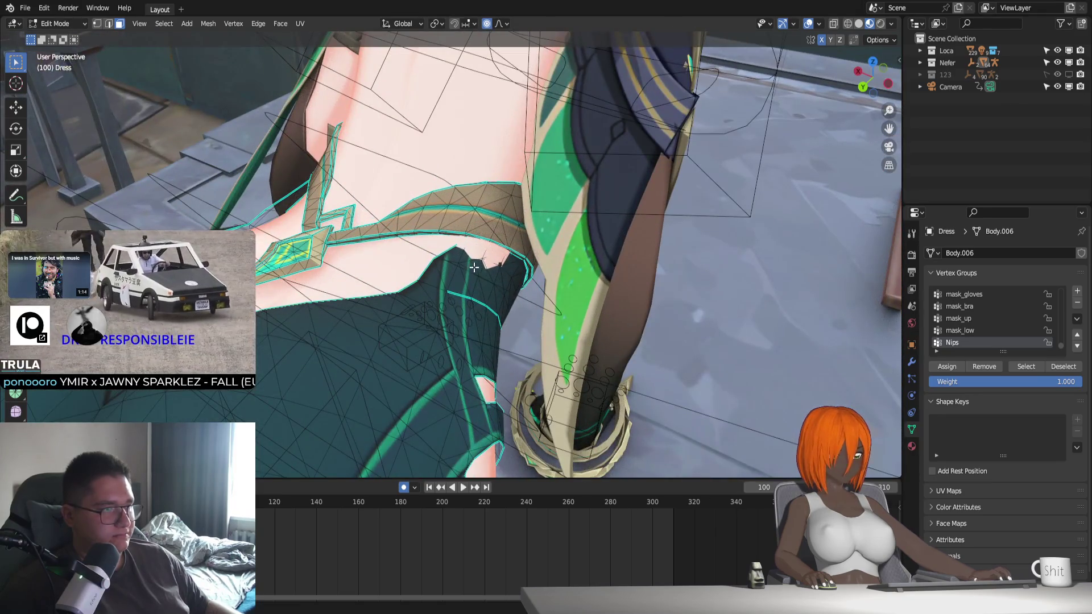
key("g")
key("y")
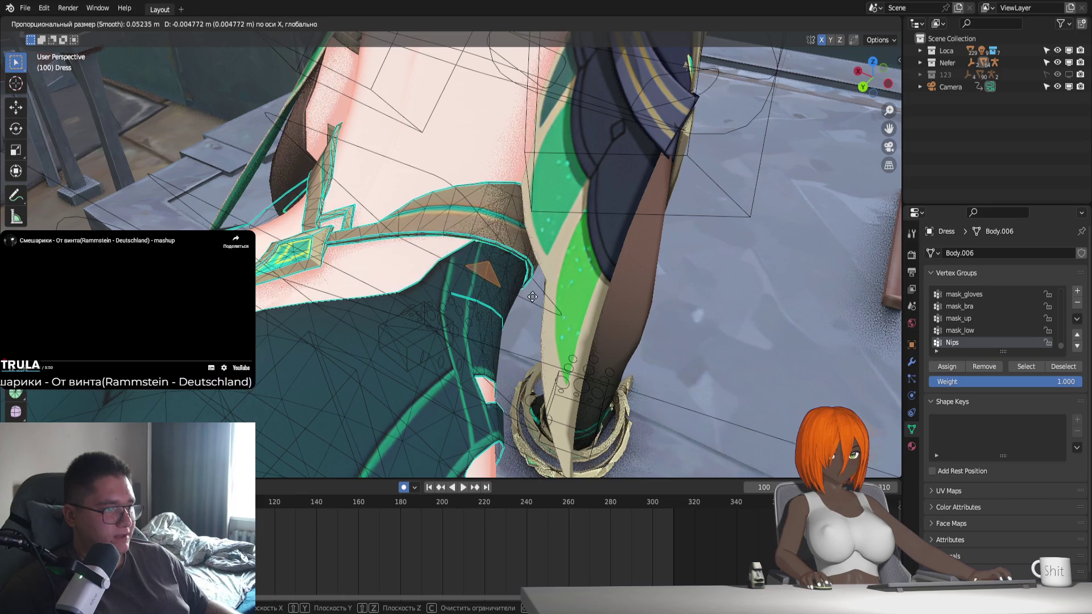
key("r")
key("x")
key("x")
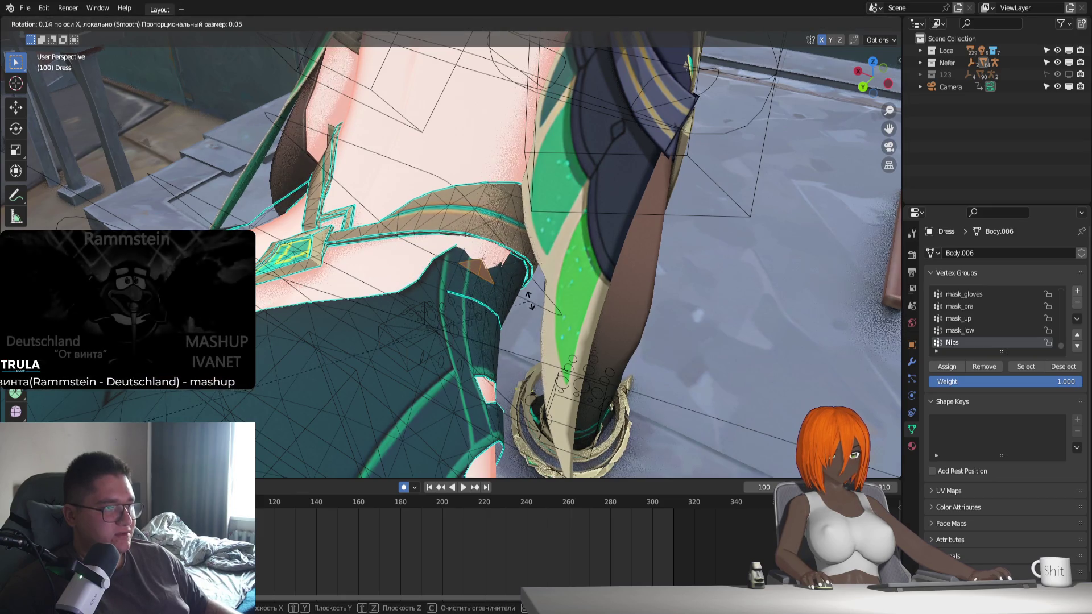
key("g")
key("x")
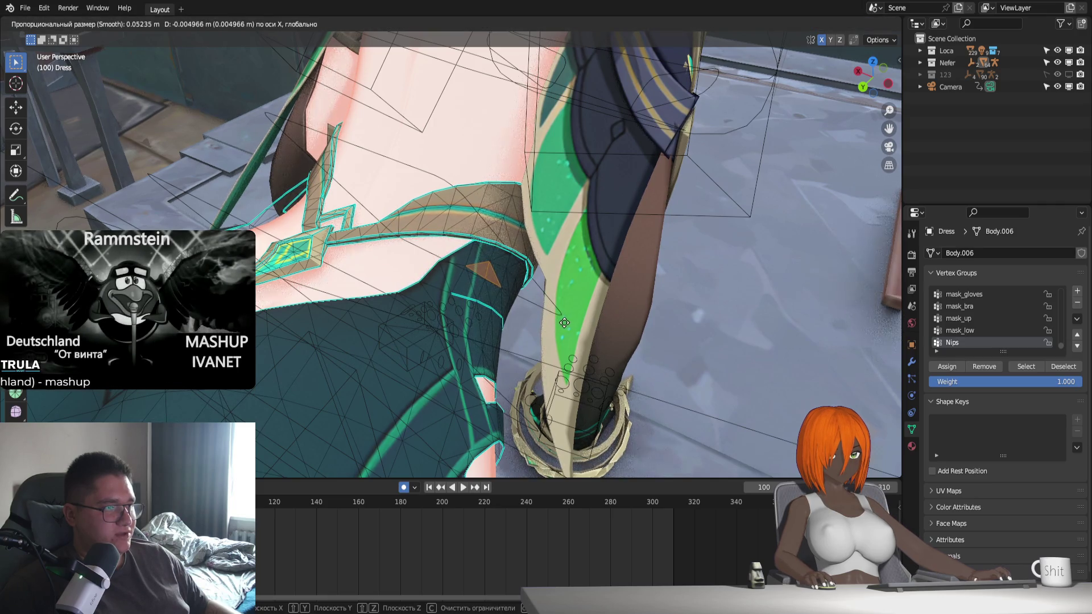
left_click(565, 324)
mouse_move(566, 324)
middle_mouse_down()
mouse_move(483, 338)
mouse_move(513, 276)
middle_mouse_up()
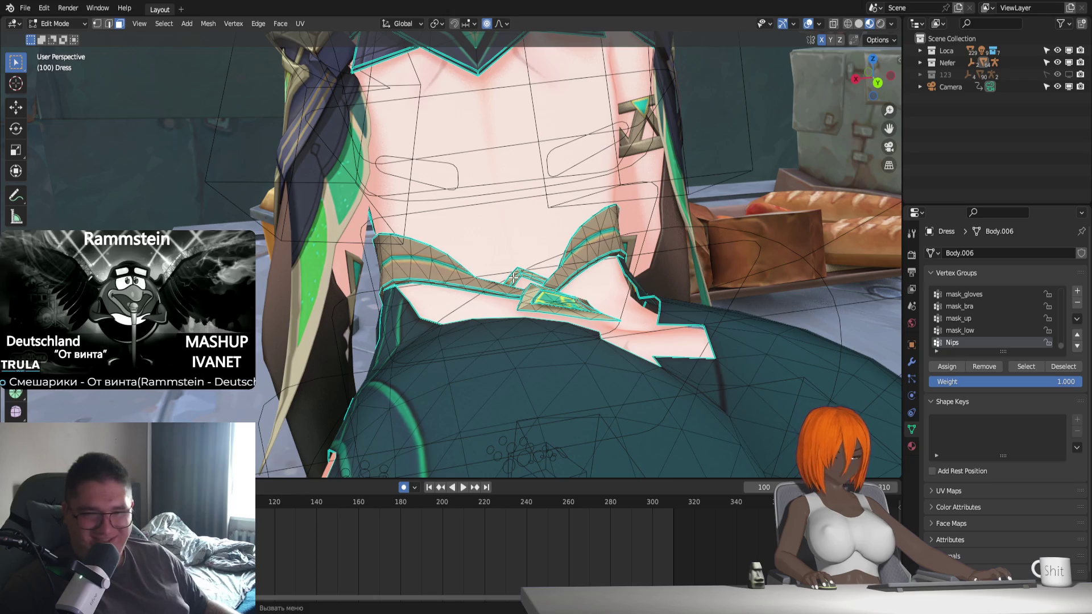
mouse_move(604, 261)
middle_mouse_down()
mouse_move(641, 308)
mouse_move(607, 295)
mouse_move(590, 318)
mouse_move(582, 306)
middle_mouse_up()
key("Tab")
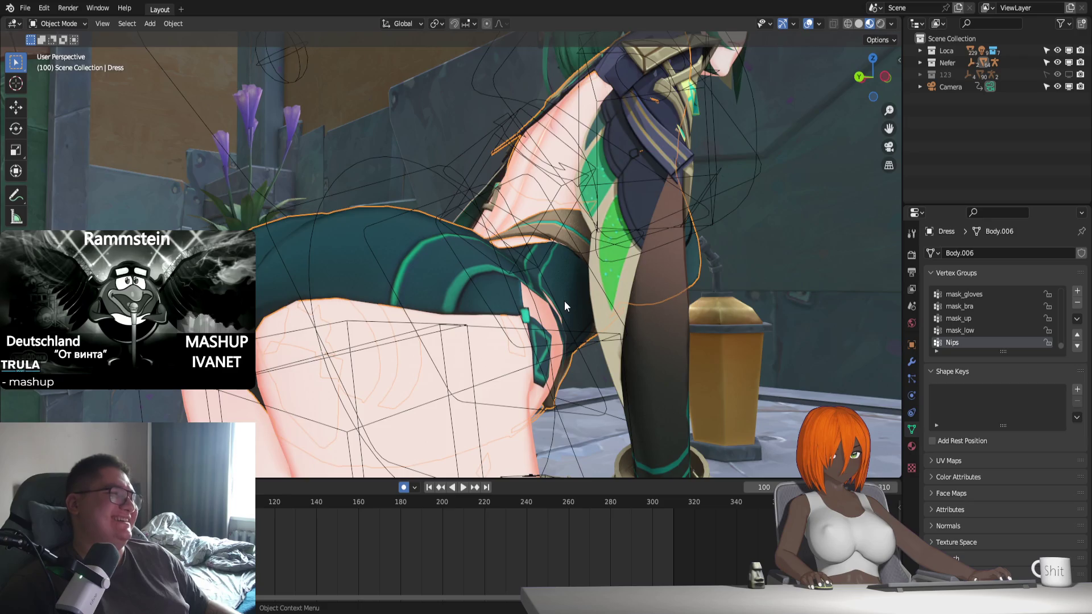
Preview the animation through the scene camera, zoomed out
key("KP_0")
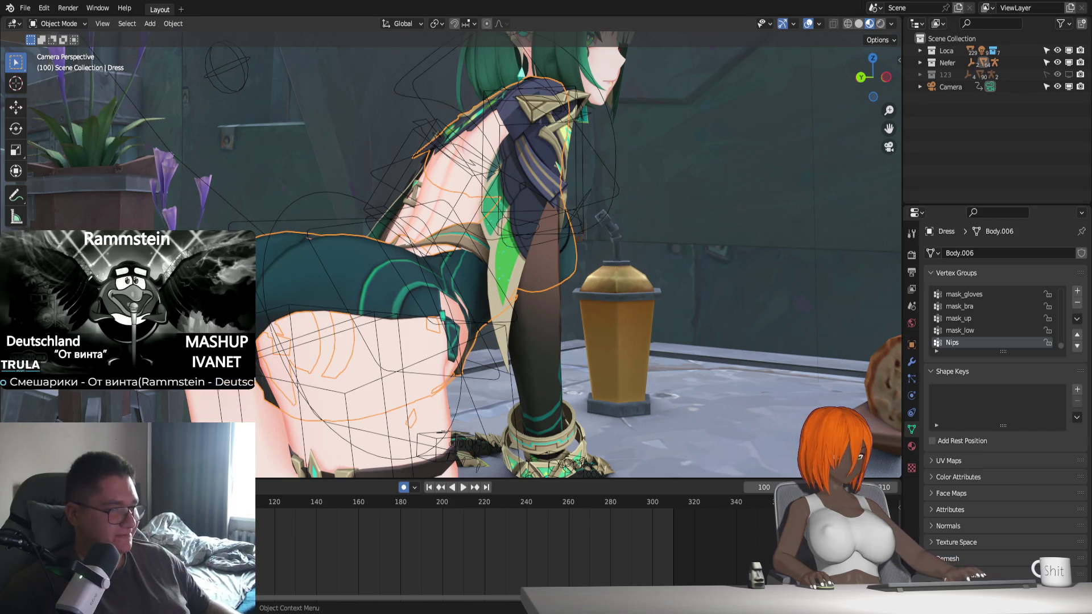
scroll(595, 332, "down", 2)
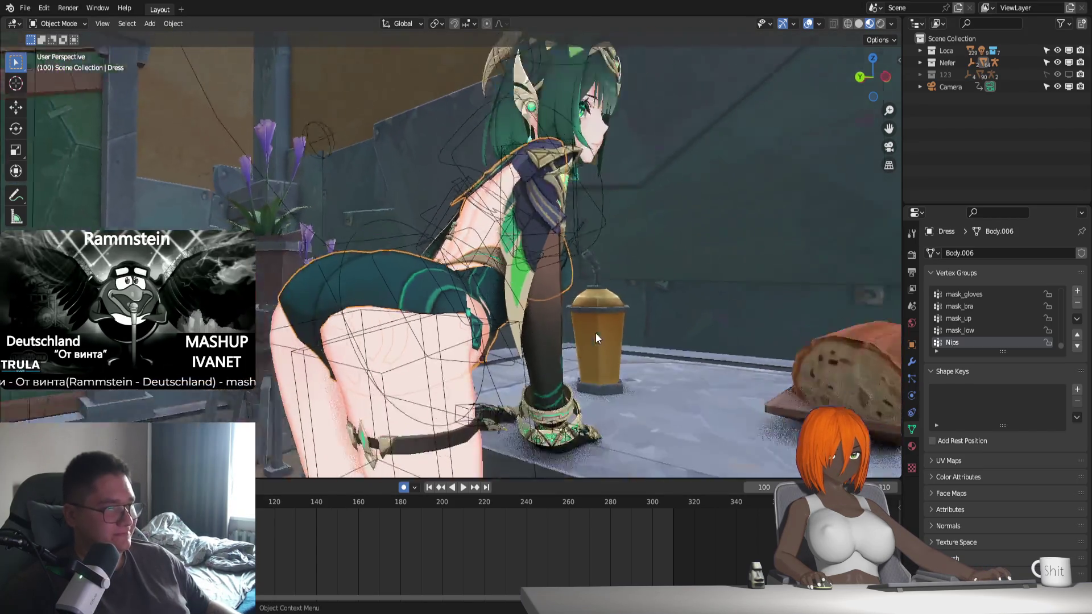
scroll(596, 333, "down", 2)
key("space")
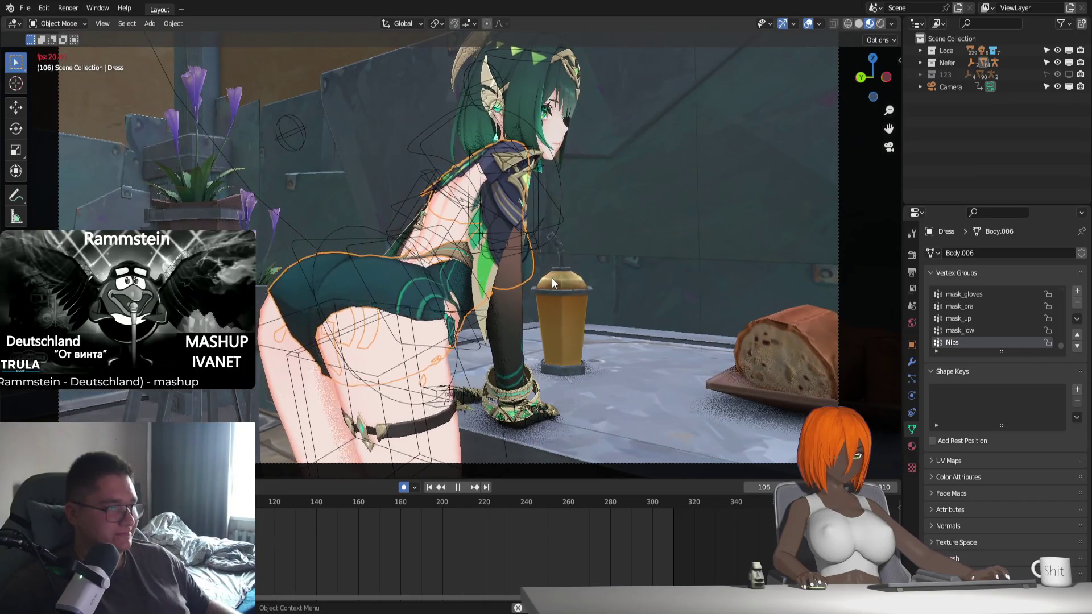
key("Escape")
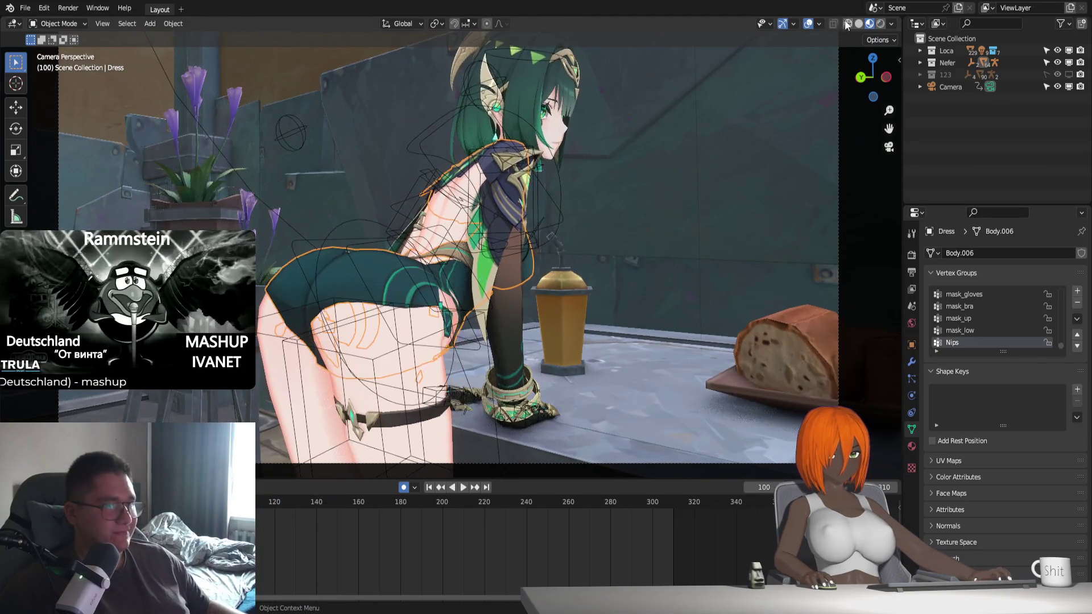
Put Nefer_Rig into Pose Mode and orbit behind the character's legs
key("ctrl+Tab")
mouse_move(522, 288)
middle_mouse_down()
mouse_move(542, 292)
mouse_move(546, 273)
middle_mouse_up()
mouse_move(637, 319)
middle_mouse_down("shift")
mouse_move(658, 179)
mouse_move(476, 368)
mouse_move(545, 409)
middle_mouse_up("shift")
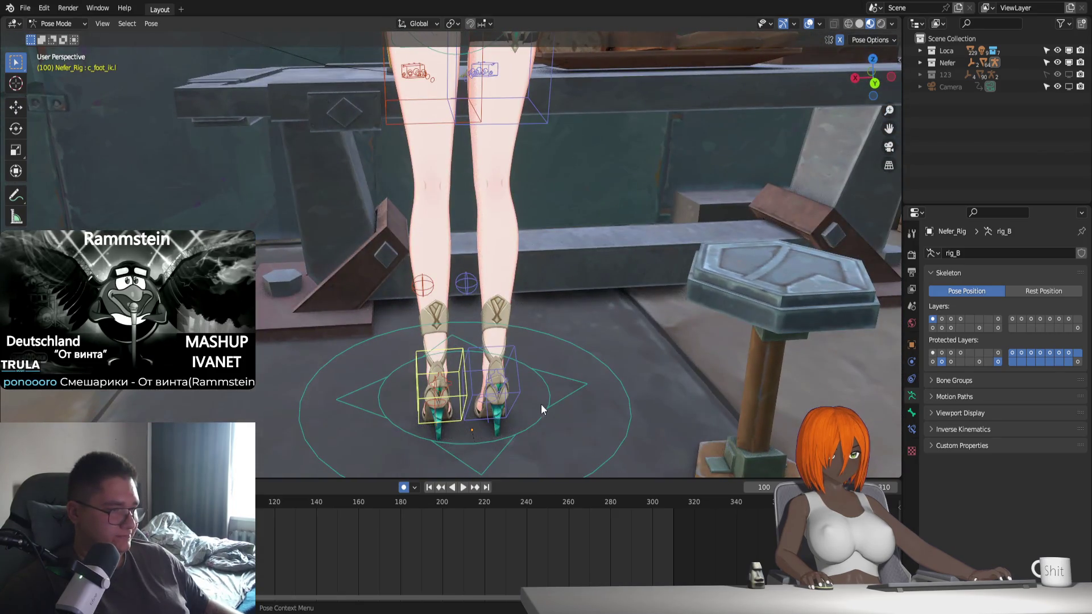
Shift the left foot IK bone along X toward the other foot and raise it slightly on Z, then view through the camera
key("z")
left_click(538, 395)
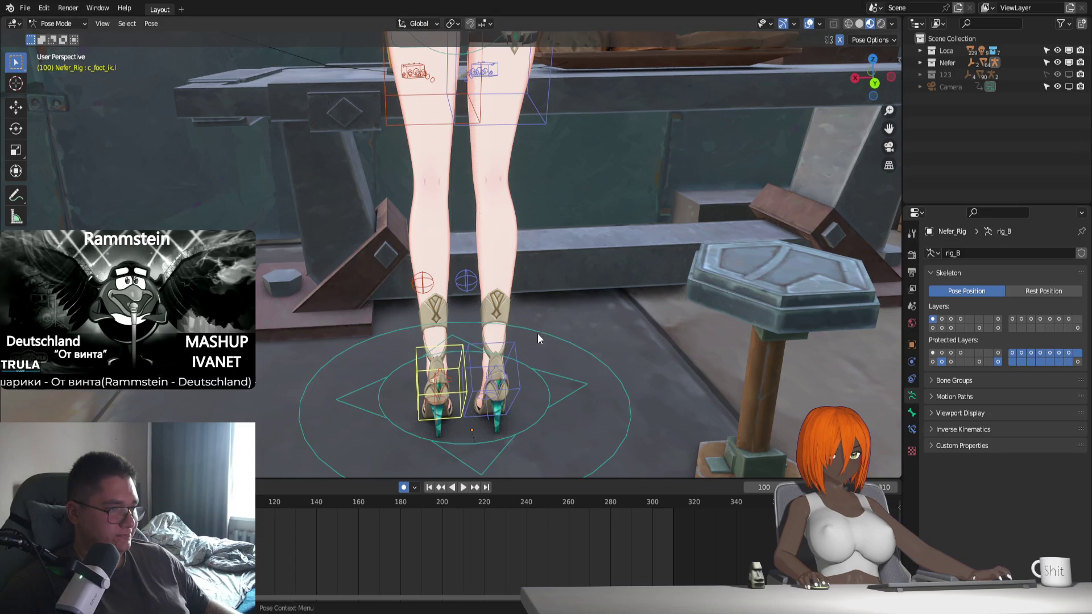
key("g")
key("x")
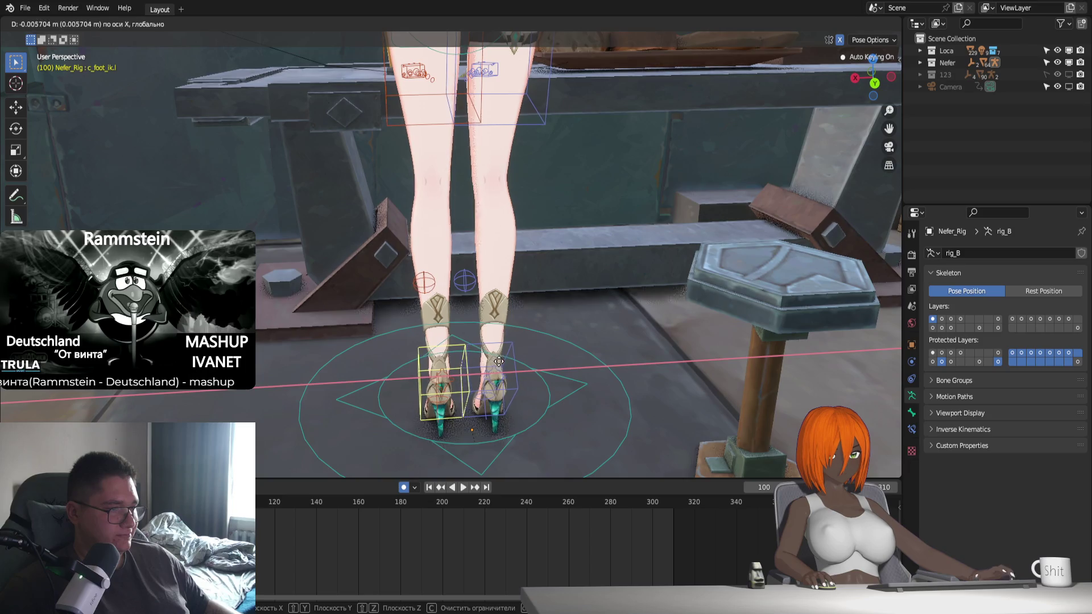
left_click(504, 365)
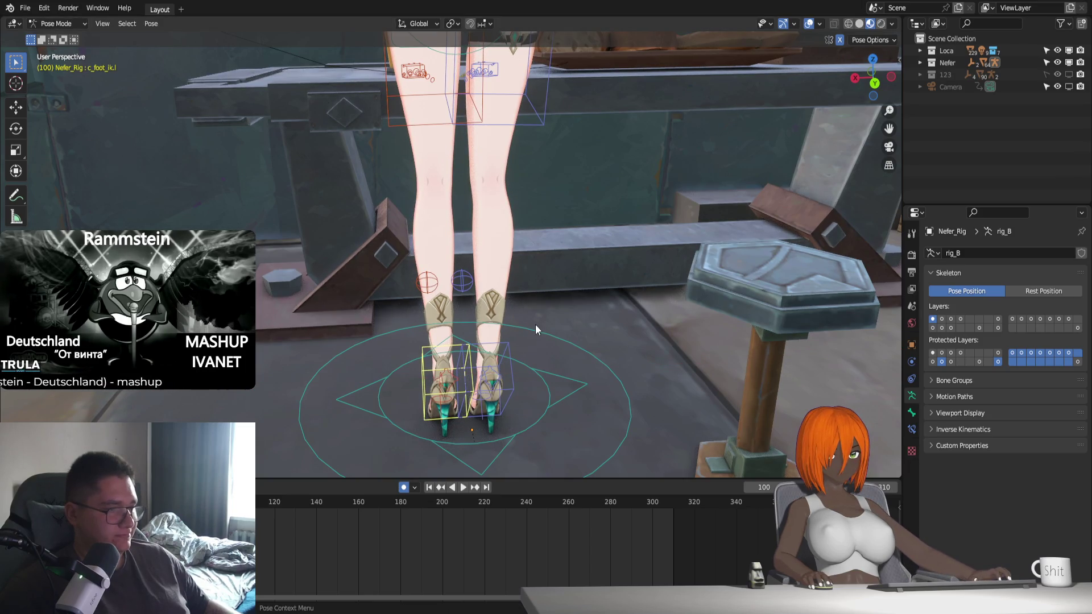
key("g")
key("z")
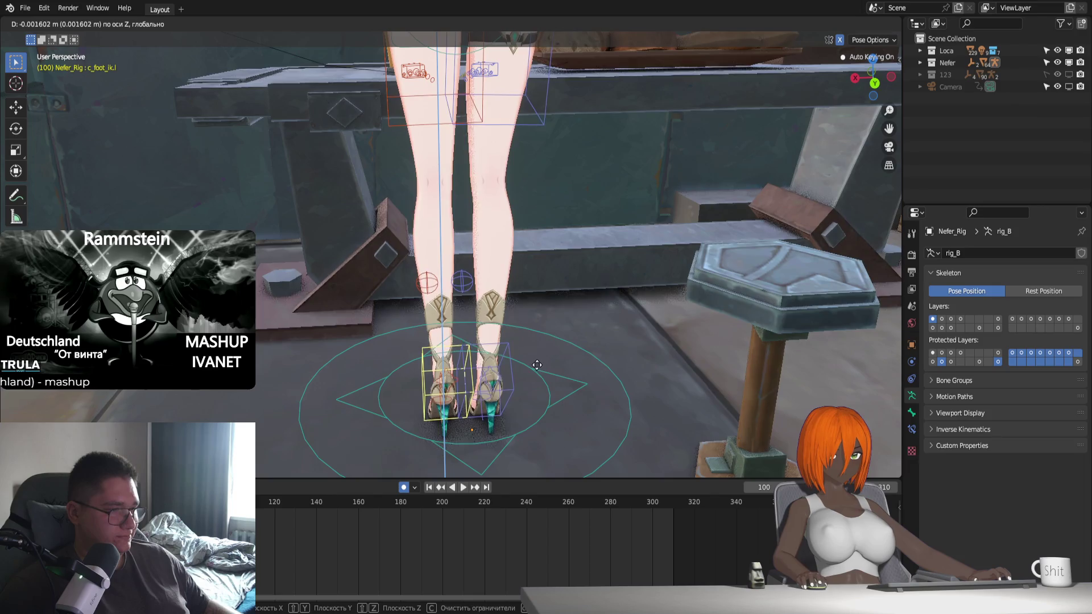
left_click(574, 351)
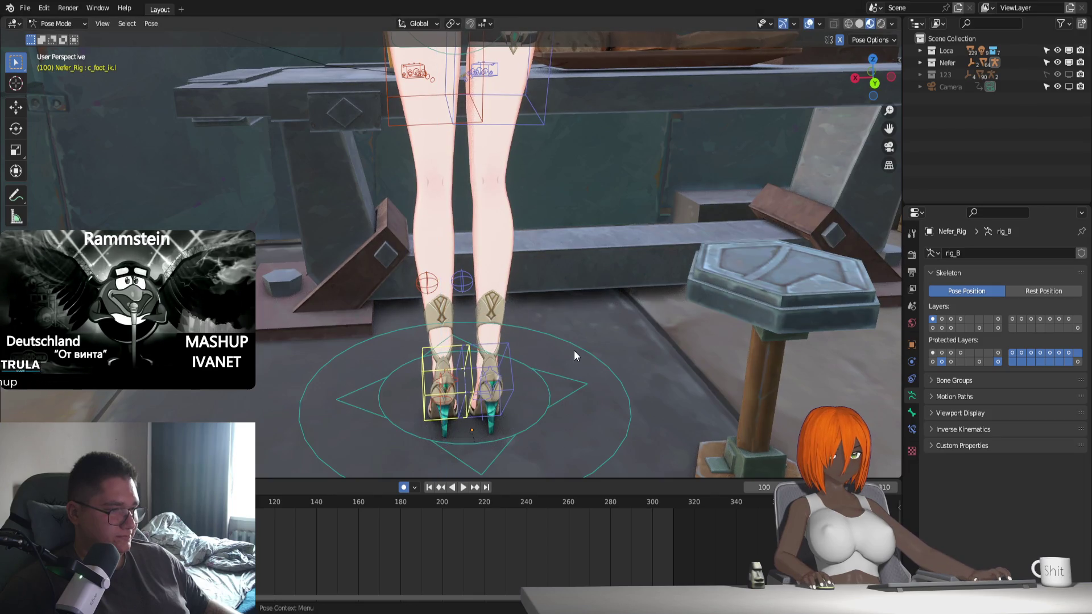
key("KP_0")
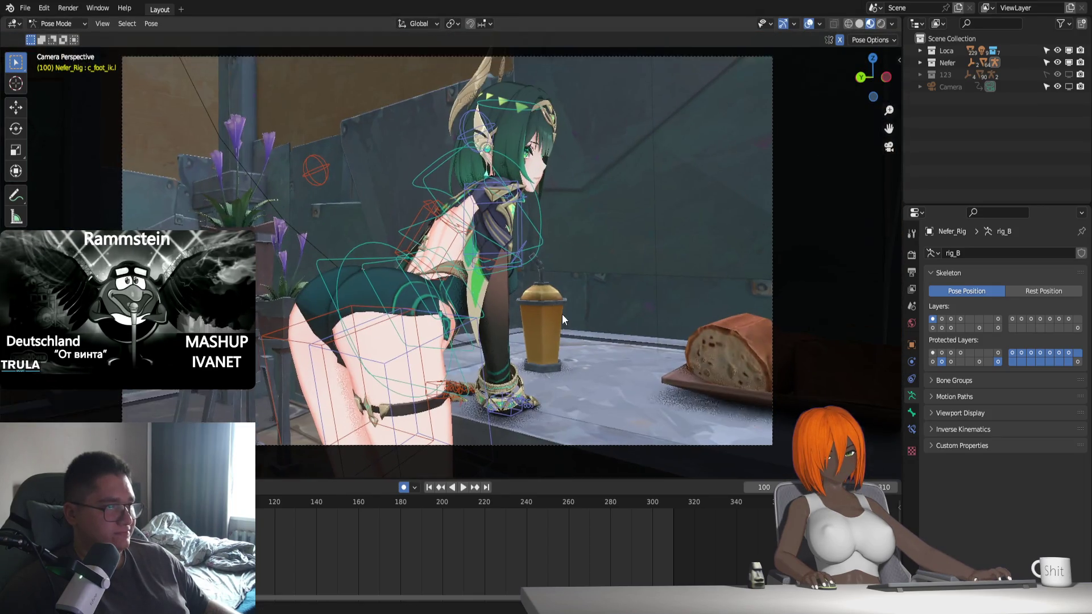
Preview the animation, stop at frame 150, and key a Z turn of c_root_master.x
key("space")
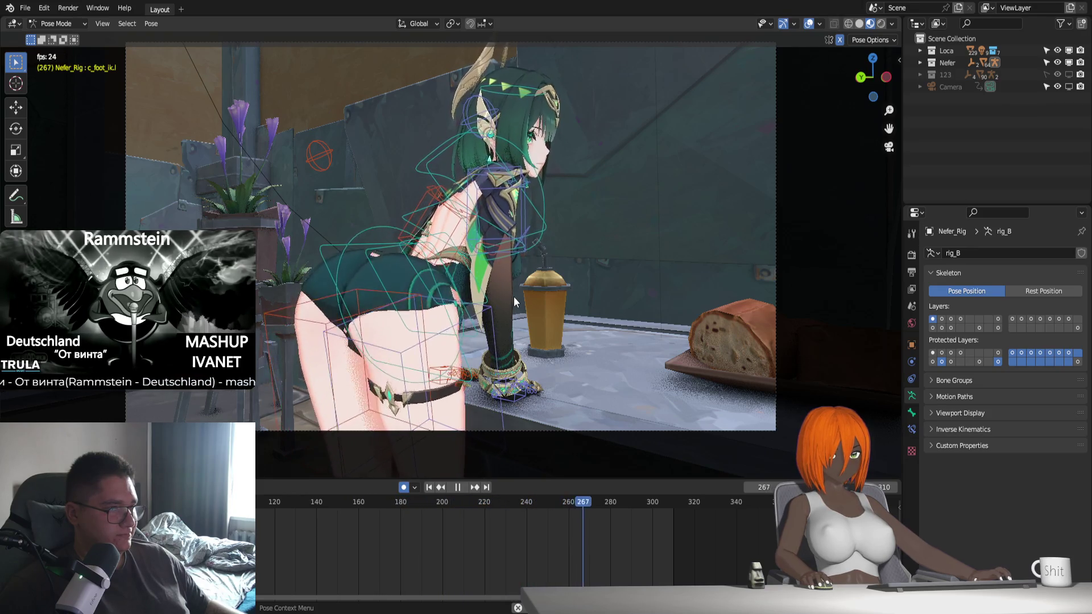
key("Escape")
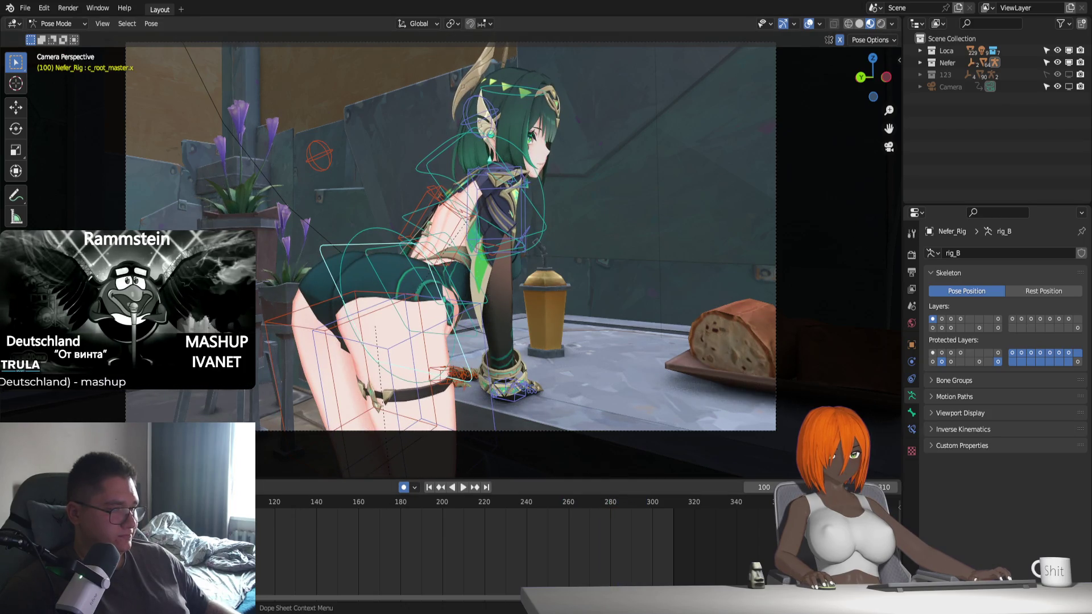
key("space")
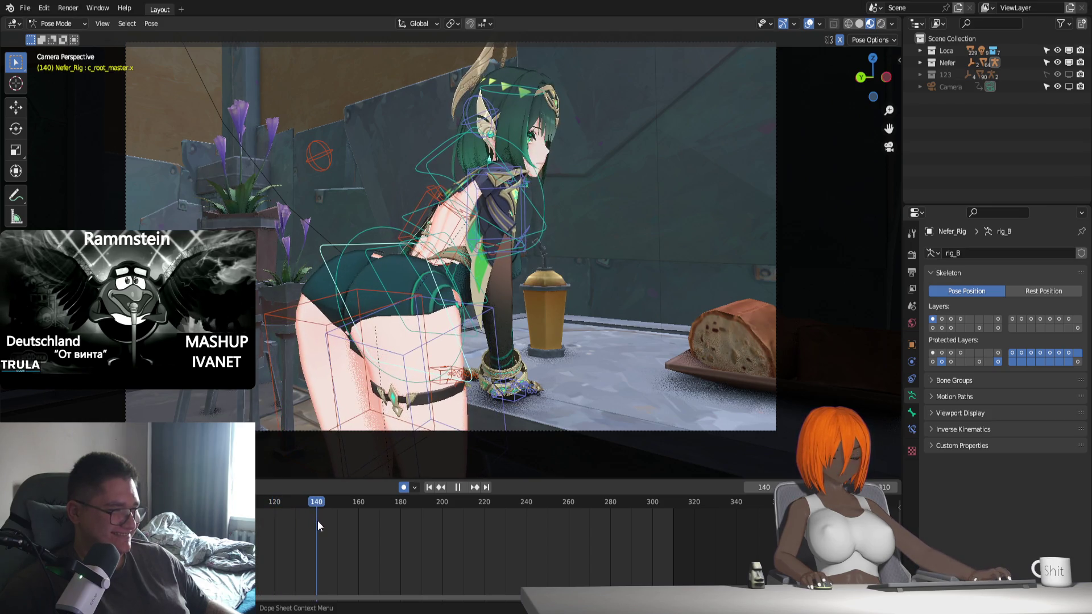
key("space")
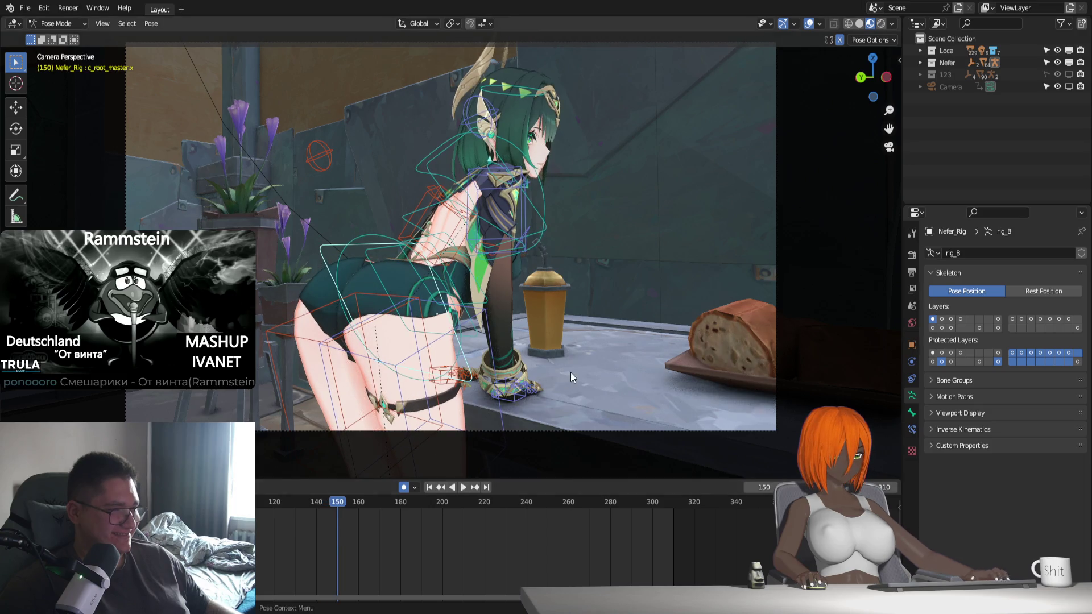
key("r")
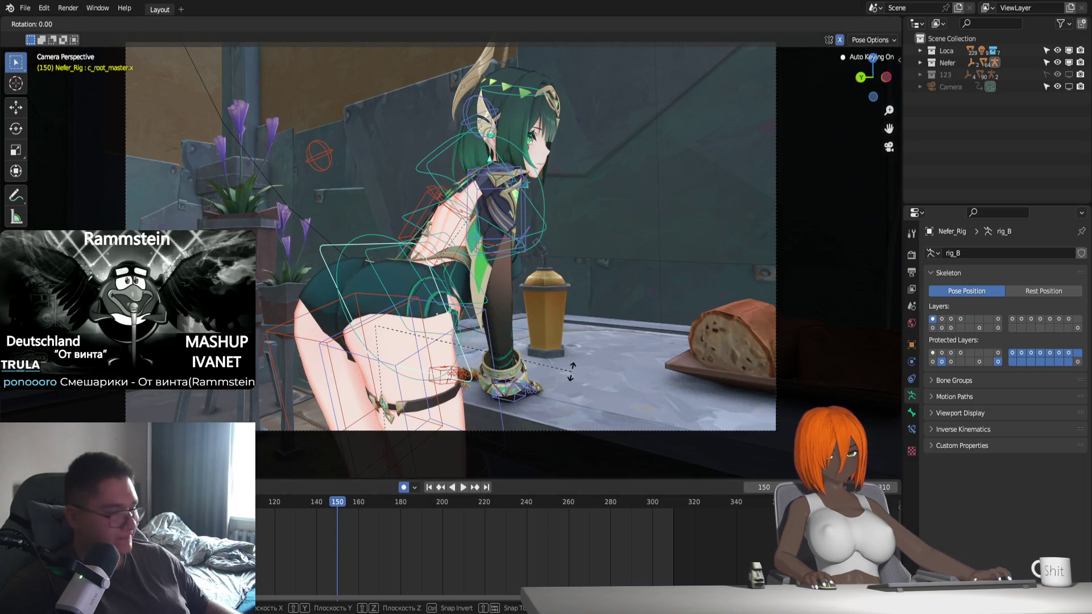
key("z")
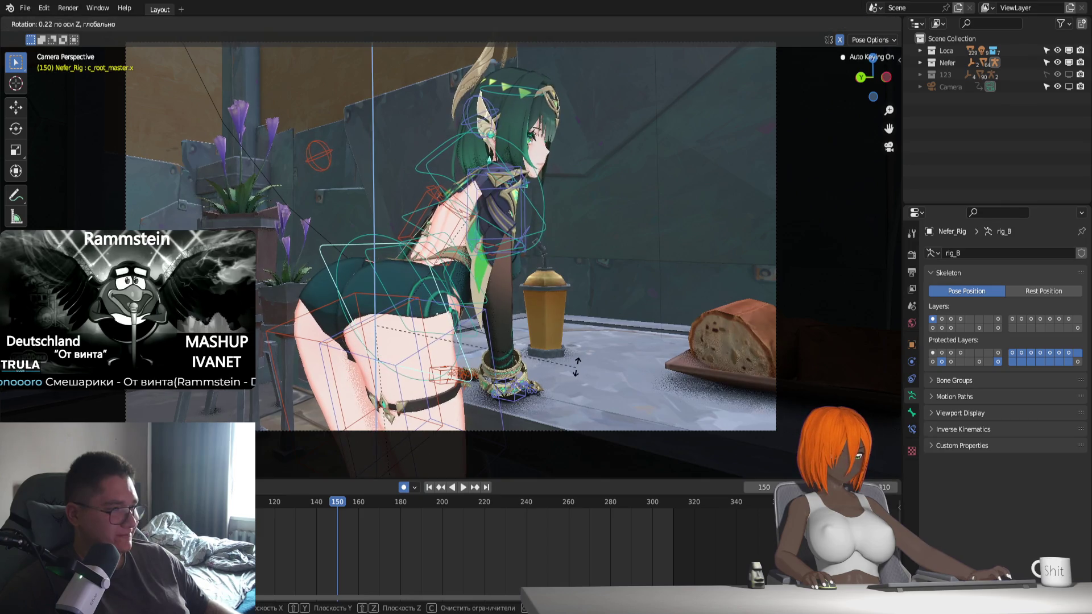
left_click(582, 359)
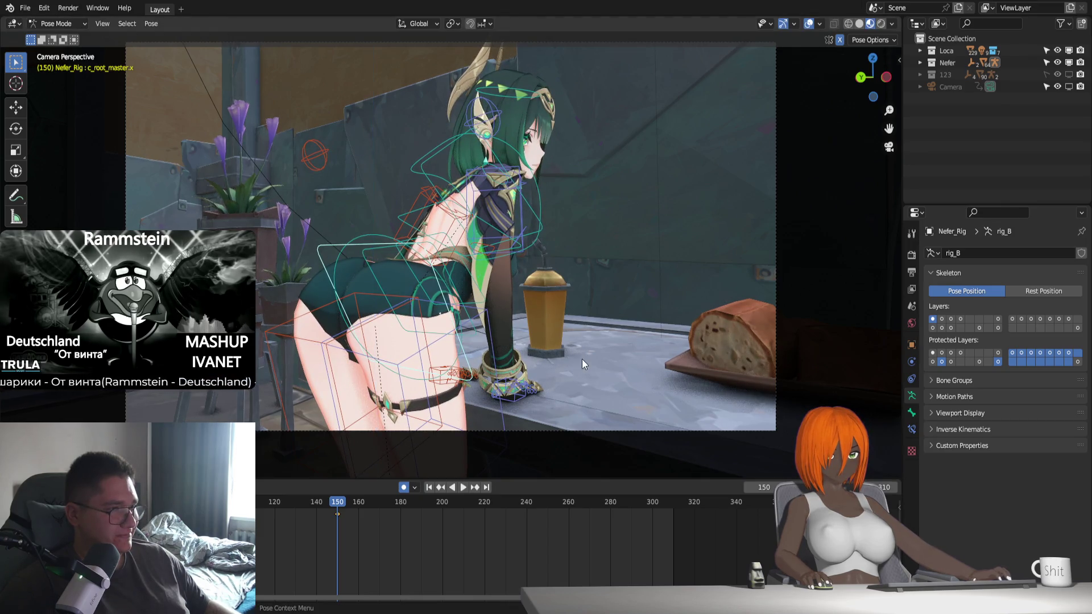
Shift the root bone along X and add another small Z turn at frame 150
key("g")
key("x")
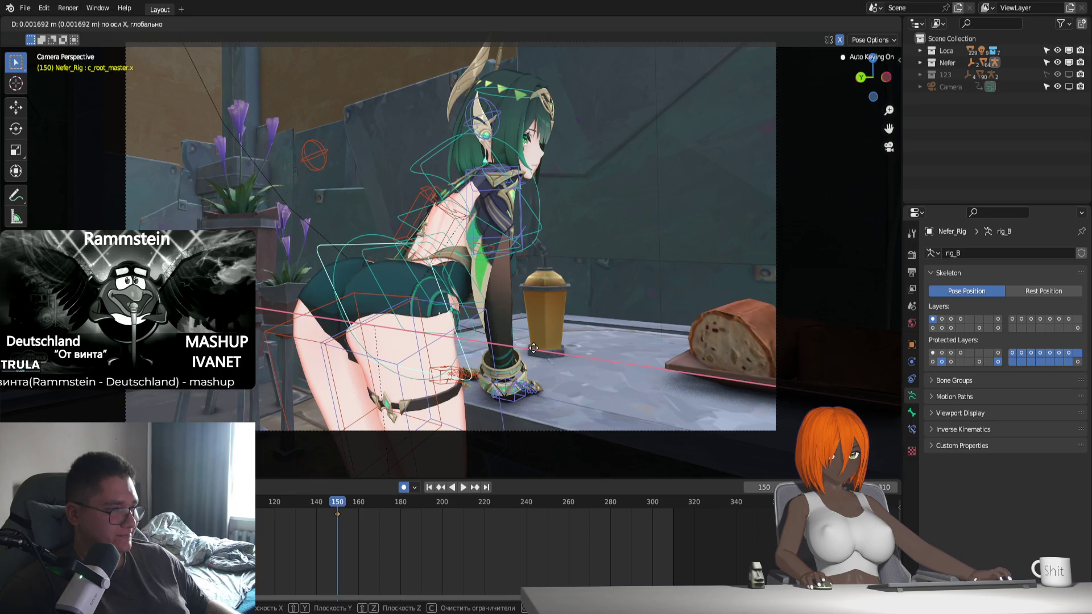
key("x")
key("x")
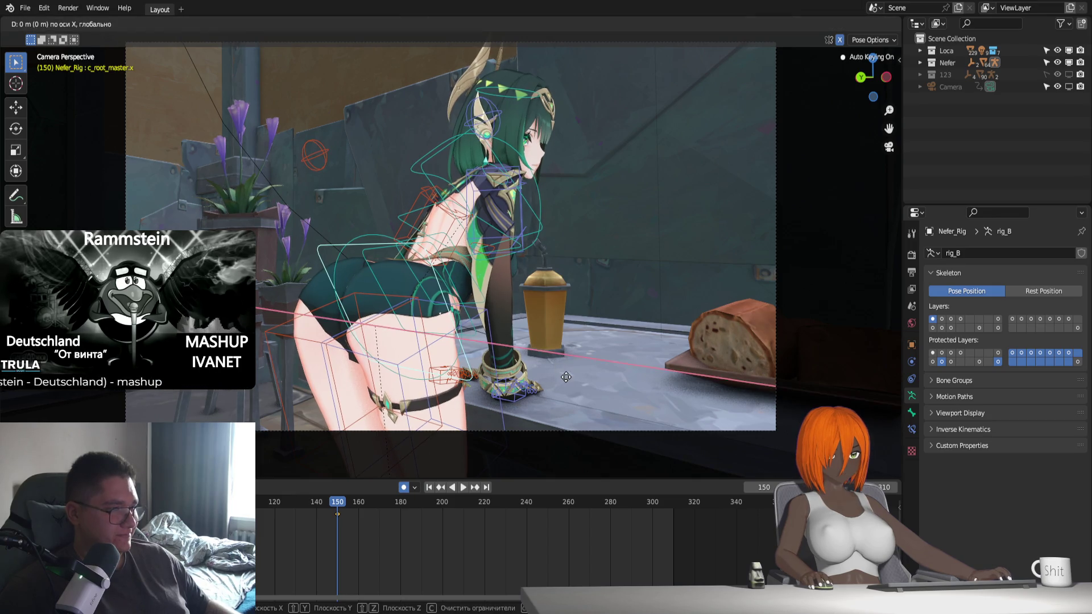
left_click(566, 381)
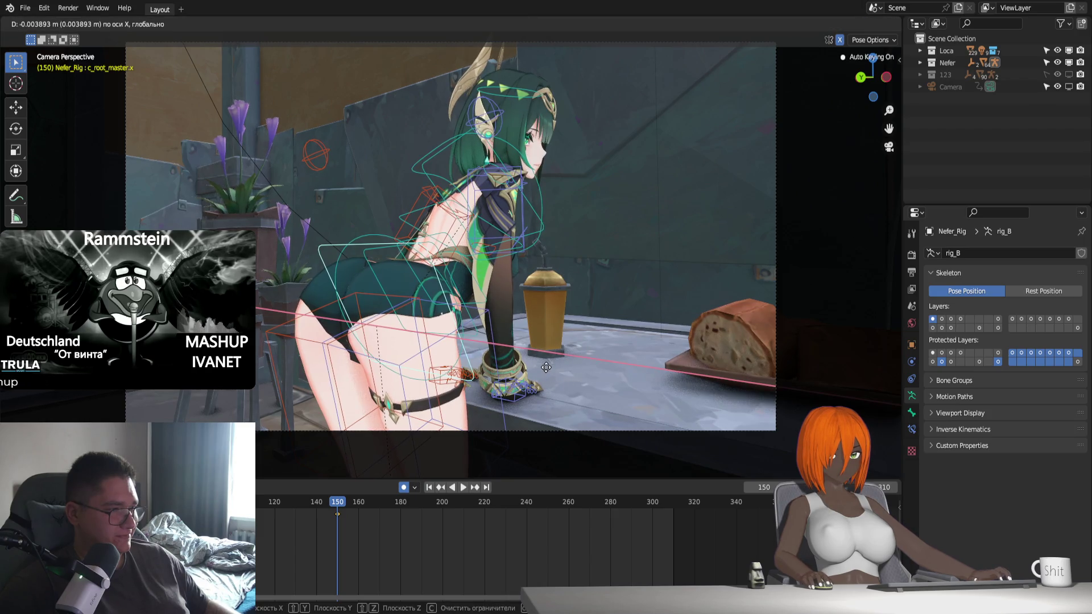
left_click(546, 367)
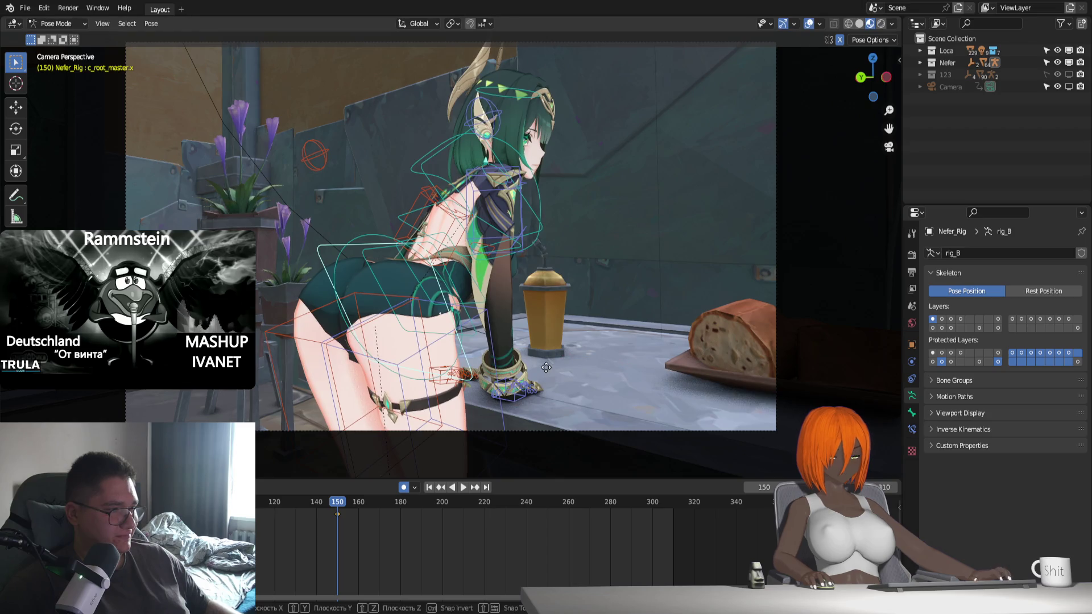
key("x")
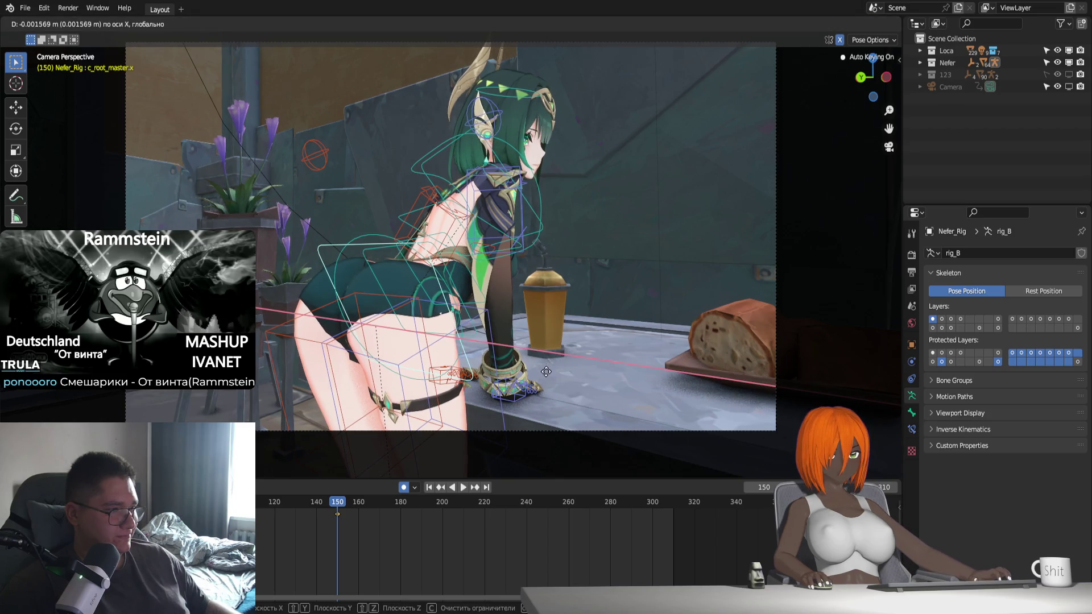
left_click(546, 371)
key("r")
key("z")
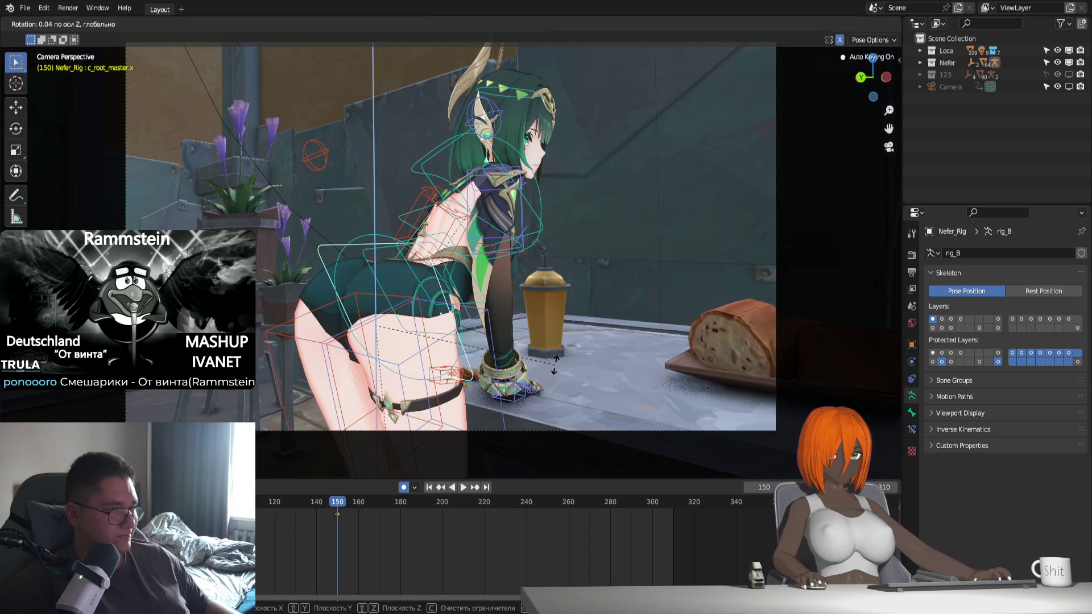
left_click(554, 364)
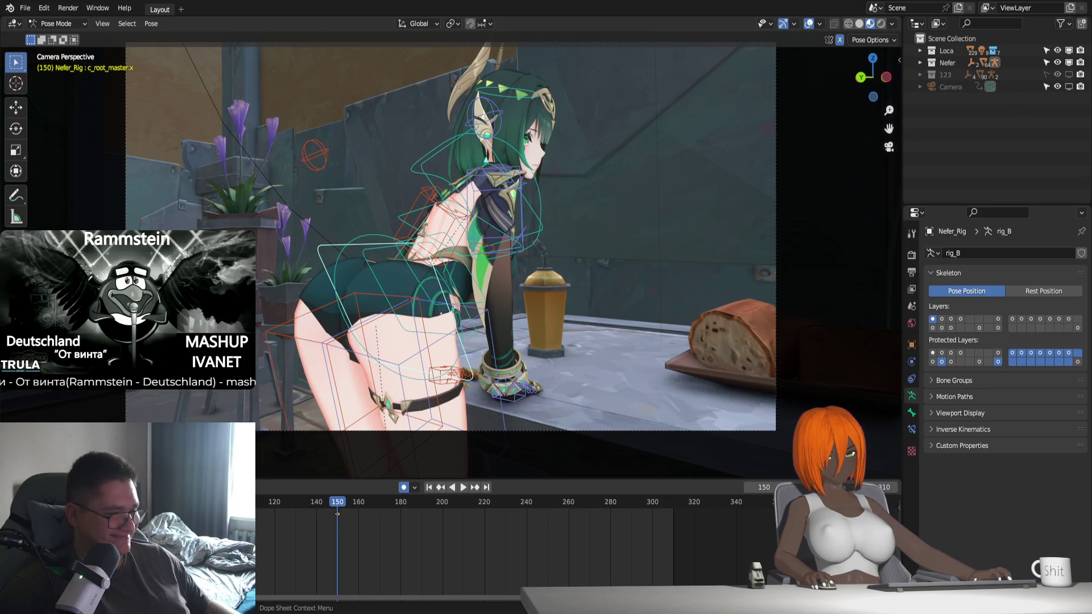
Replay from the start, key a -0.86 Z turn of the root at frame 190, and bring up Output Properties
scroll(289, 520, "up", 2)
key("shift+Left")
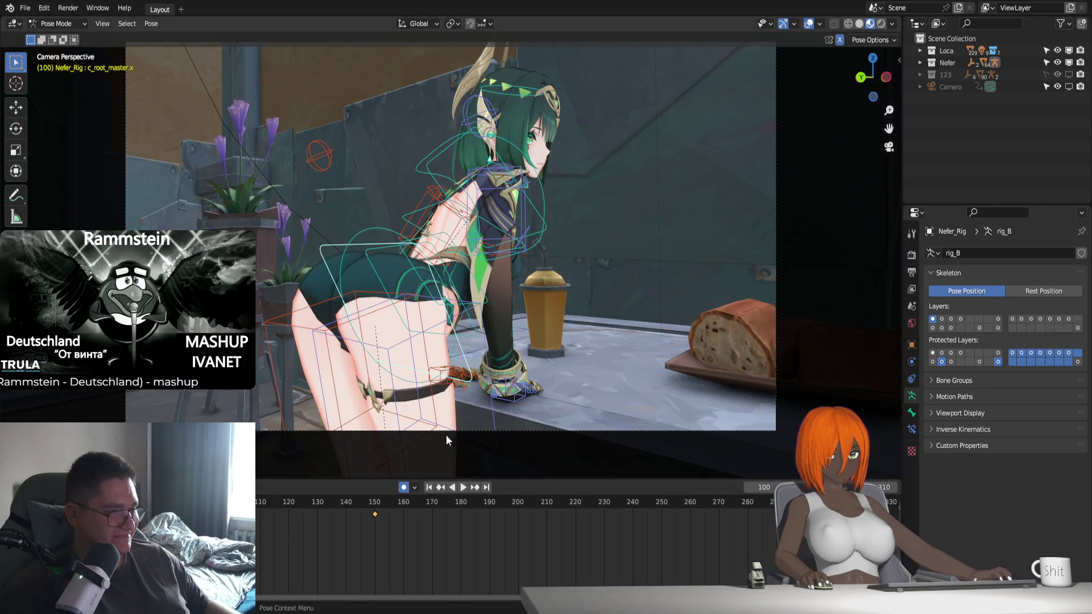
key("space")
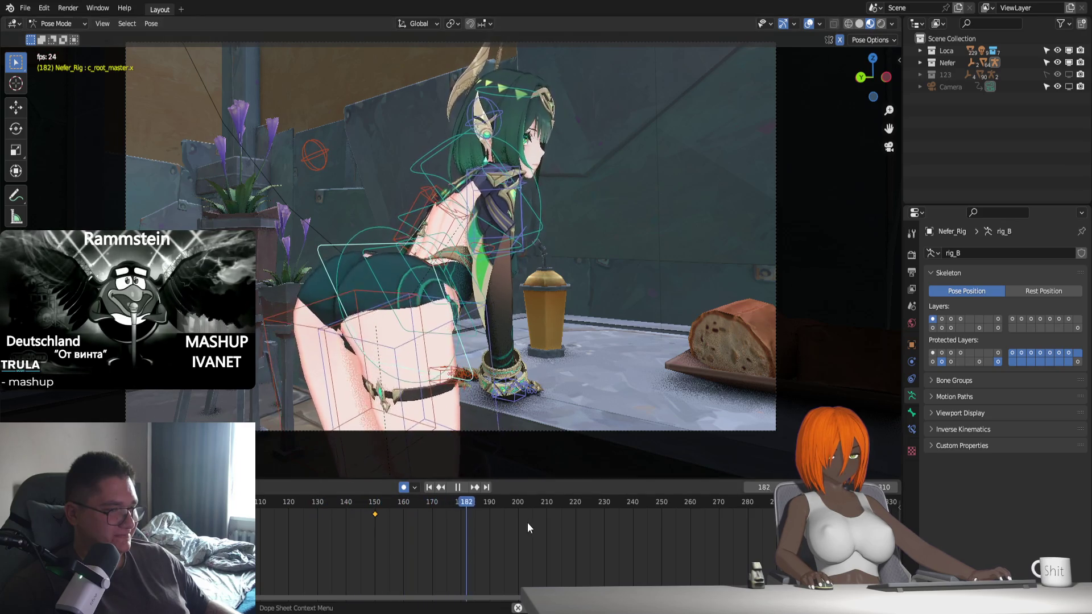
key("space")
left_click(491, 504)
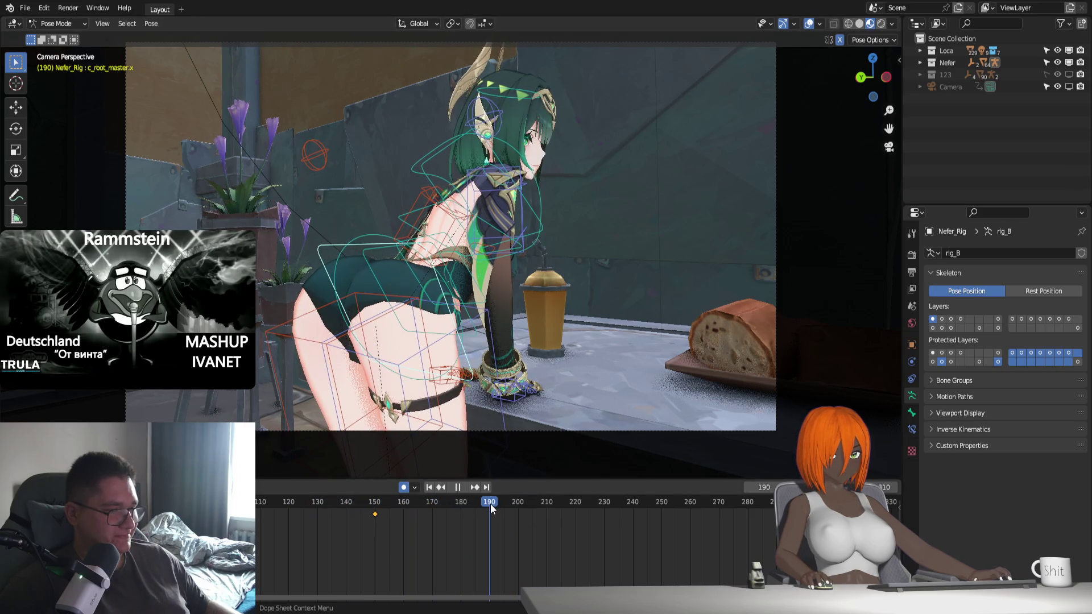
key("r")
key("z")
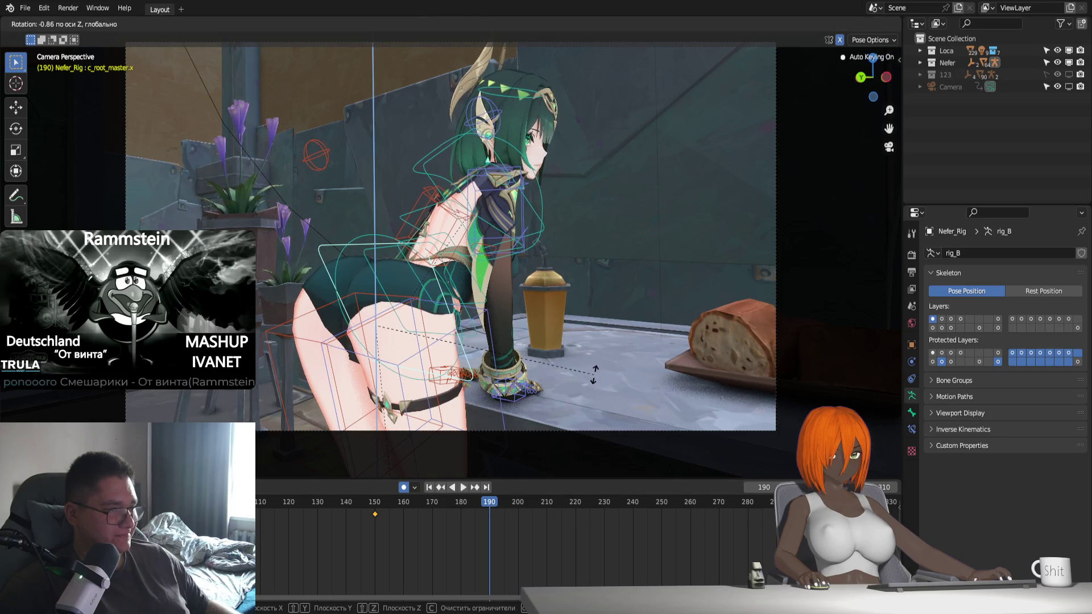
left_click(594, 376)
left_click(350, 500)
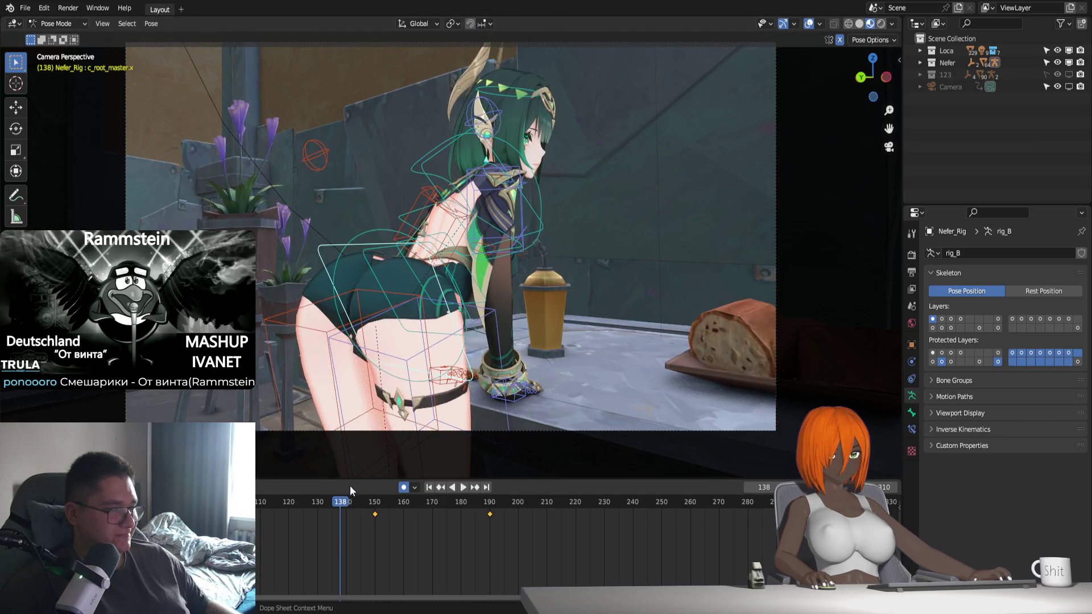
key("space")
key("space")
left_click(911, 272)
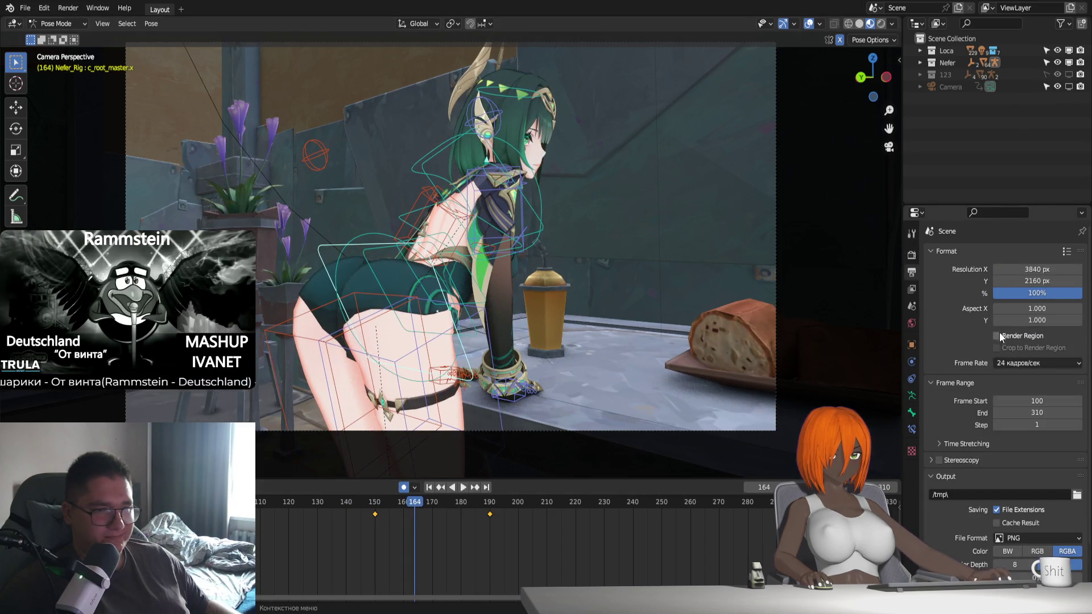
Enable Render Region, set 30 fps, and apply the HDTV 1080p preset for 1920x1080
left_click(1015, 362)
left_click(1018, 418)
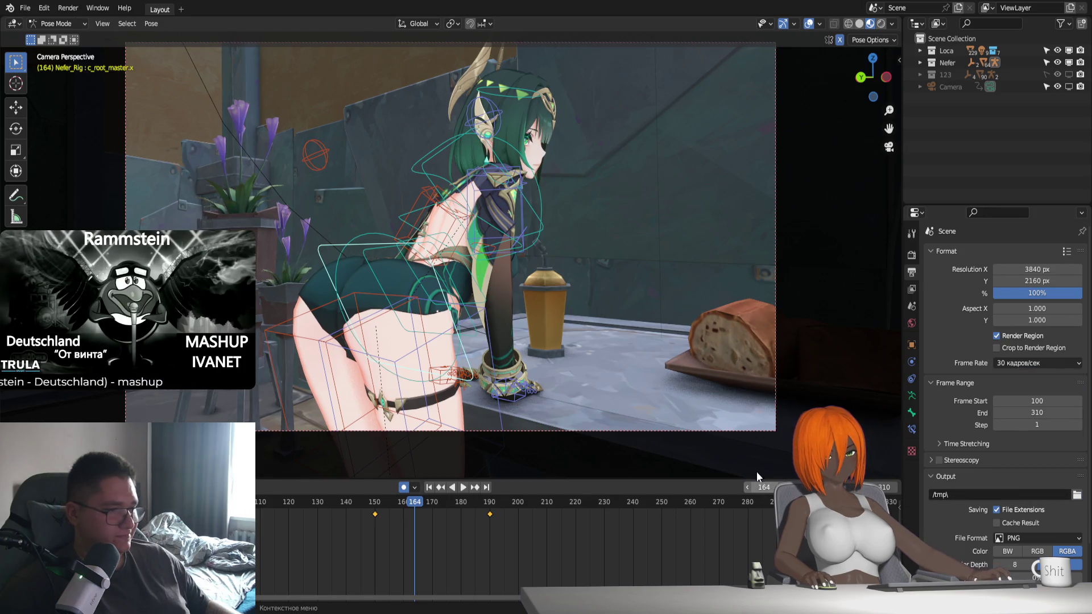
scroll(1052, 503, "down", 3)
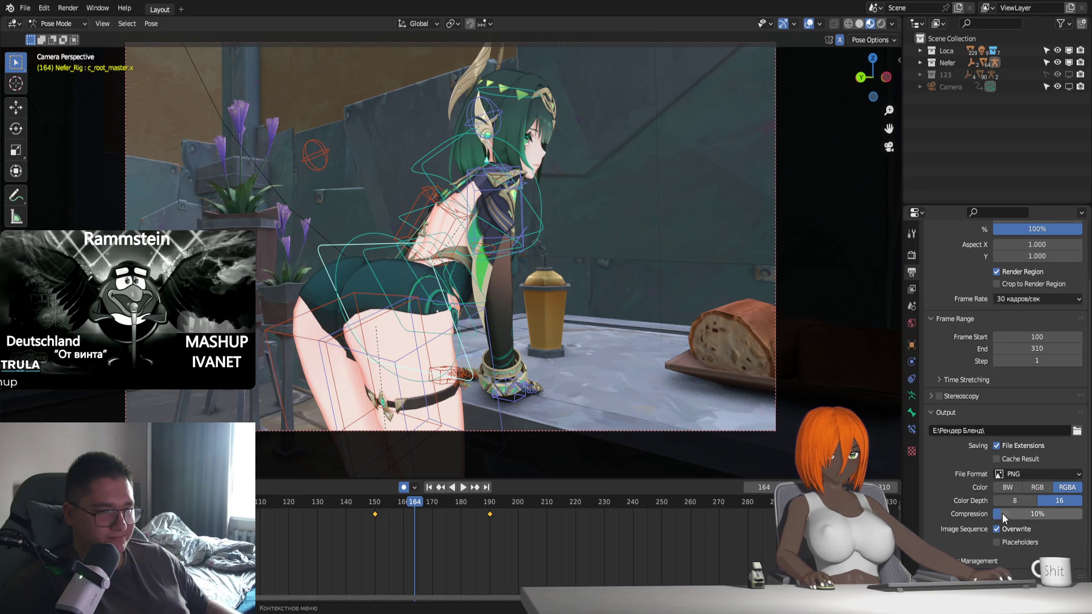
scroll(1021, 476, "up", 3)
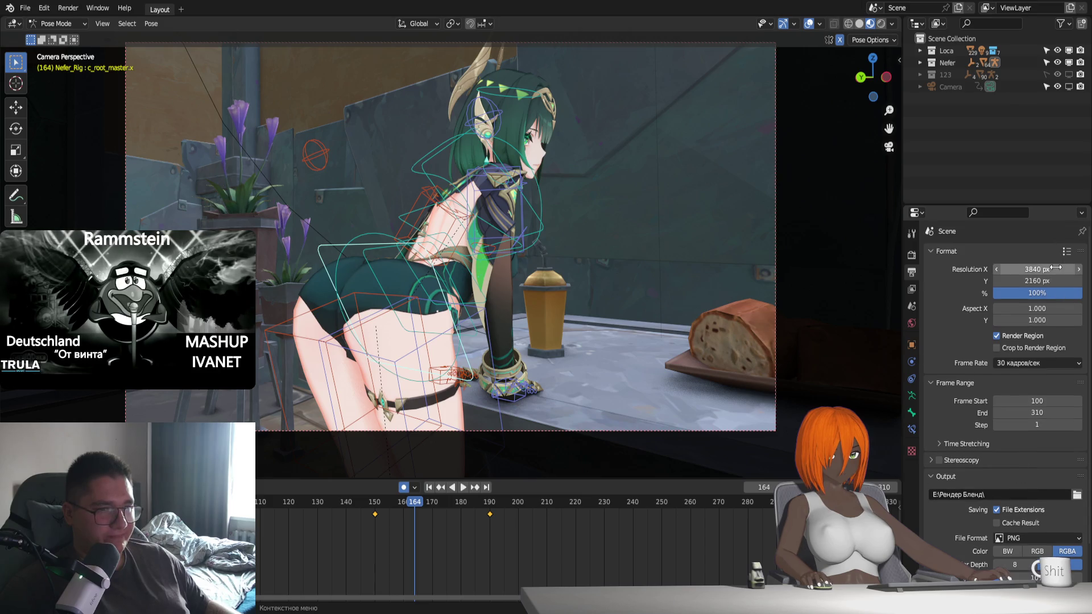
left_click(1066, 252)
left_click(1022, 121)
left_click(1017, 364)
left_click(1008, 364)
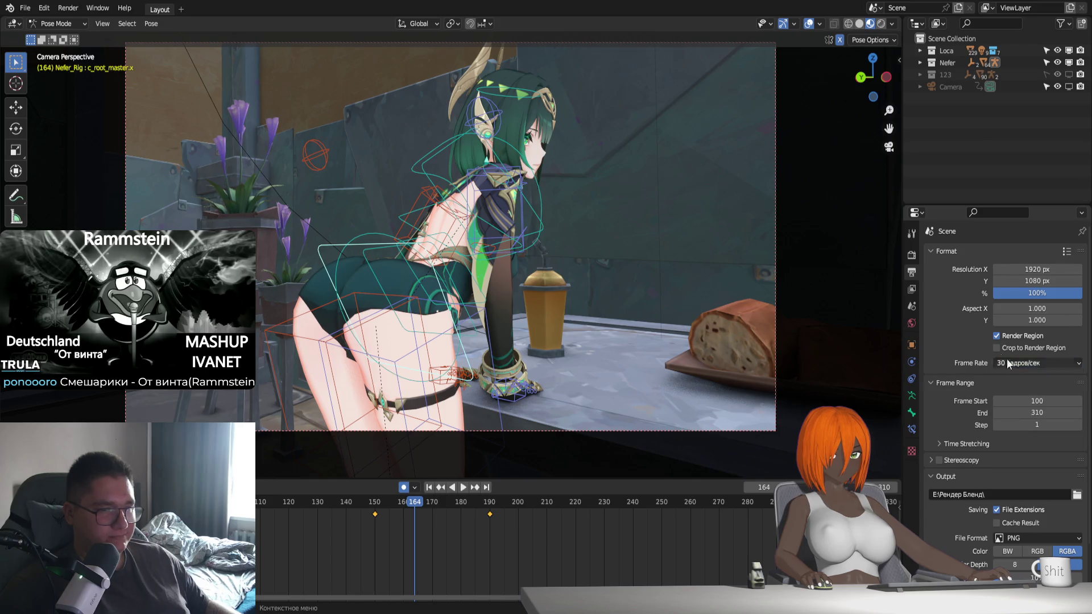
Play the animation from an earlier frame to preview it, then stop
left_click(429, 488)
key("space")
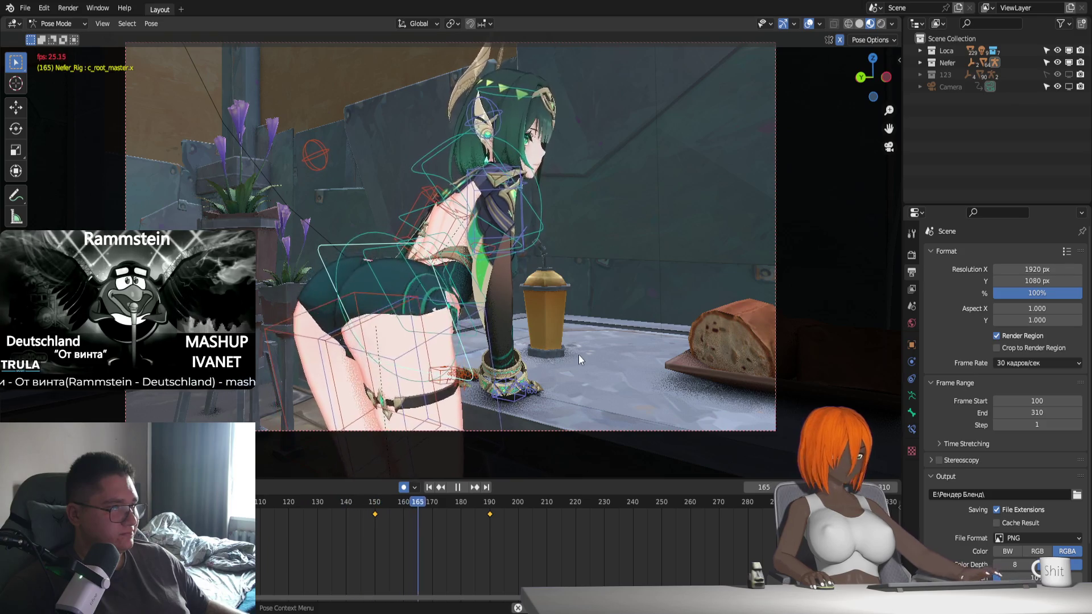
key("Escape")
Switch to solid shading, try Random object colours, revert to Material, and play the animation
left_click(859, 24)
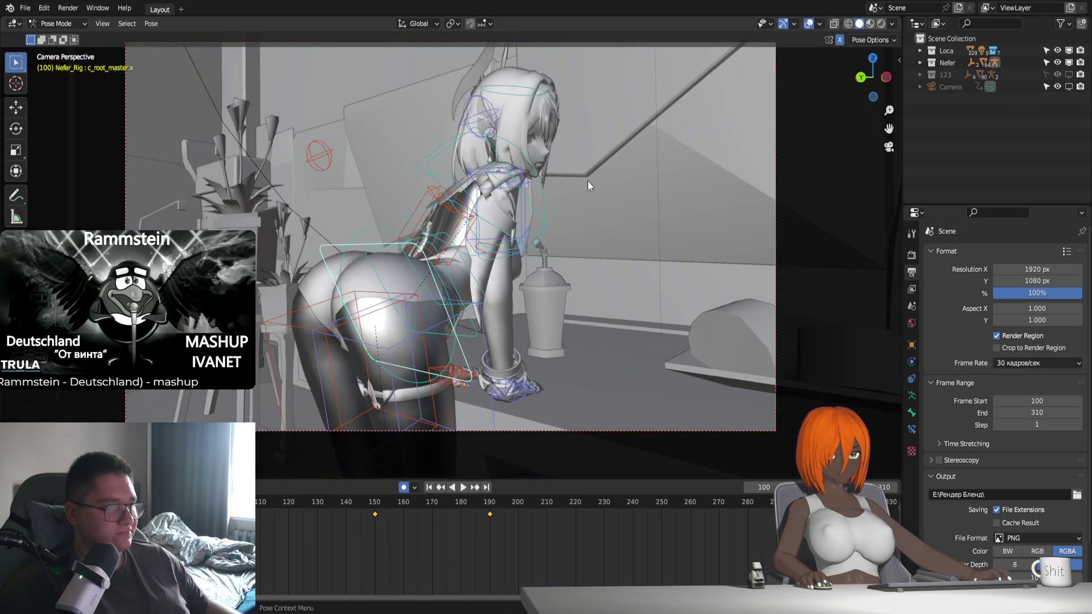
left_click(892, 24)
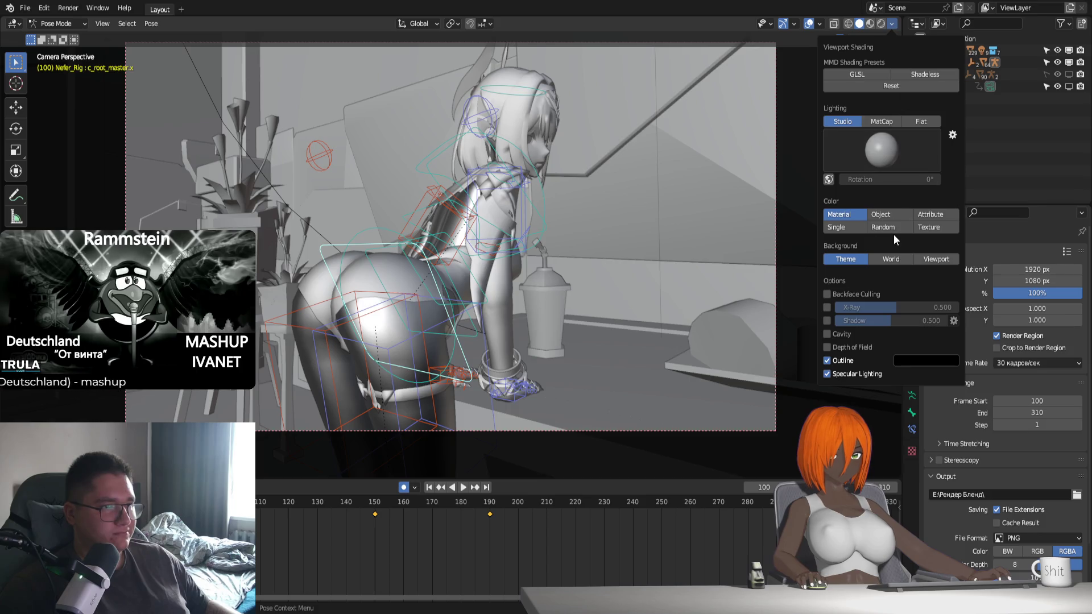
left_click(893, 228)
left_click(892, 25)
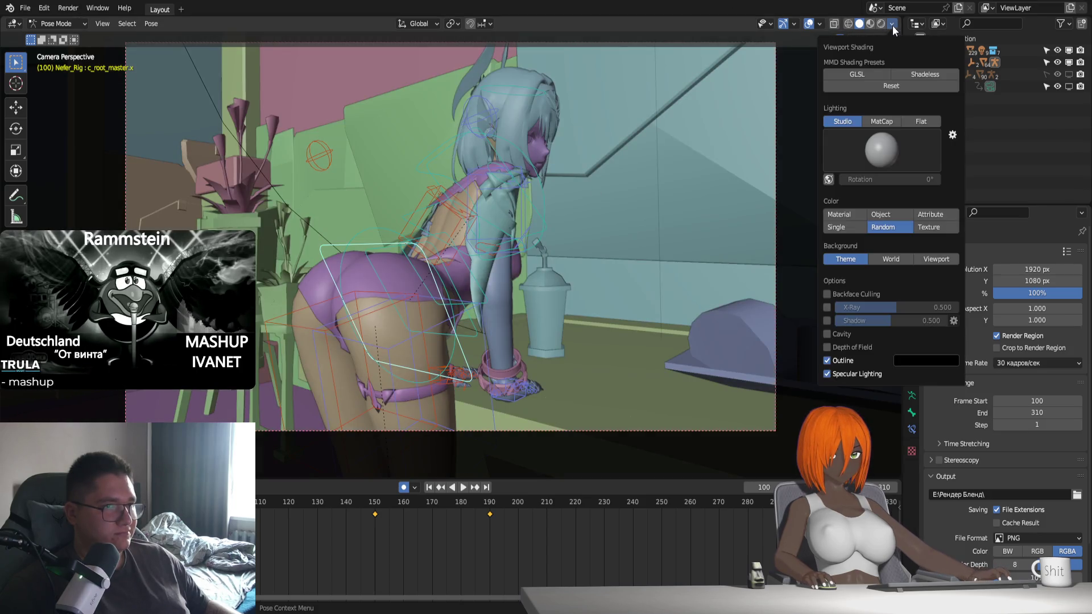
left_click(840, 213)
key("space")
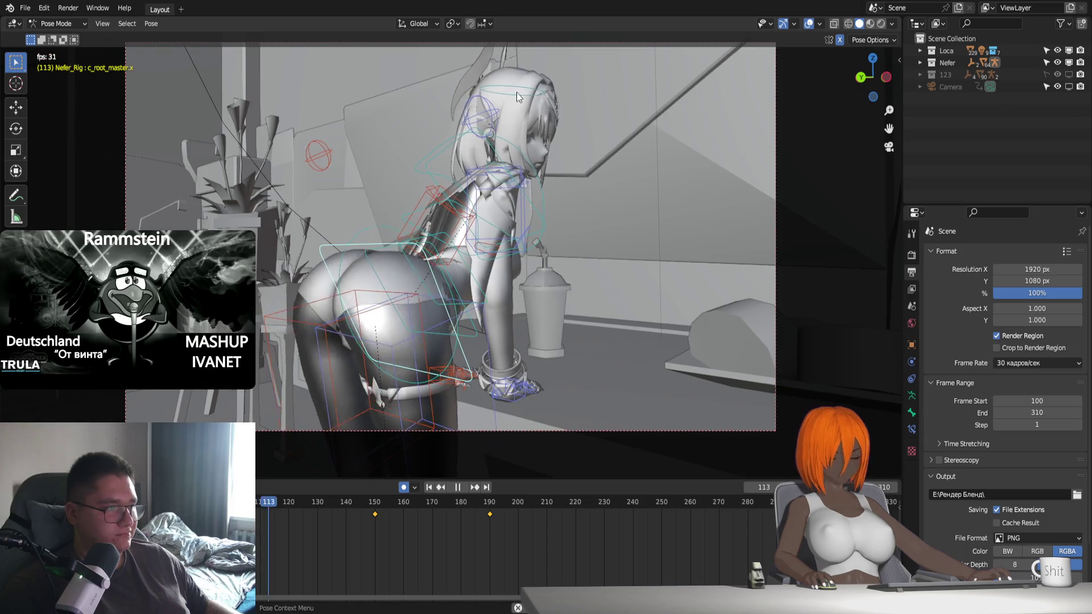
Key a Z rotation of the root bone at frame 220
left_click(810, 24)
left_click(810, 23)
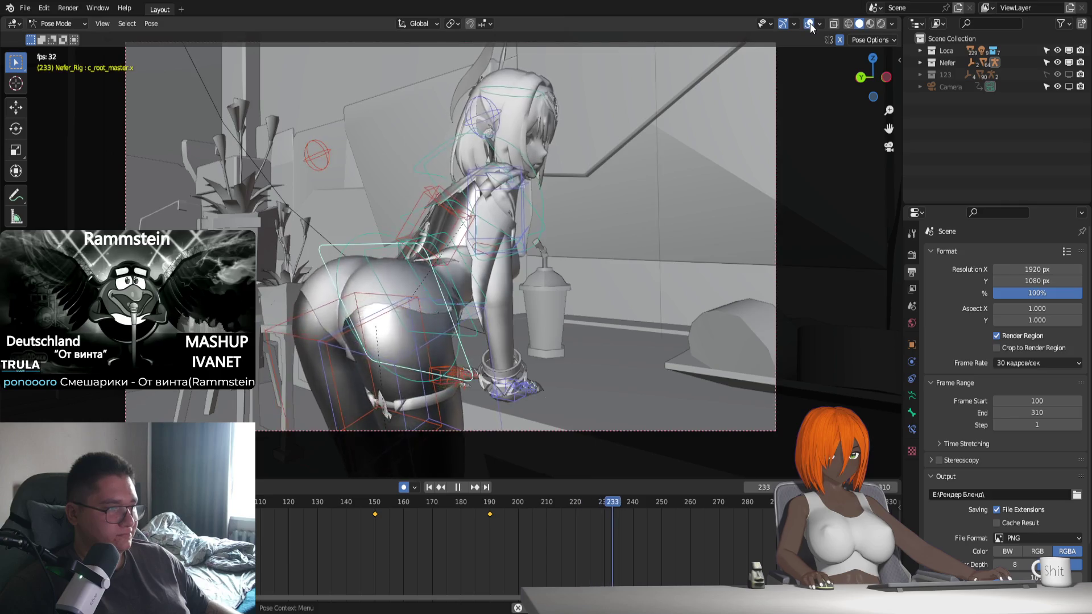
key("space")
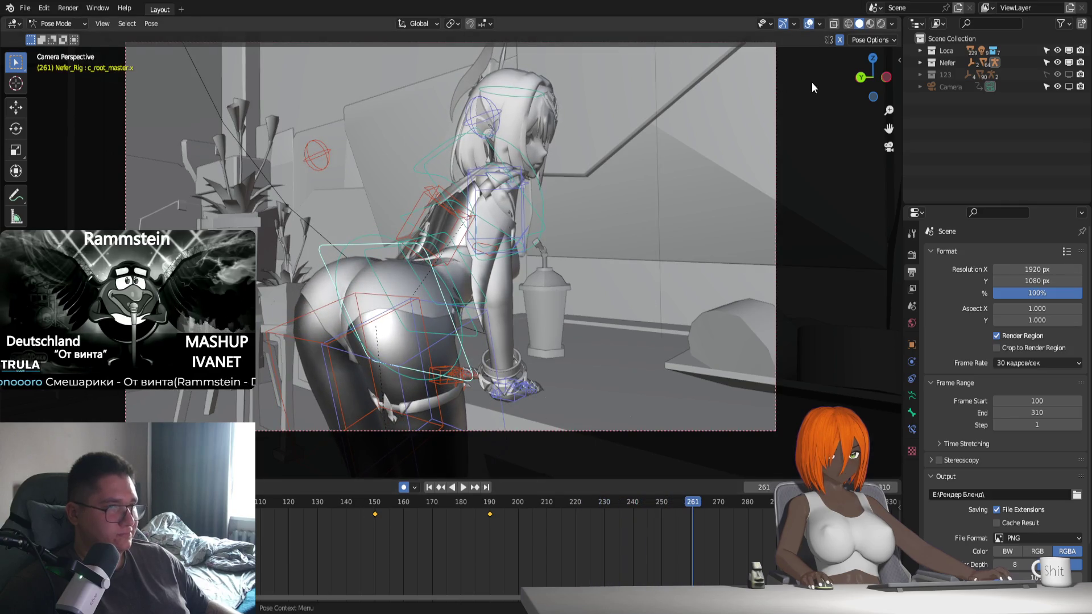
key("space")
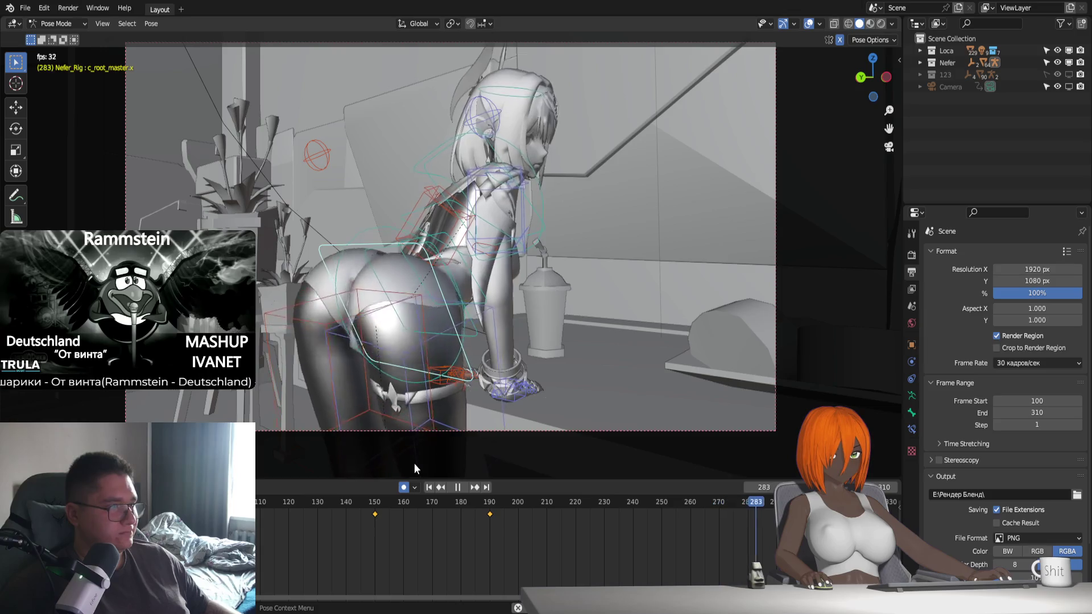
key("space")
key("space")
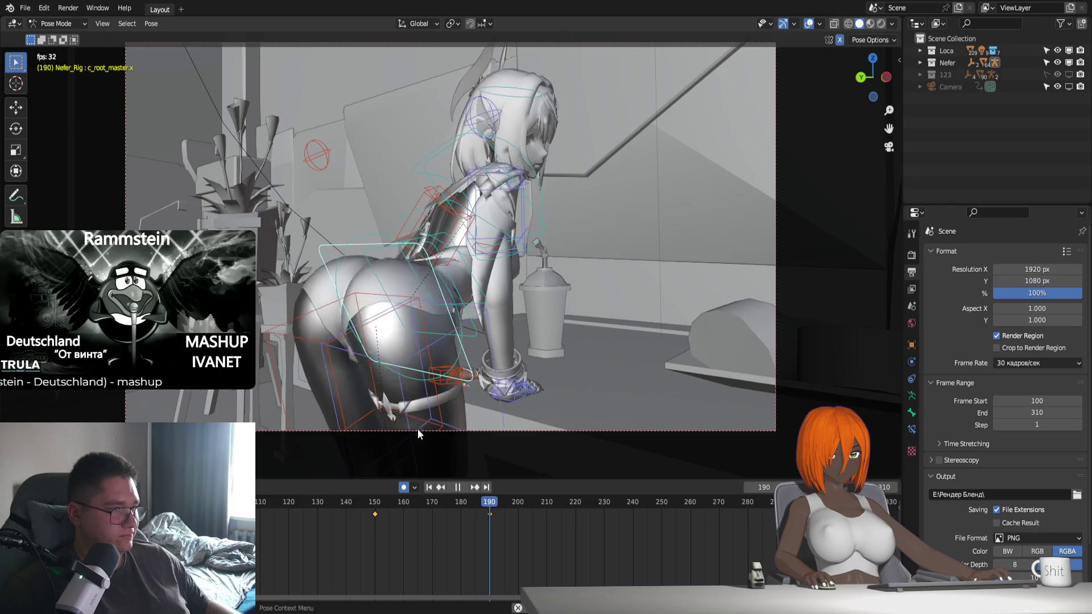
left_click_drag(488, 503, 575, 517)
key("r")
key("z")
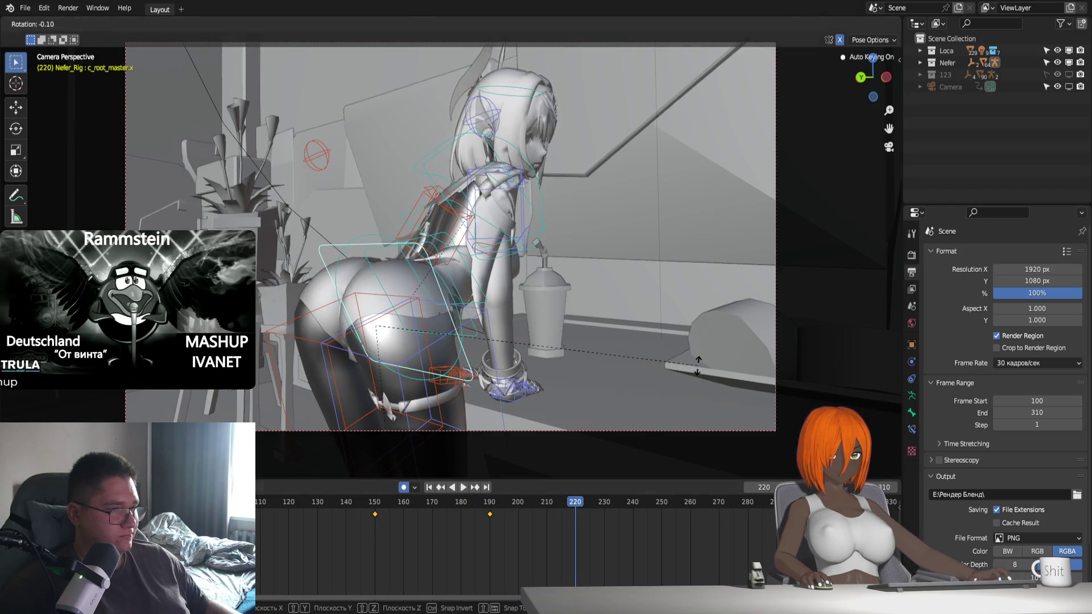
left_click(704, 360)
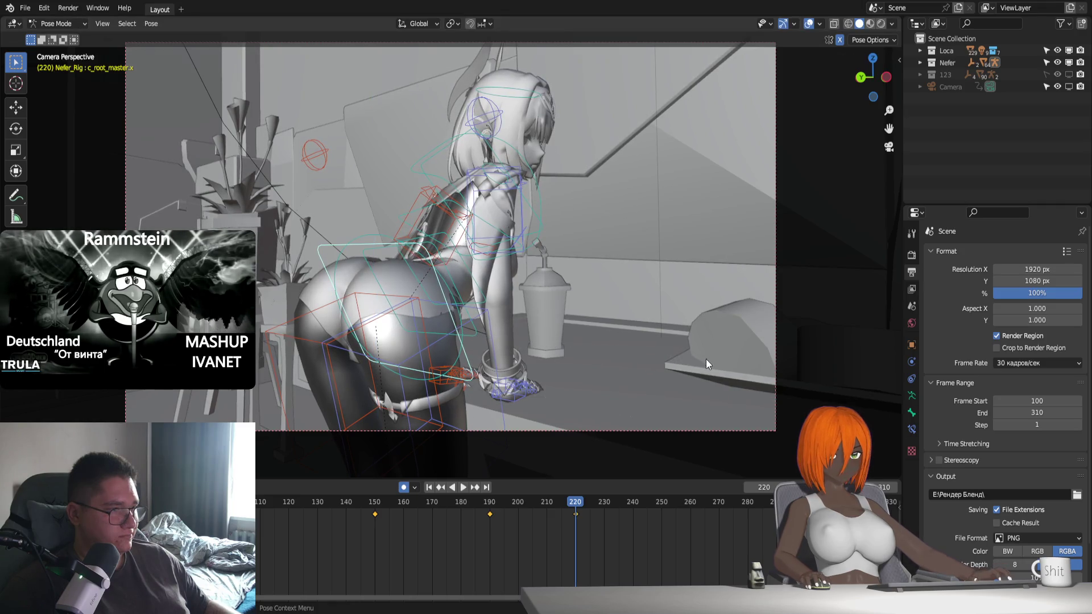
At frame 260, key the root bone with a tiny Z rotation and zero X offset
key("space")
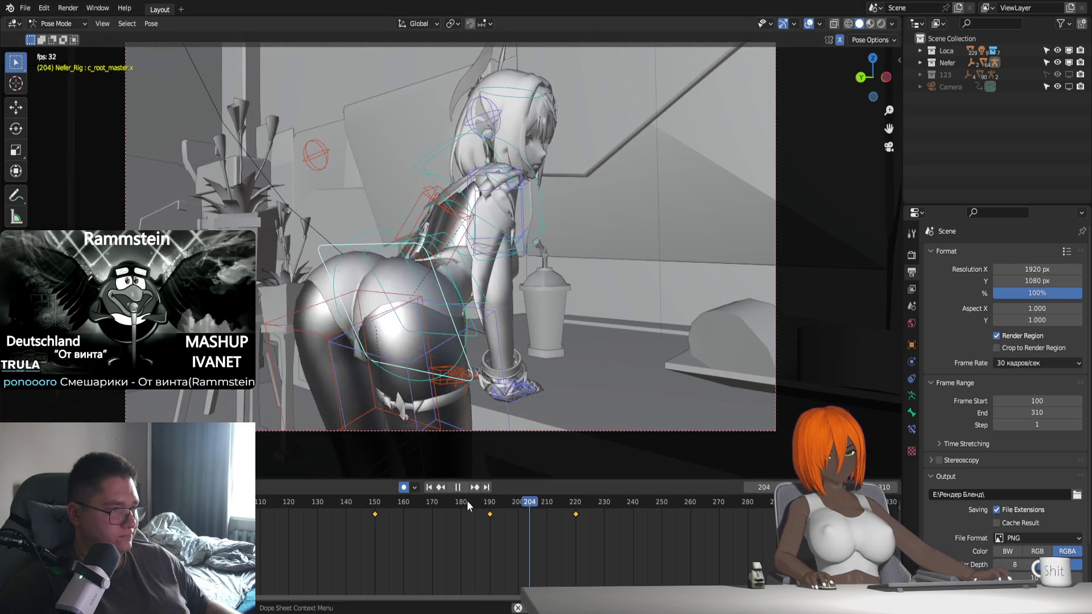
key("space")
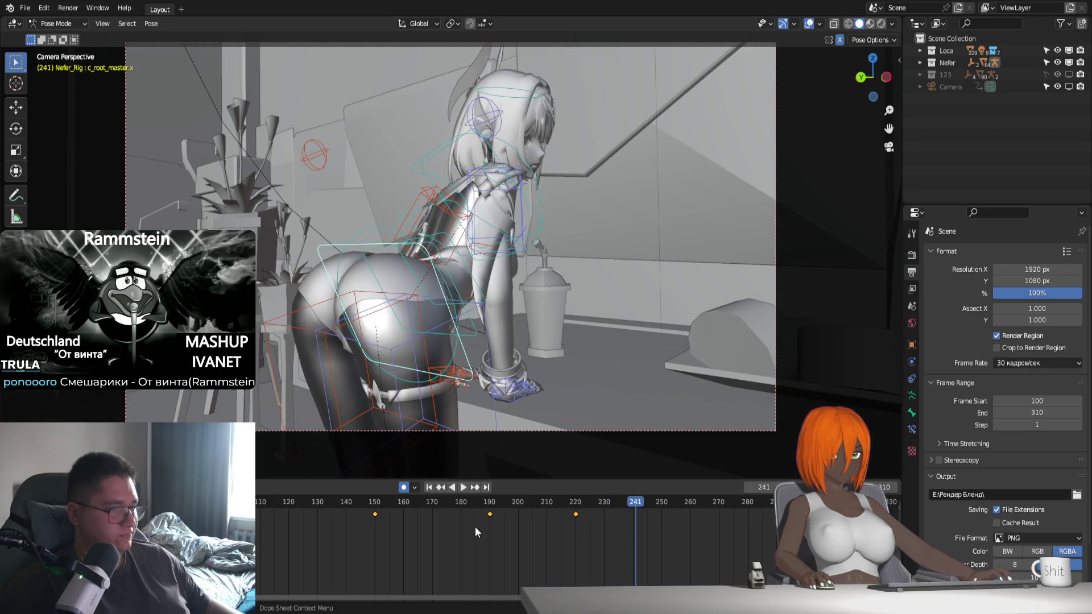
key("space")
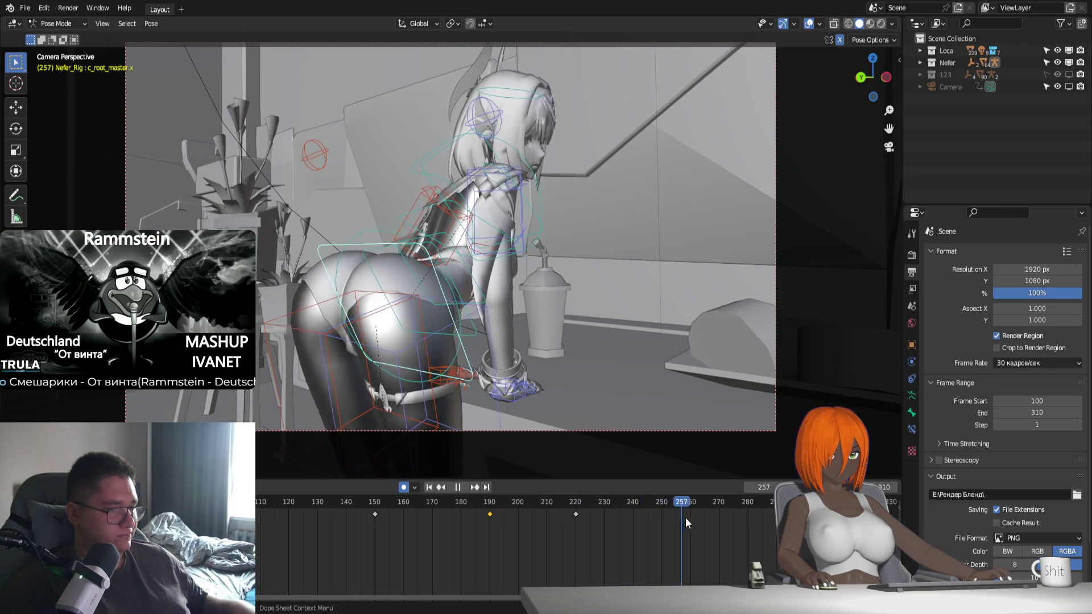
key("space")
key("i")
key("r")
key("z")
left_click(588, 426)
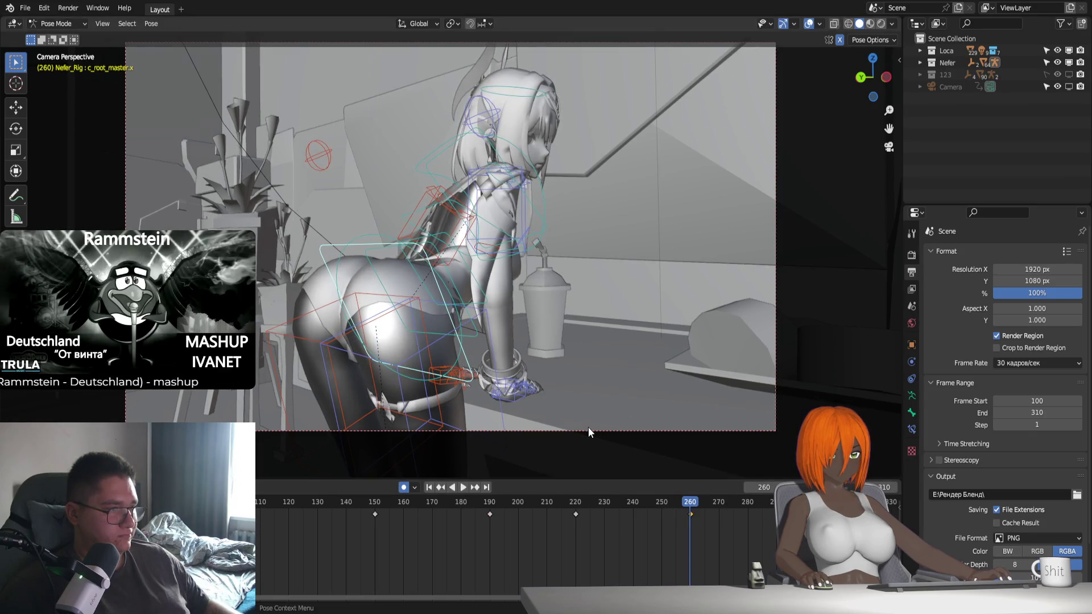
key("x")
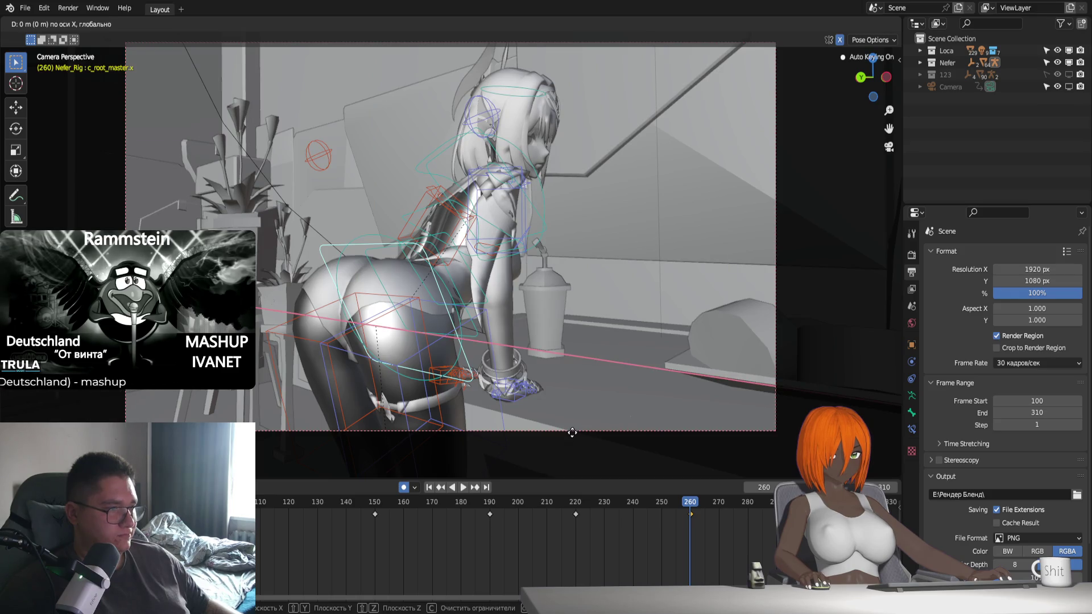
left_click(572, 435)
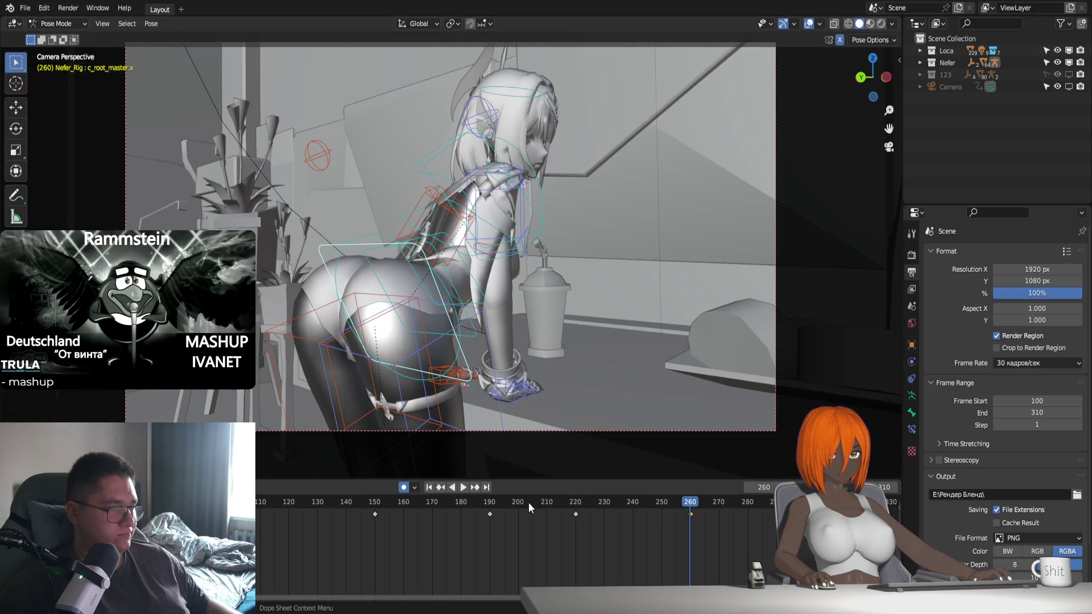
At frame 280, key a root-bone rotation and a small global X move
key("space")
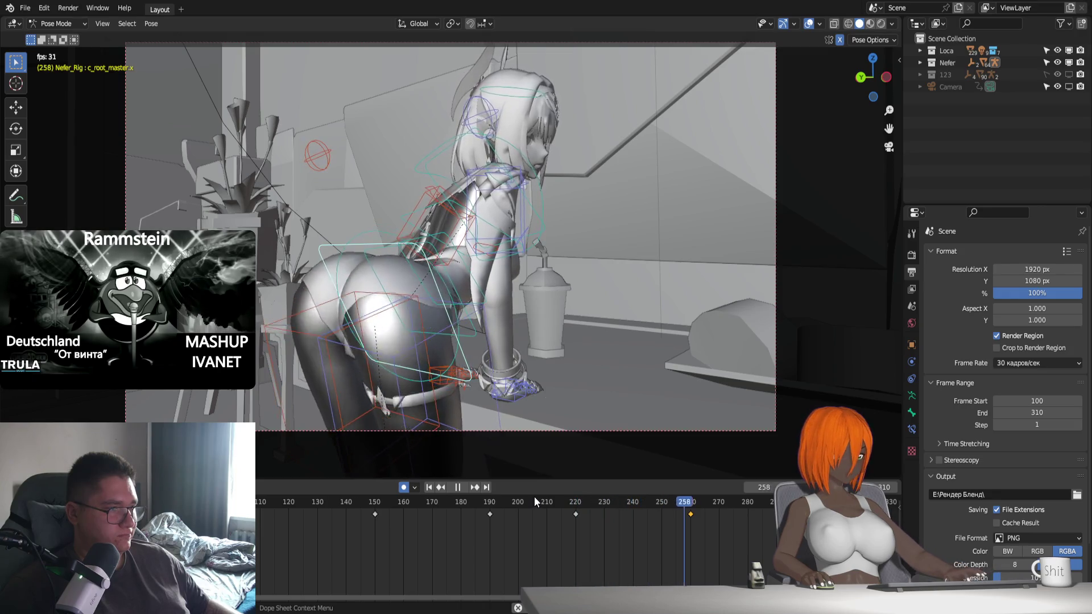
left_click_drag(720, 503, 746, 517)
key("r")
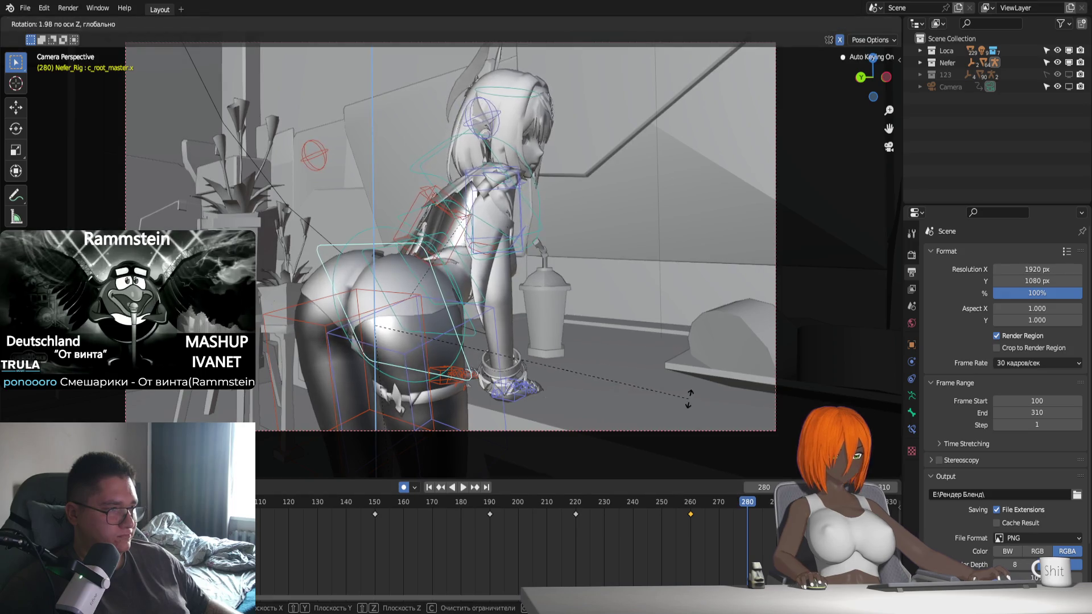
left_click(614, 371)
key("g")
key("x")
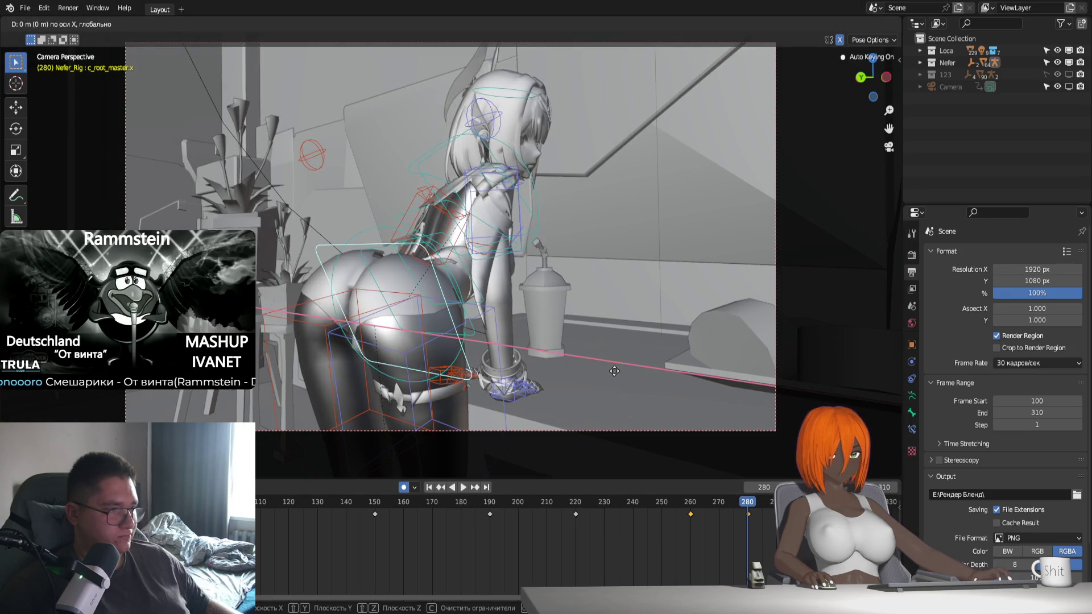
left_click(616, 370)
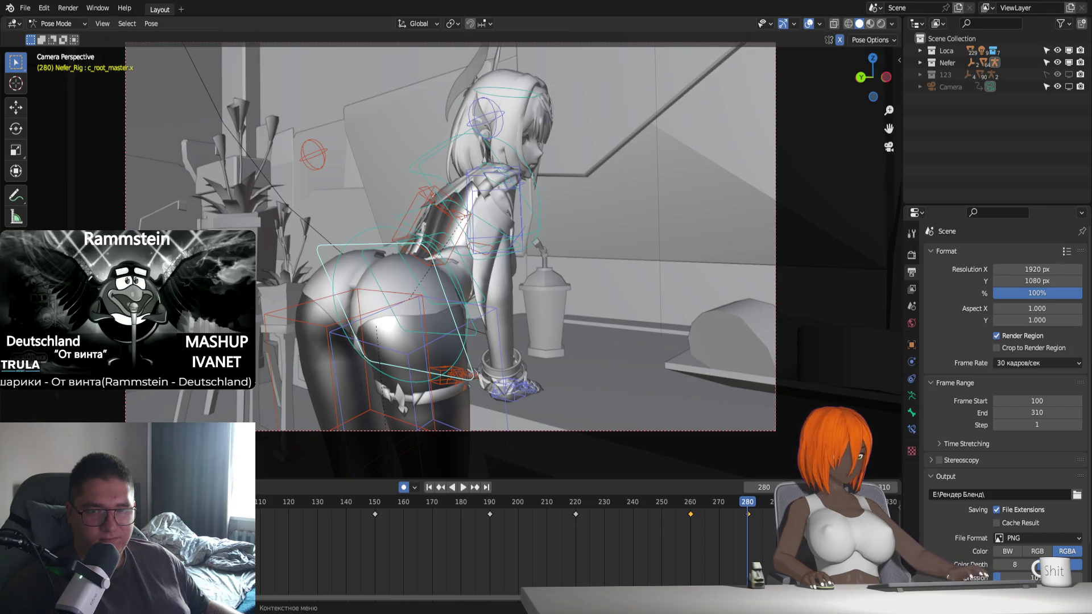
Play the sway from frame 220 to 302, step to end frame 310, then replay from about frame 262
left_click(575, 501)
key("space")
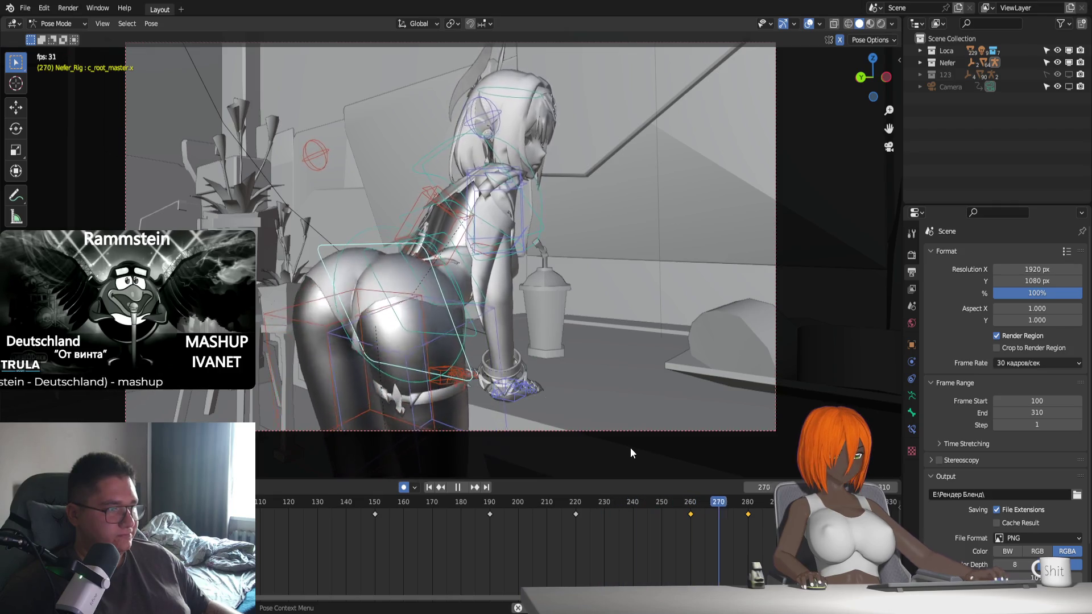
key("space")
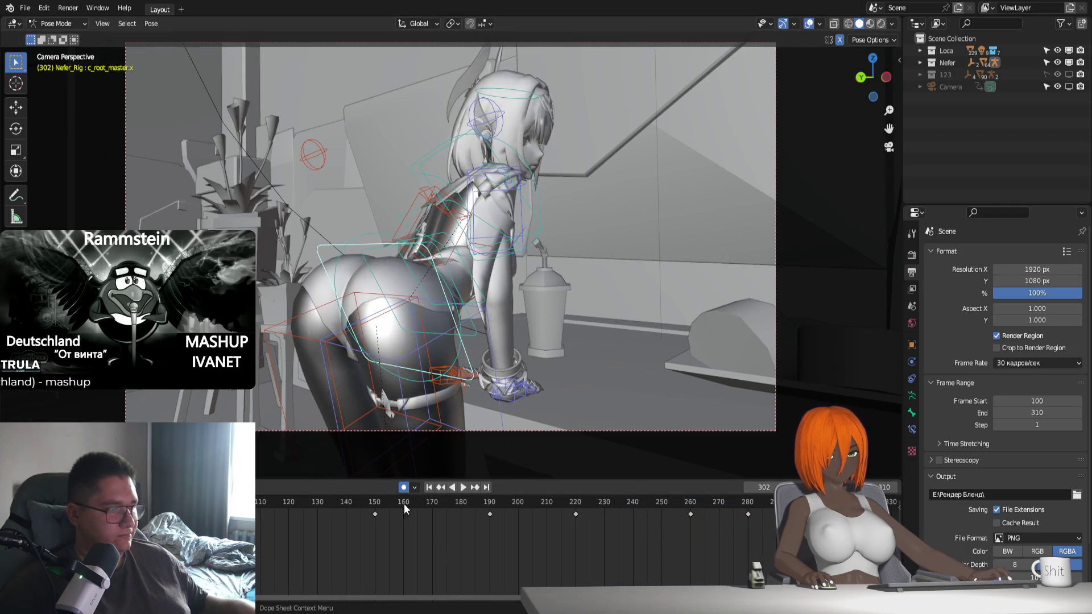
key("Right")
key("Right")
key("Right")
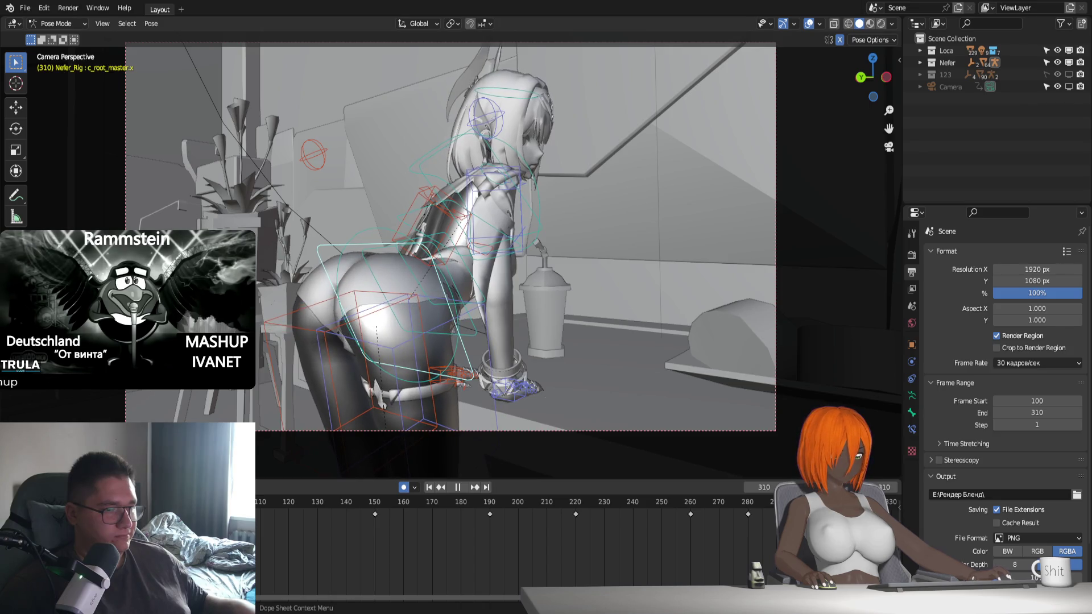
key("Right")
key("Right")
key("Right")
left_click(698, 505)
key("space")
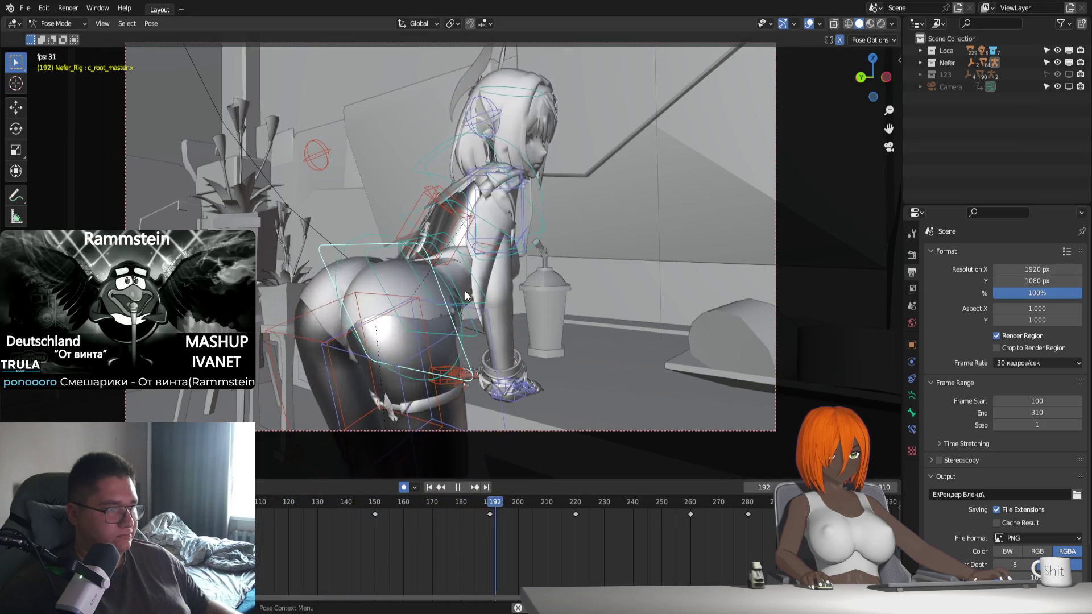
key("space")
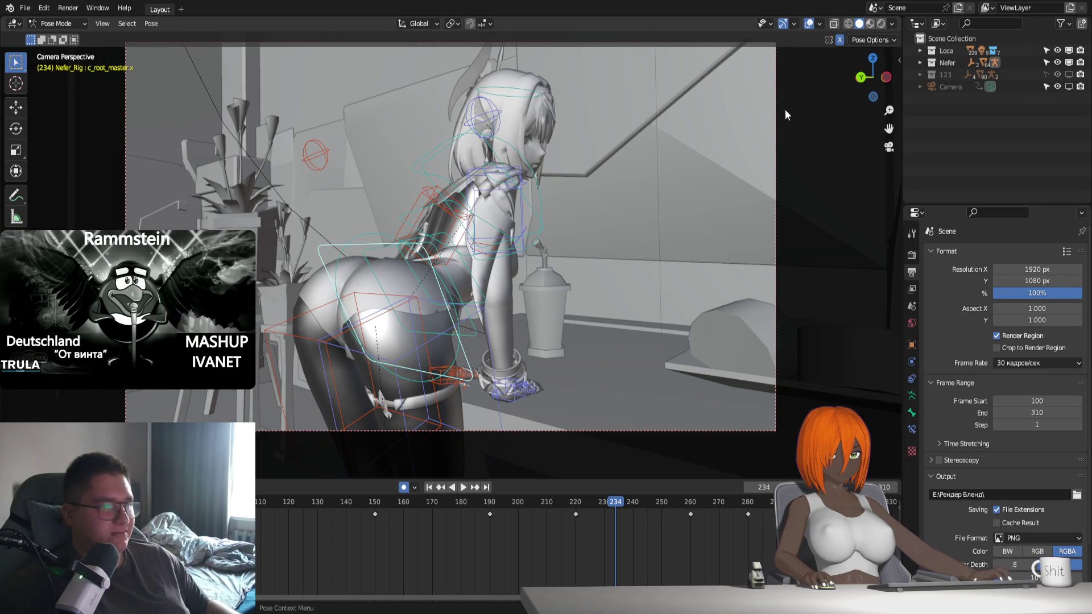
Replay the animation from the range start, then switch the viewport to Material Preview while it plays
left_click(429, 486)
key("space")
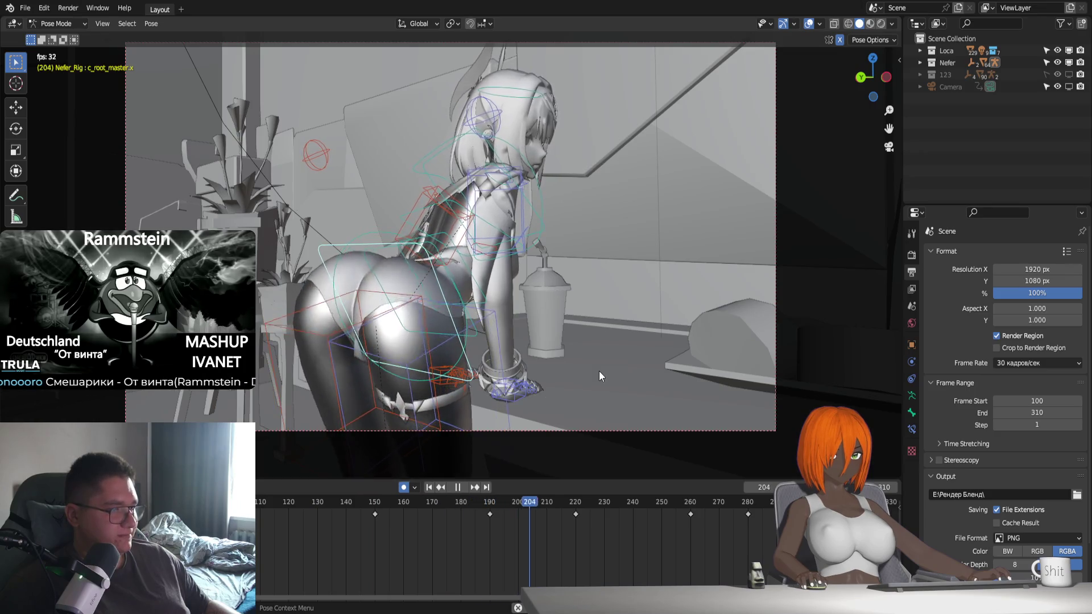
key("space")
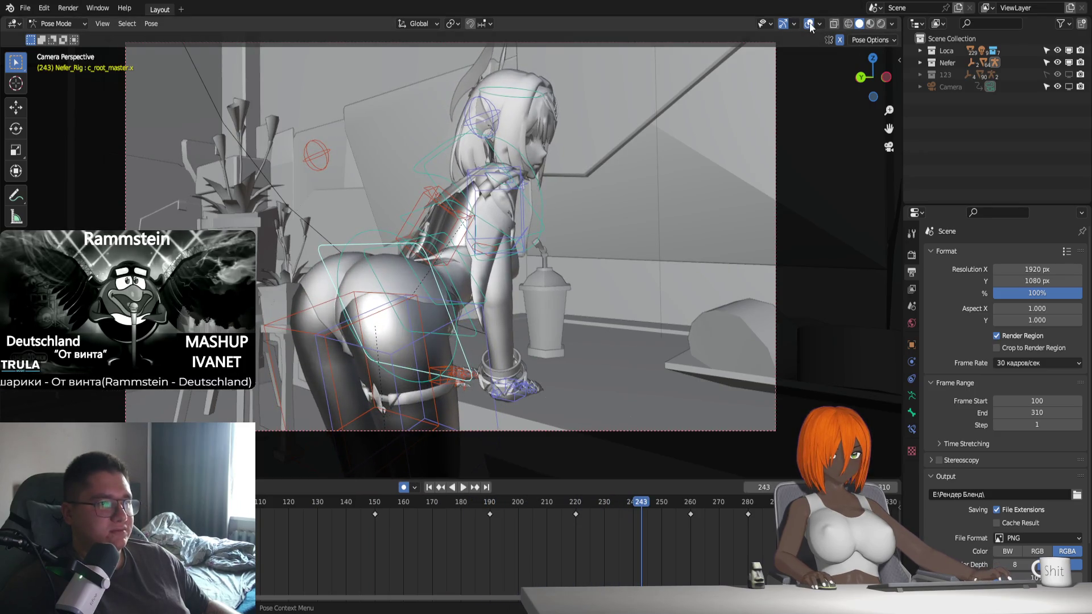
left_click(869, 23)
key("space")
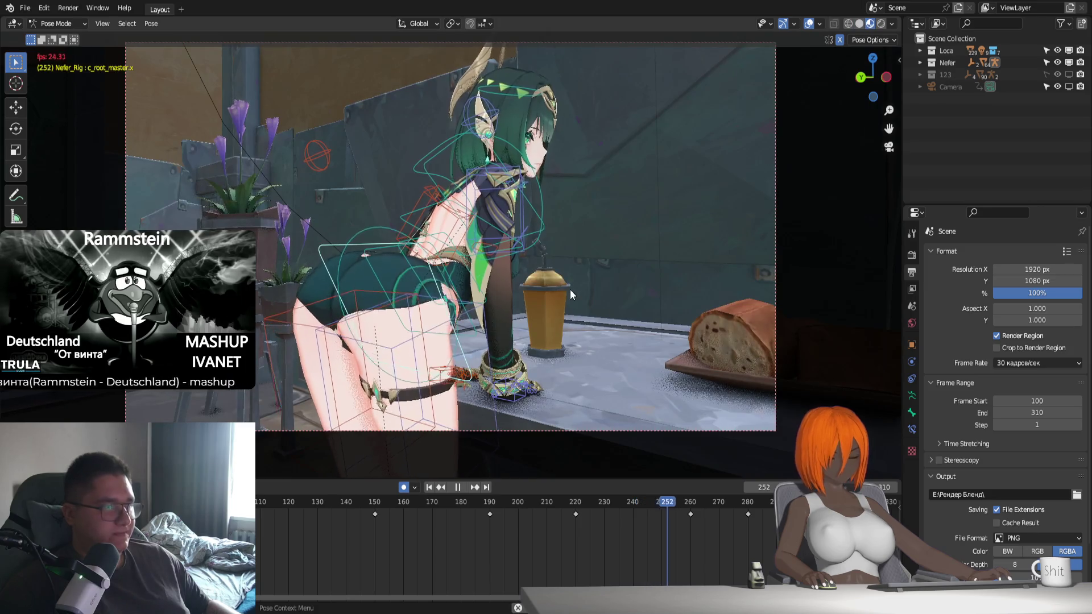